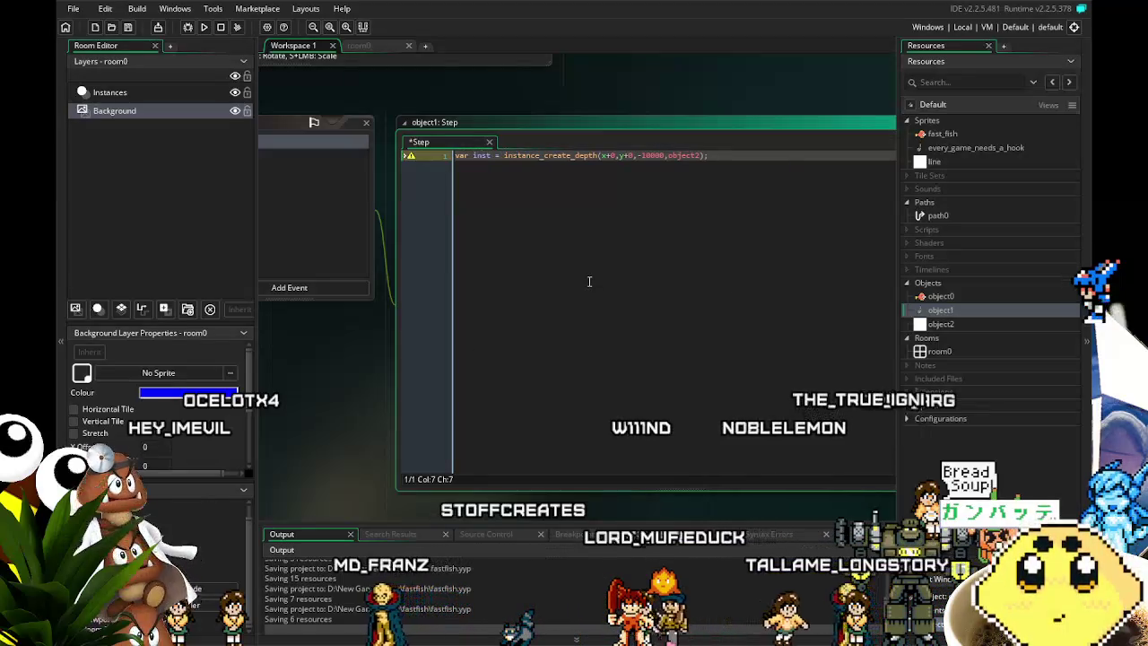
Add inst.vspeed=-12; below the instance_create_depth call in object1's Step code and save.
{"action": "key", "text": "End"}
{"action": "key", "text": "Return"}
{"action": "type", "text": "ins"}
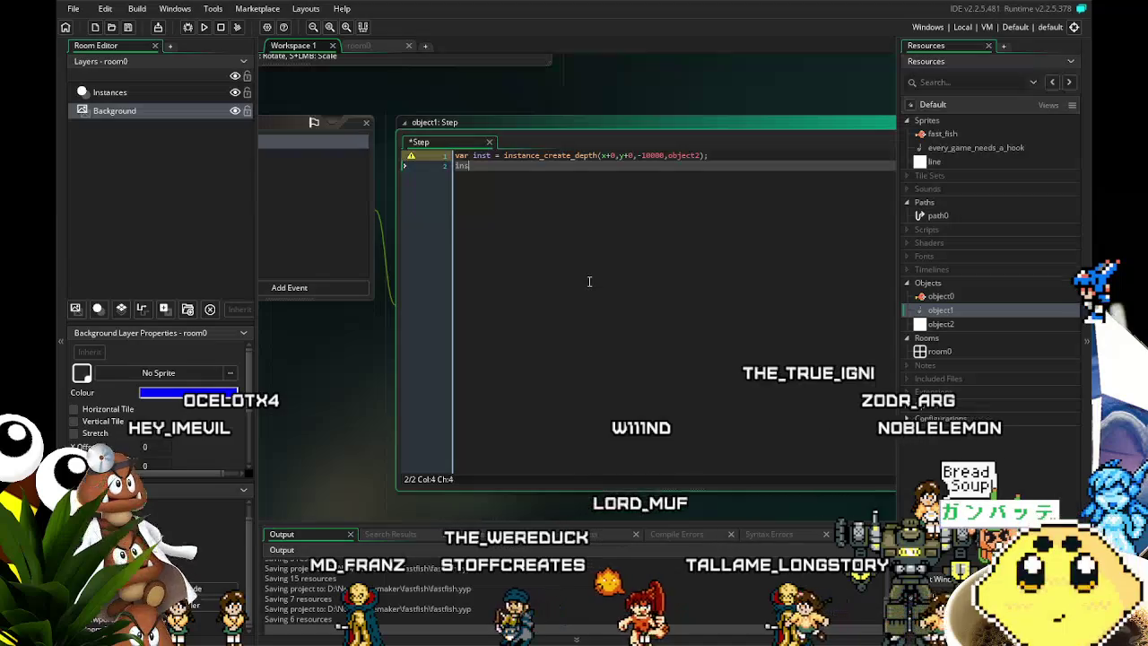
{"action": "type", "text": "t.s"}
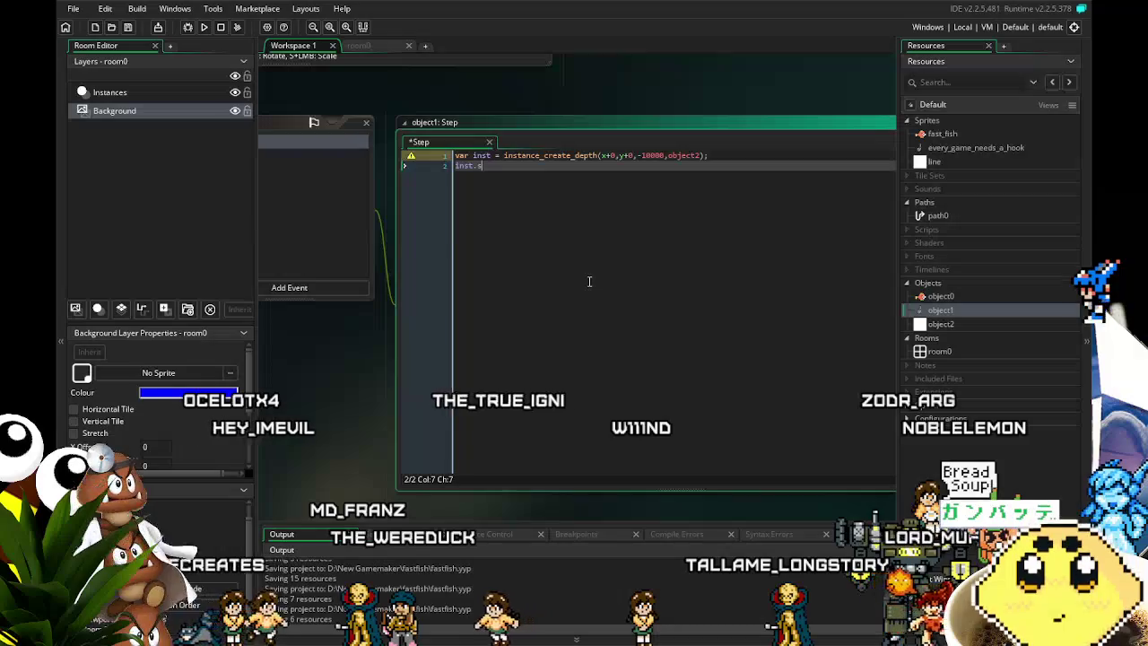
{"action": "type", "text": "p"}
{"action": "key", "text": "BackSpace"}
{"action": "key", "text": "BackSpace"}
{"action": "key", "text": "BackSpace"}
{"action": "type", "text": "vsp"}
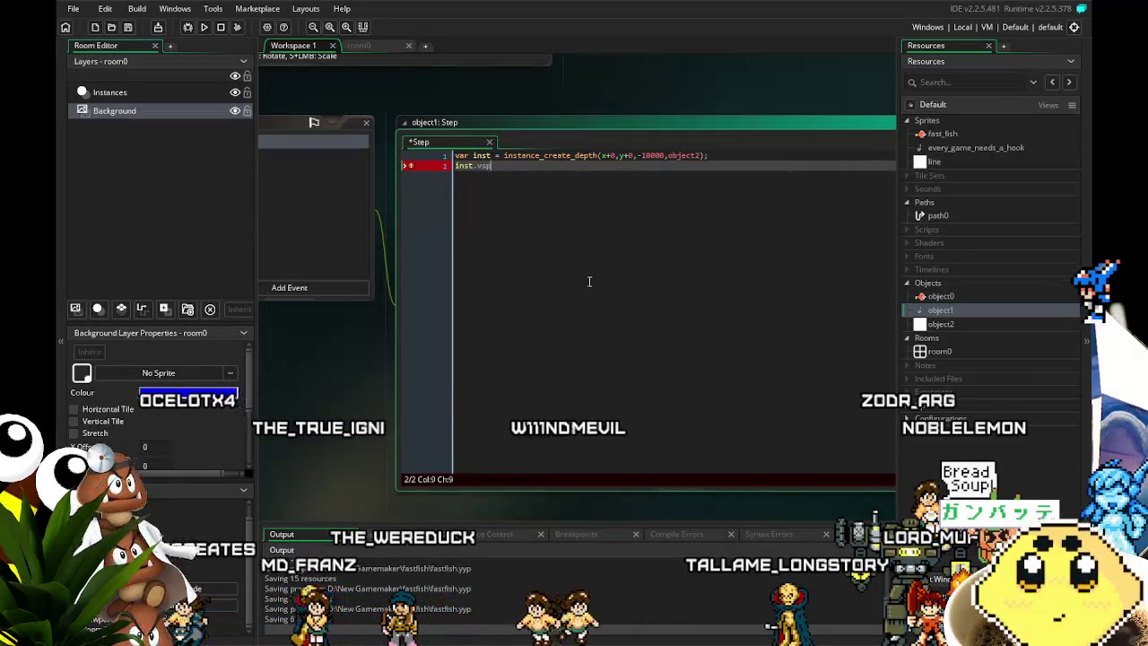
{"action": "type", "text": "peed=-"}
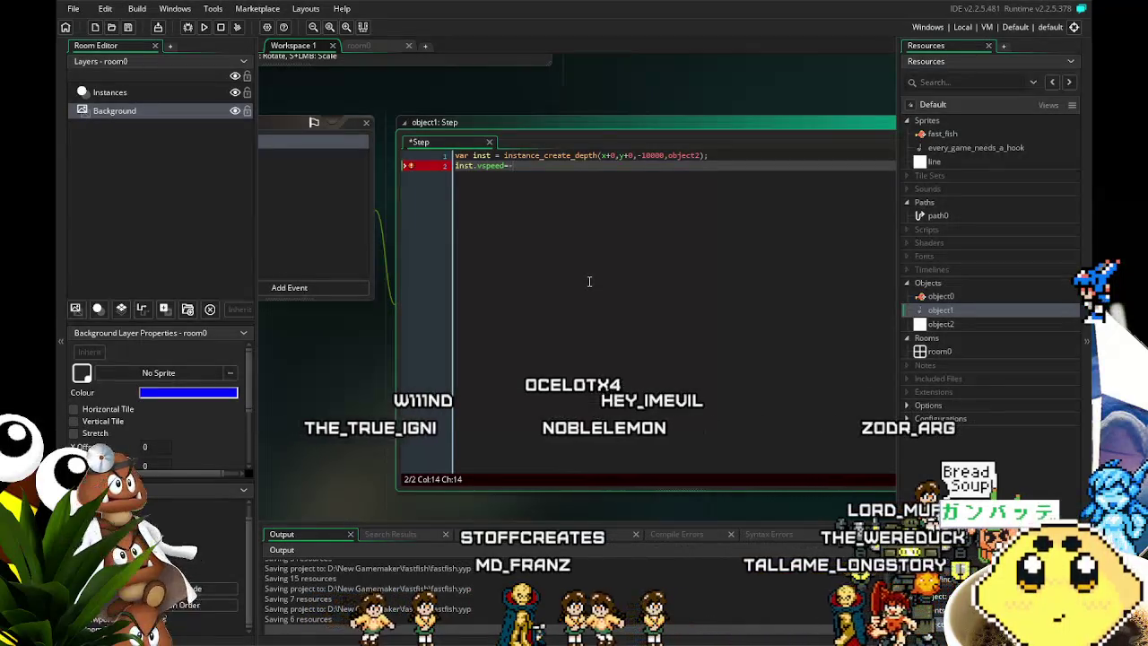
{"action": "type", "text": "12;"}
{"action": "key", "text": "ctrl+s"}
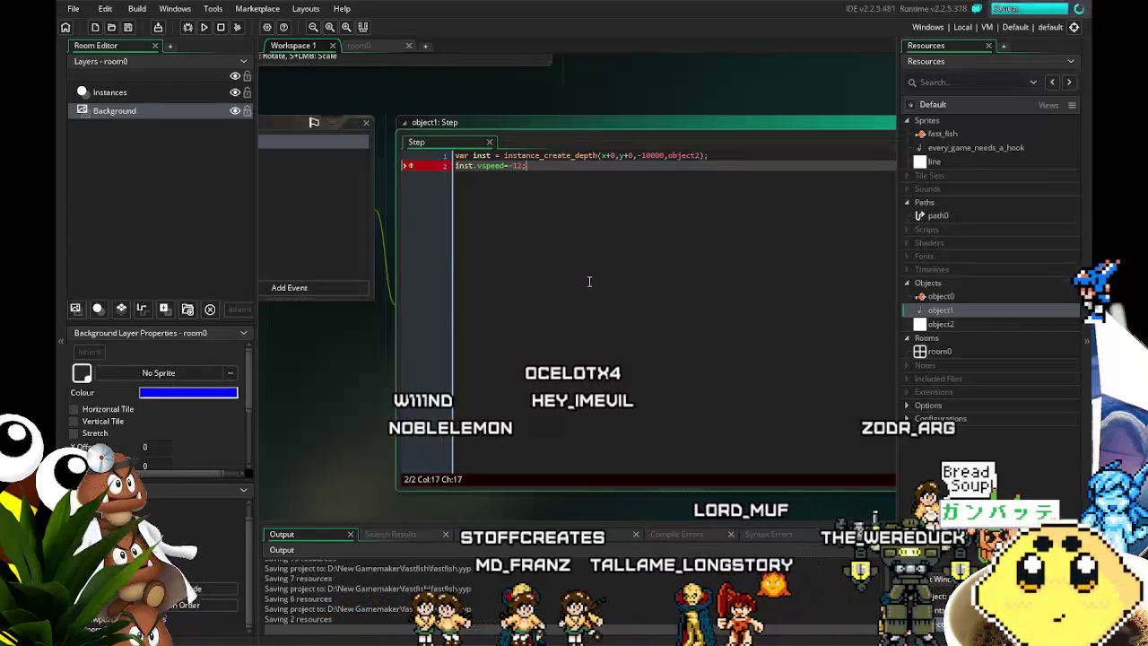
{"action": "left_click", "coordinate": [493, 165]}
{"action": "scroll", "coordinate": [493, 300], "scroll_direction": "left", "scroll_amount": 3}
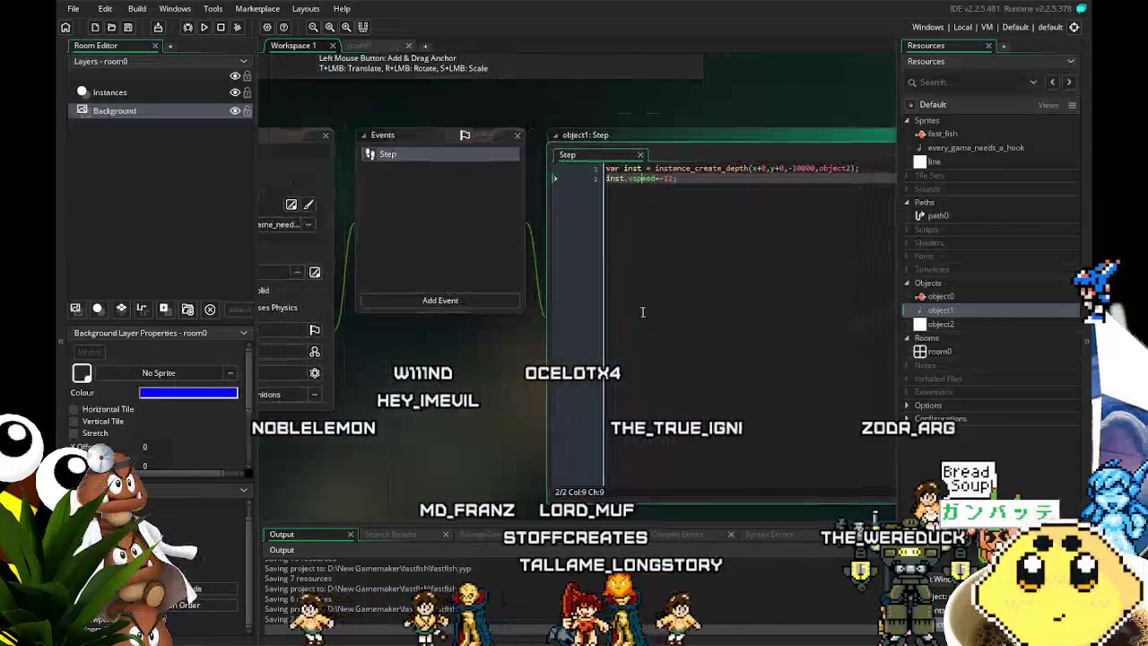
Pan the workspace and open object2's editor from the Resources panel.
{"action": "scroll", "coordinate": [385, 405], "scroll_direction": "right", "scroll_amount": 2}
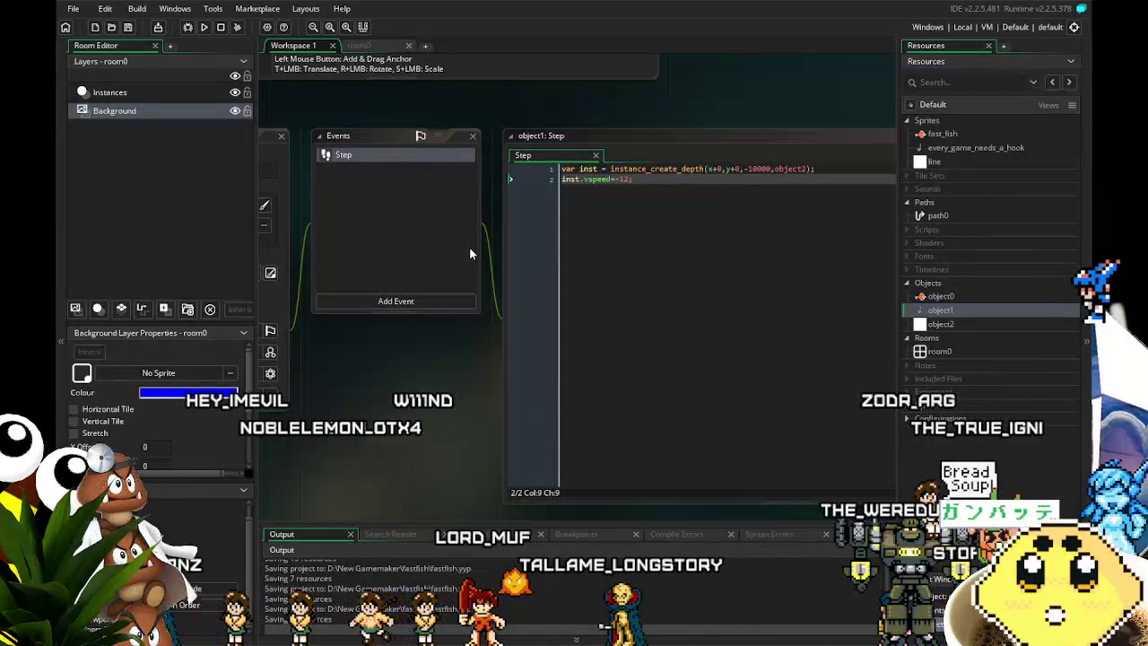
{"action": "mouse_move", "coordinate": [378, 450]}
{"action": "left_mouse_down"}
{"action": "mouse_move", "coordinate": [479, 416]}
{"action": "mouse_move", "coordinate": [439, 420]}
{"action": "mouse_move", "coordinate": [401, 392]}
{"action": "left_mouse_up"}
{"action": "left_click_drag", "start_coordinate": [415, 340], "coordinate": [404, 332]}
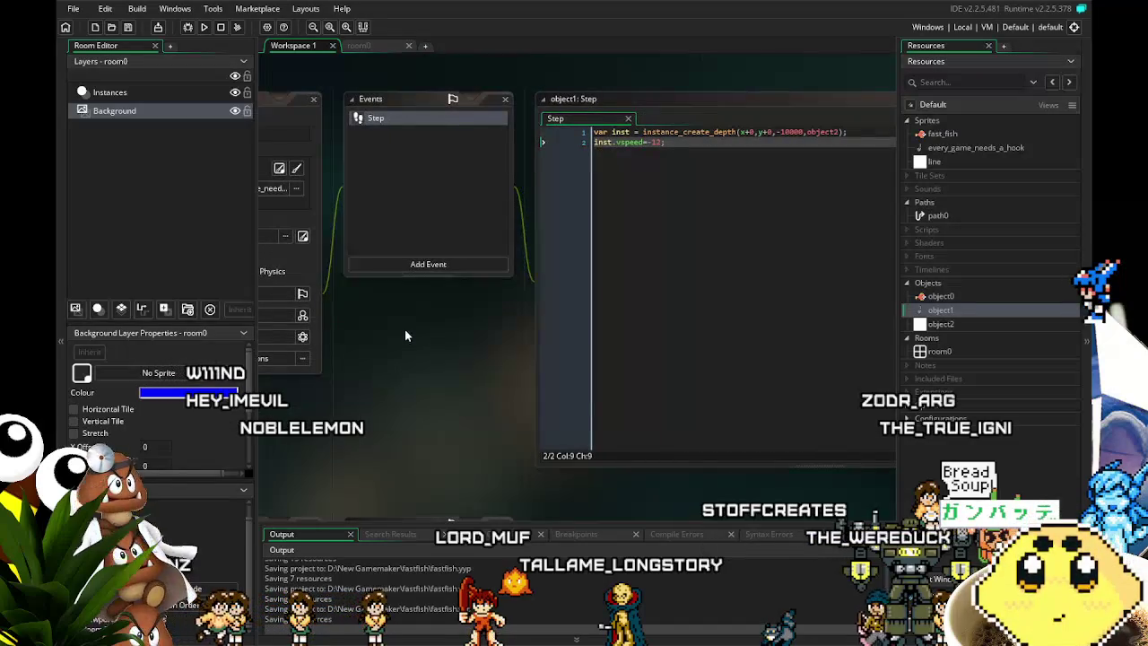
{"action": "double_click", "coordinate": [940, 325]}
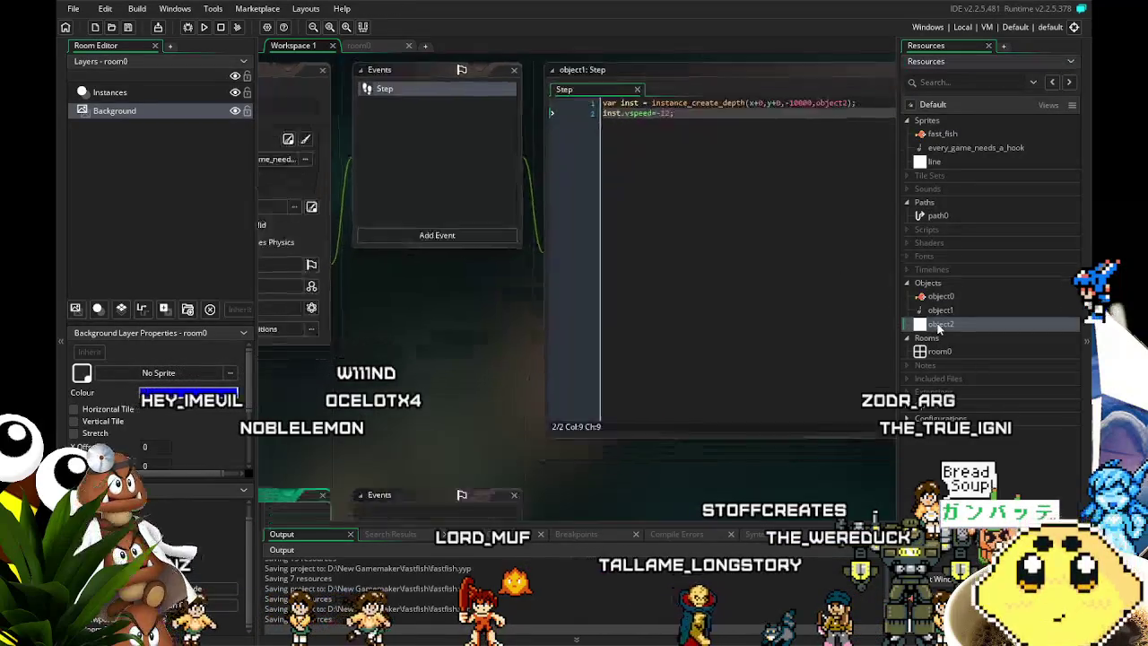
{"action": "double_click", "coordinate": [940, 310]}
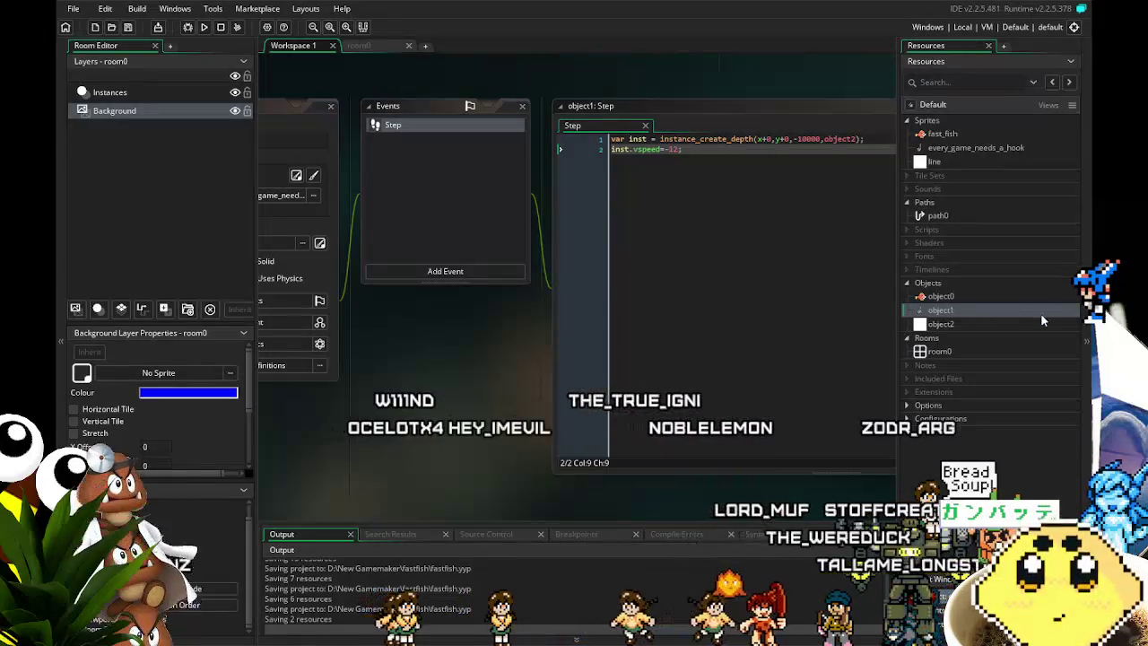
{"action": "double_click", "coordinate": [998, 324]}
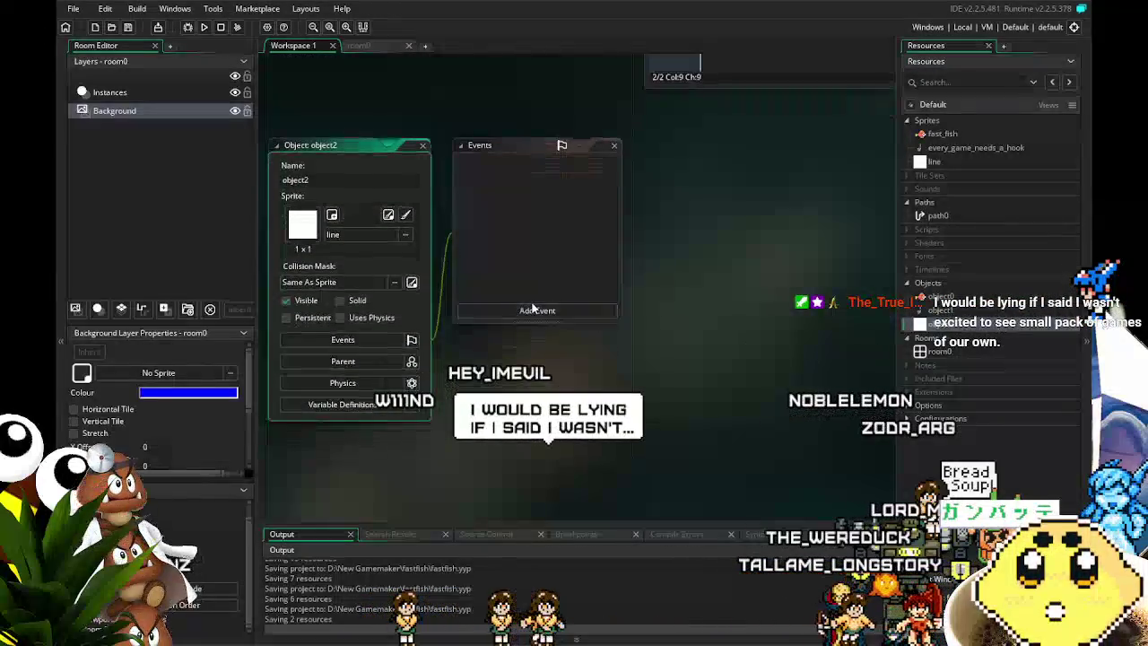
Add an Outside Room event to object2 whose code calls instance_destroy();.
{"action": "left_click", "coordinate": [535, 311]}
{"action": "mouse_move", "coordinate": [583, 497]}
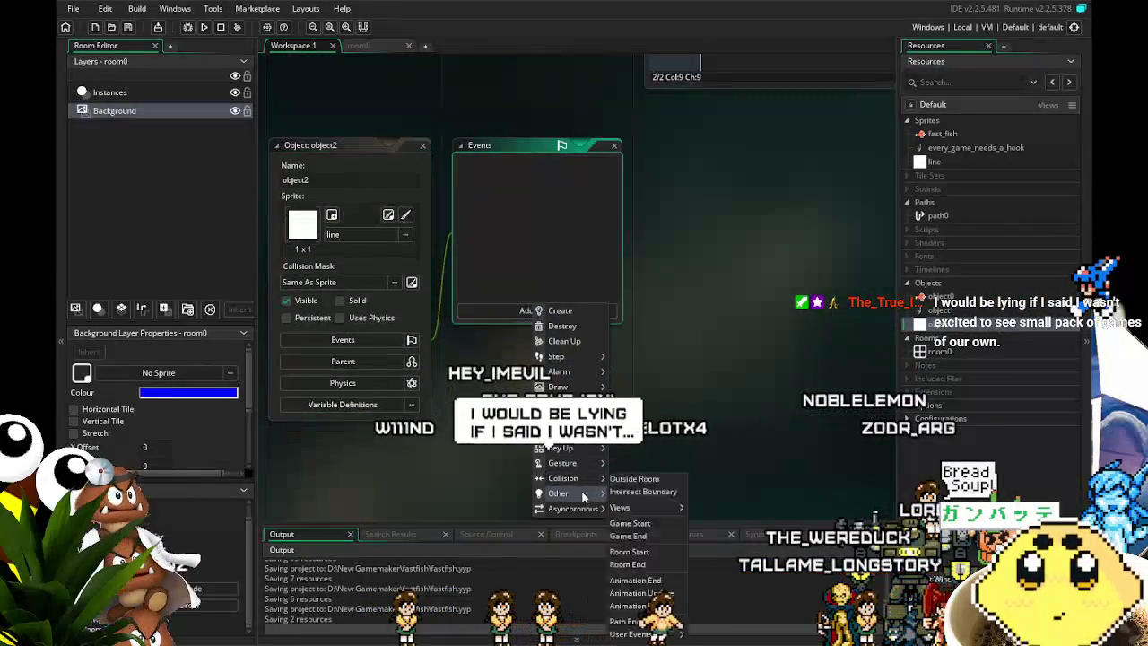
{"action": "left_click", "coordinate": [647, 480]}
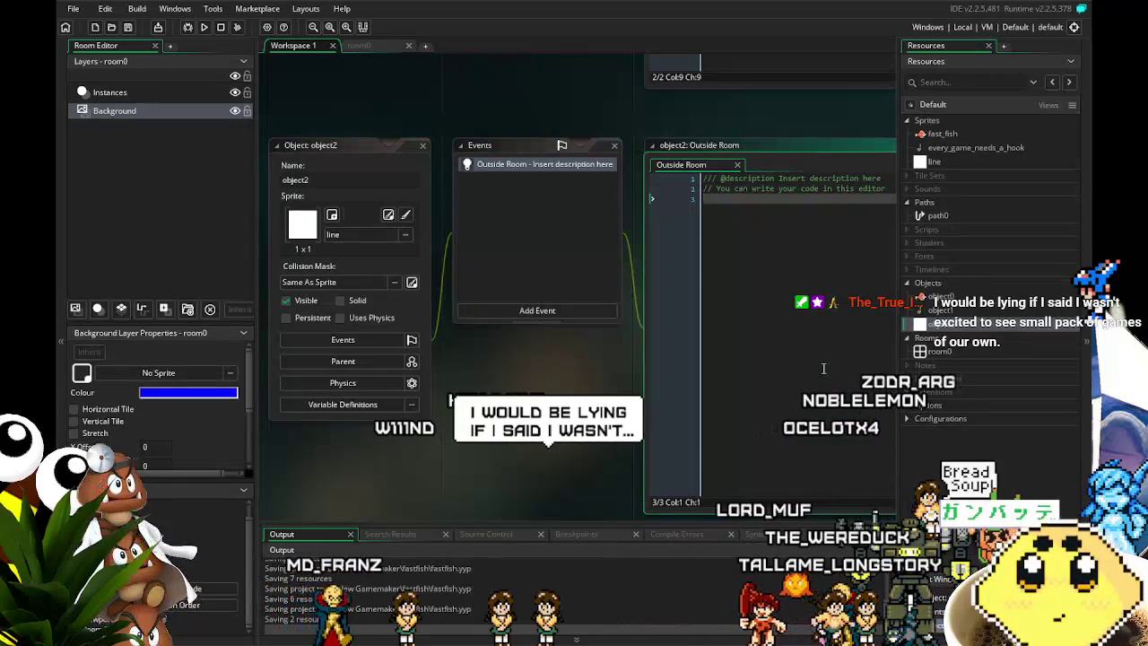
{"action": "key", "text": "ctrl+a"}
{"action": "type", "text": "instanc"}
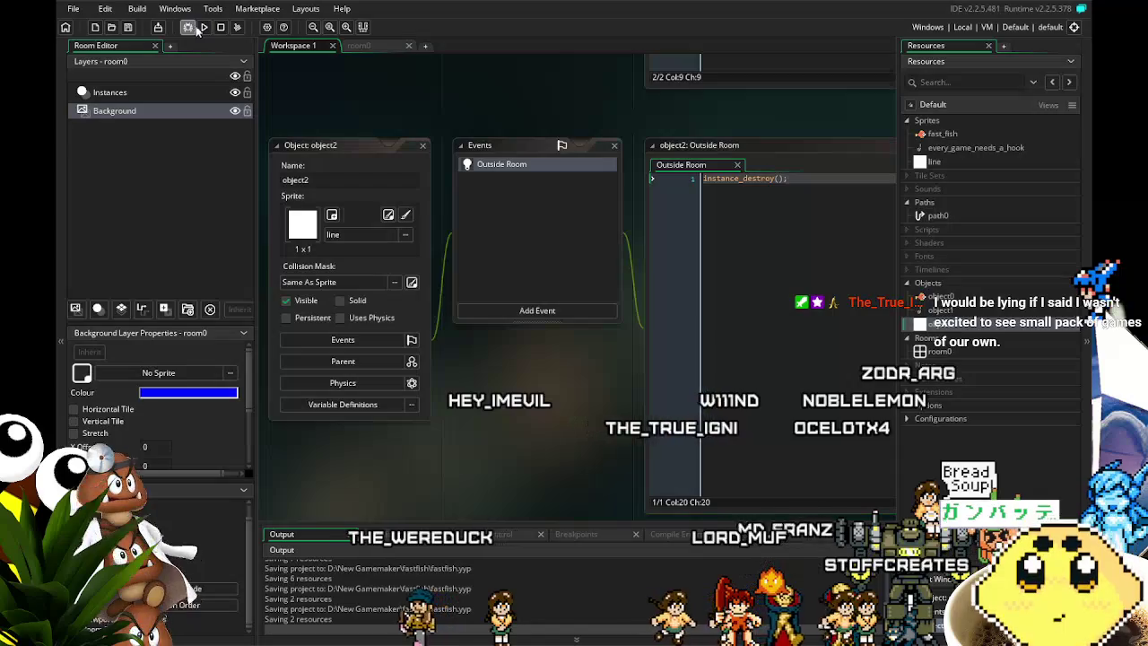
Run a test build of the game, then stop it.
{"action": "left_click", "coordinate": [202, 28]}
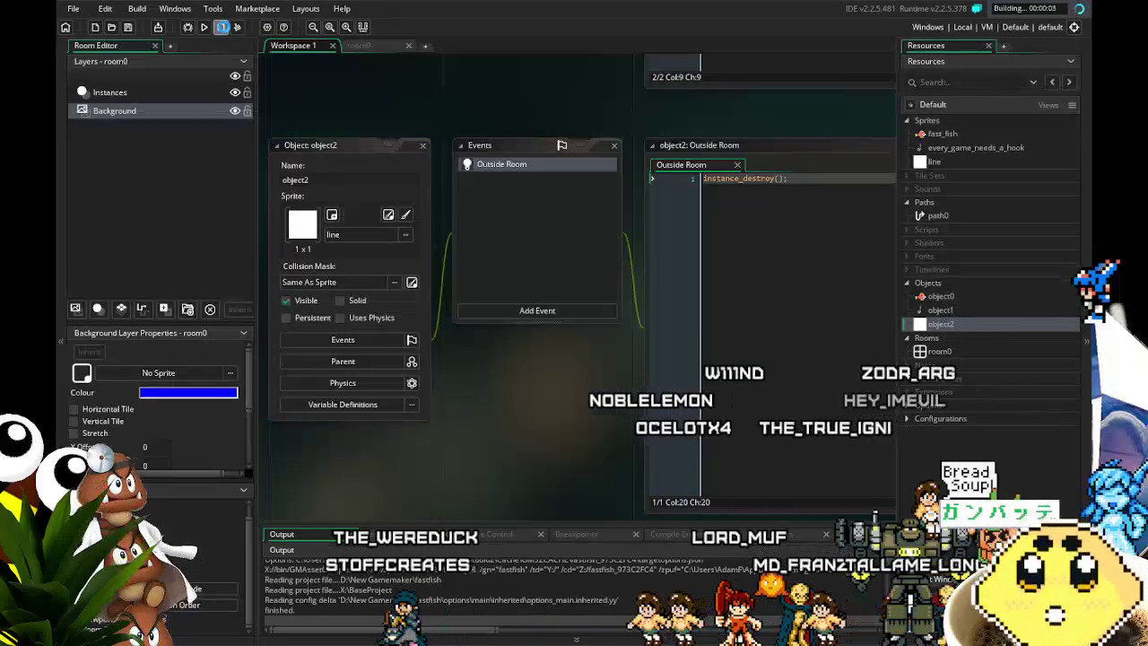
{"action": "left_click", "coordinate": [222, 28]}
{"action": "left_click", "coordinate": [358, 45]}
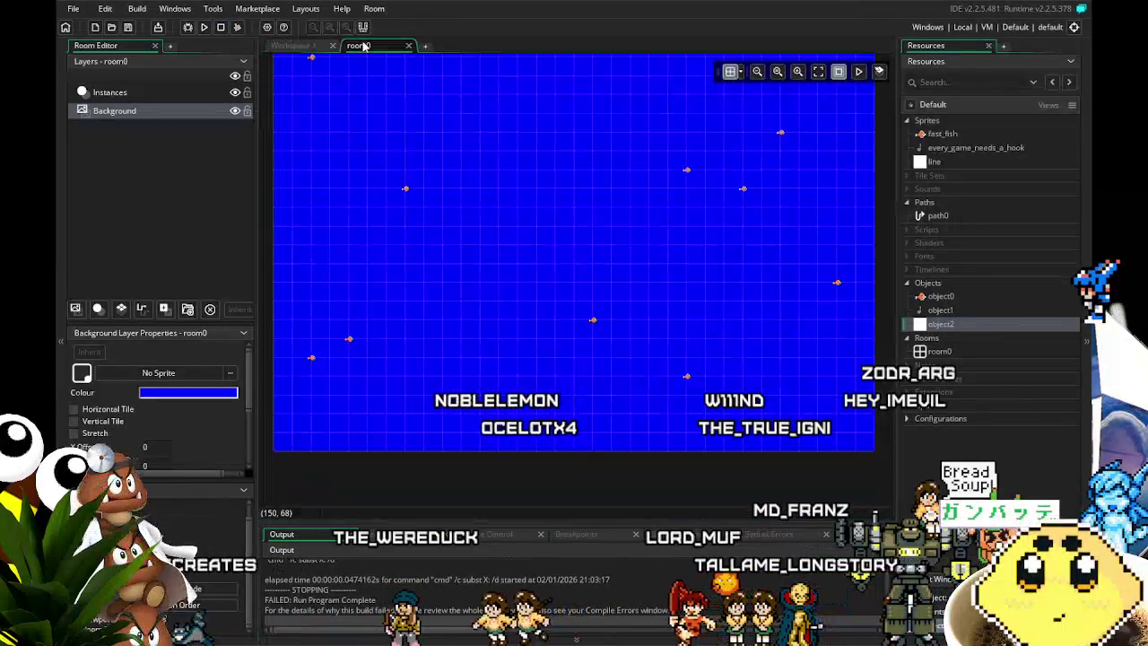
Place an object1 instance near the top centre of room0 and choose object1 as the paint resource.
{"action": "mouse_move", "coordinate": [940, 309]}
{"action": "left_mouse_down"}
{"action": "mouse_move", "coordinate": [561, 192]}
{"action": "mouse_move", "coordinate": [754, 212]}
{"action": "left_mouse_up"}
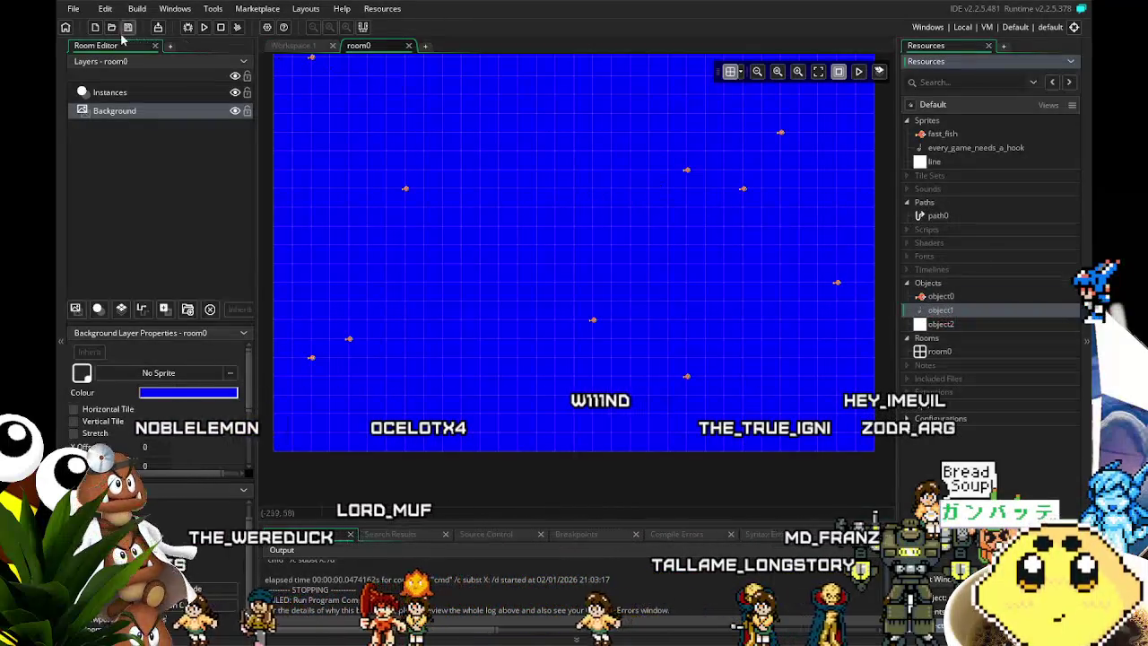
{"action": "left_click", "coordinate": [105, 94]}
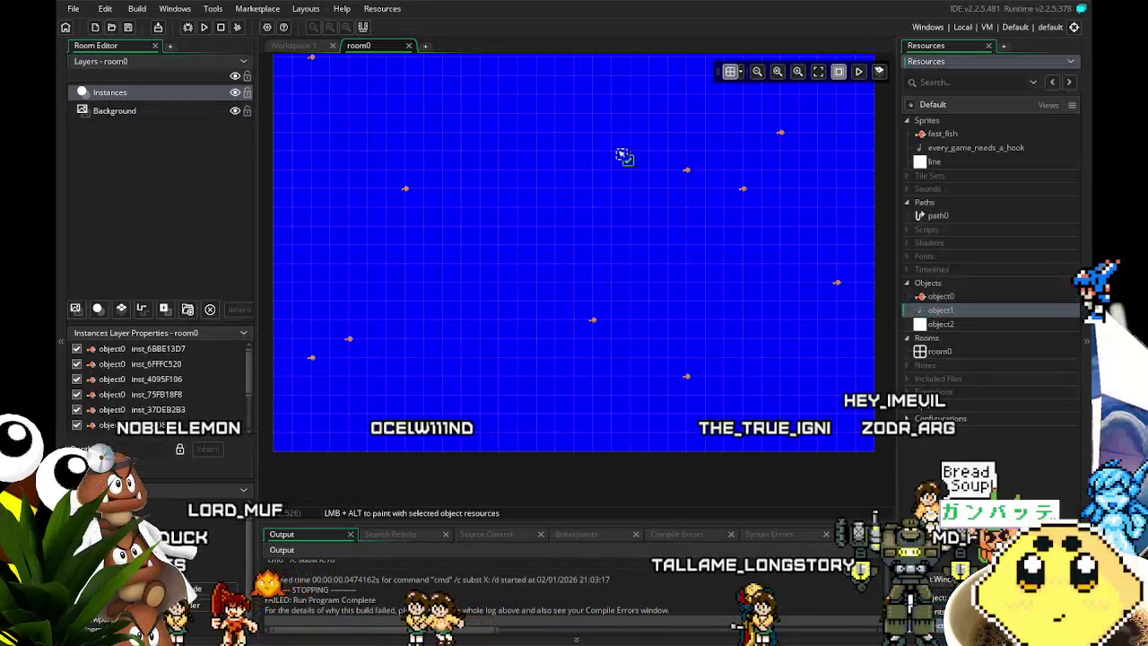
{"action": "left_click_drag", "start_coordinate": [547, 126], "coordinate": [540, 286]}
{"action": "left_click", "coordinate": [531, 282]}
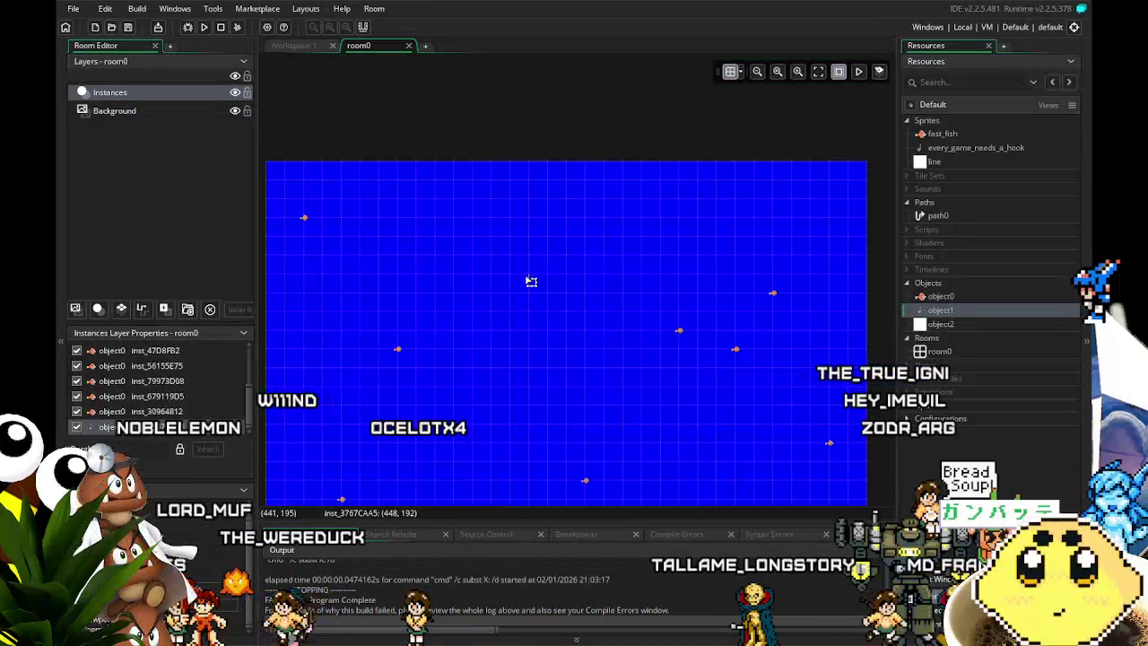
{"action": "left_click_drag", "start_coordinate": [540, 205], "coordinate": [527, 182]}
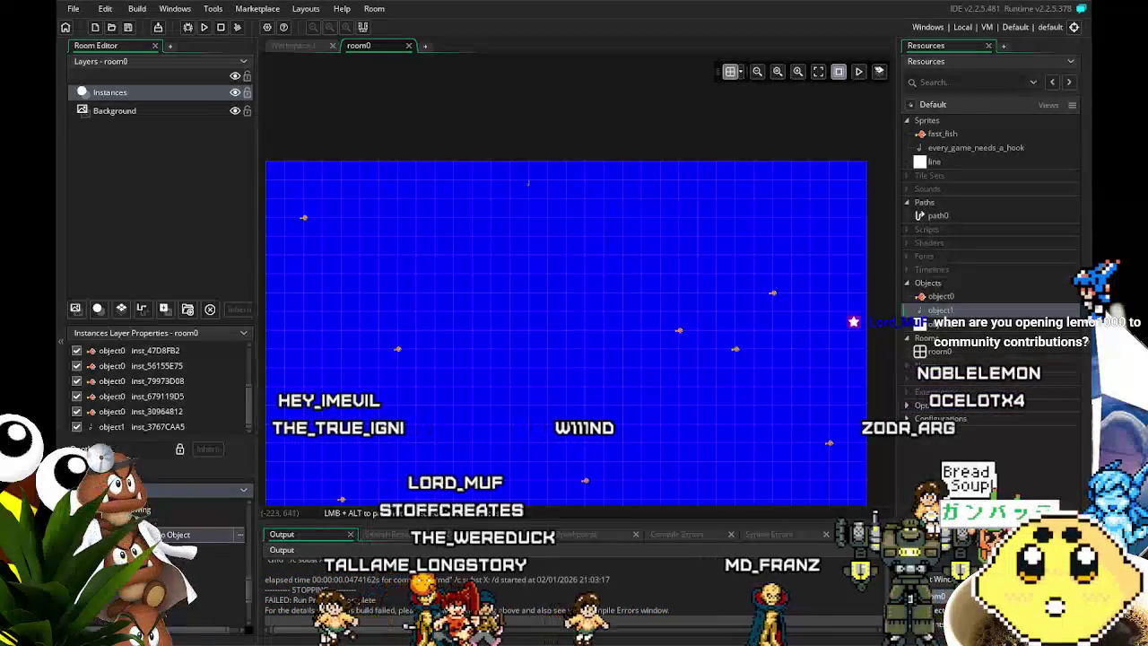
{"action": "left_click", "coordinate": [178, 610]}
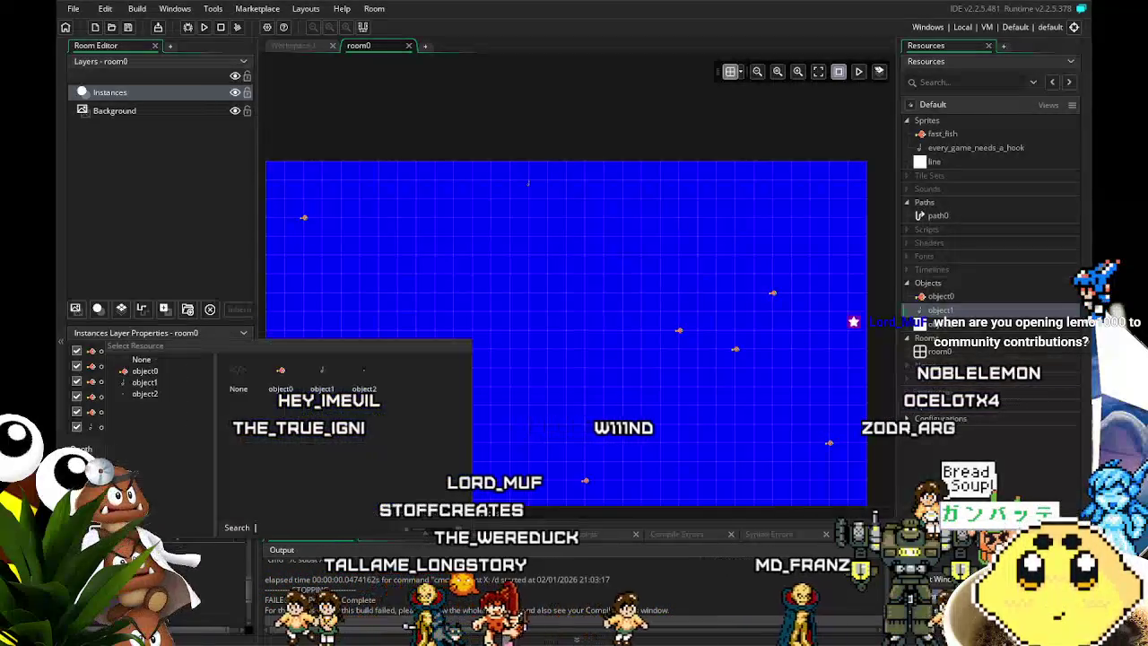
{"action": "left_click", "coordinate": [322, 371]}
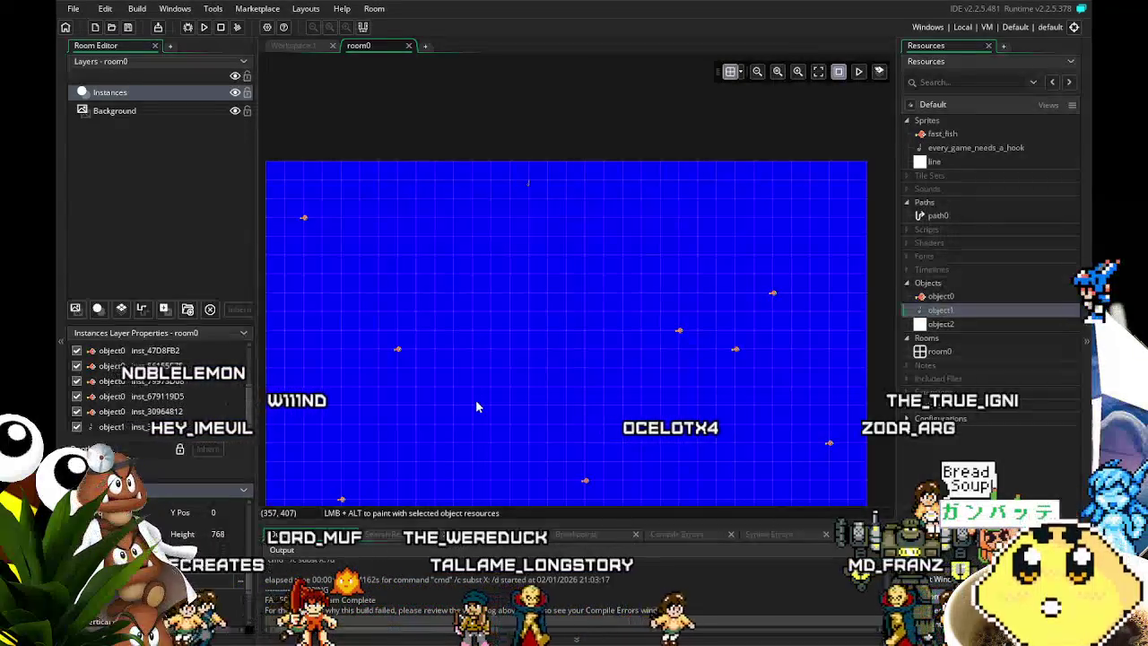
Pan the room view, then open object1's editor showing its Step code.
{"action": "mouse_move", "coordinate": [477, 406]}
{"action": "left_mouse_down"}
{"action": "mouse_move", "coordinate": [503, 313]}
{"action": "mouse_move", "coordinate": [472, 387]}
{"action": "left_mouse_up"}
{"action": "scroll", "coordinate": [470, 331], "scroll_direction": "down", "scroll_amount": 4}
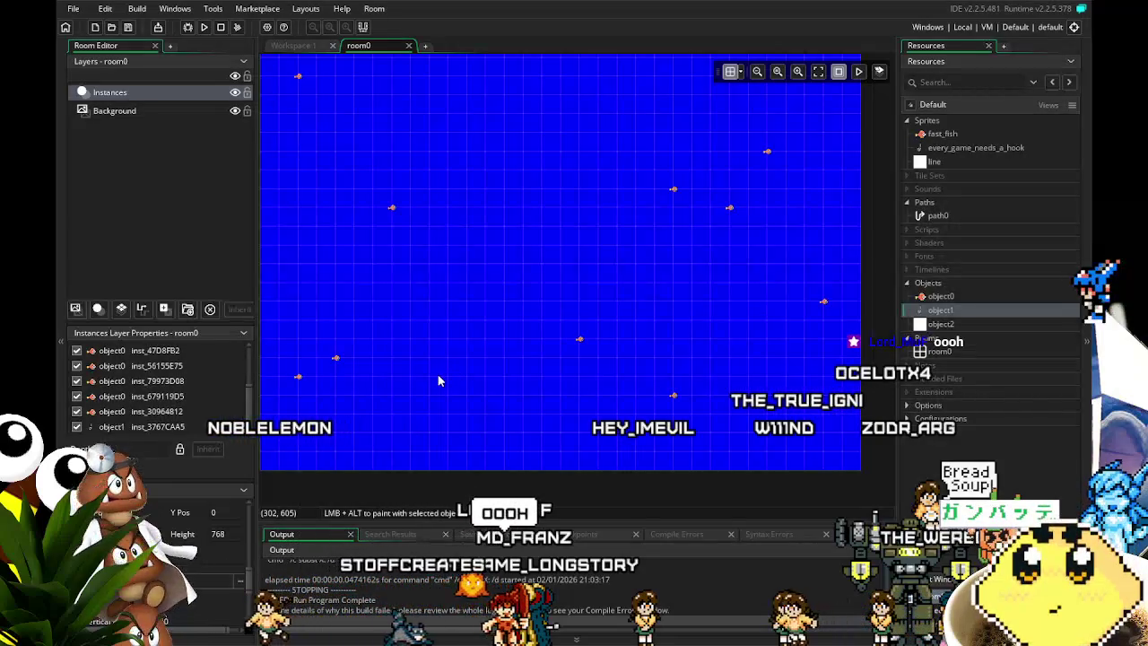
{"action": "double_click", "coordinate": [952, 312]}
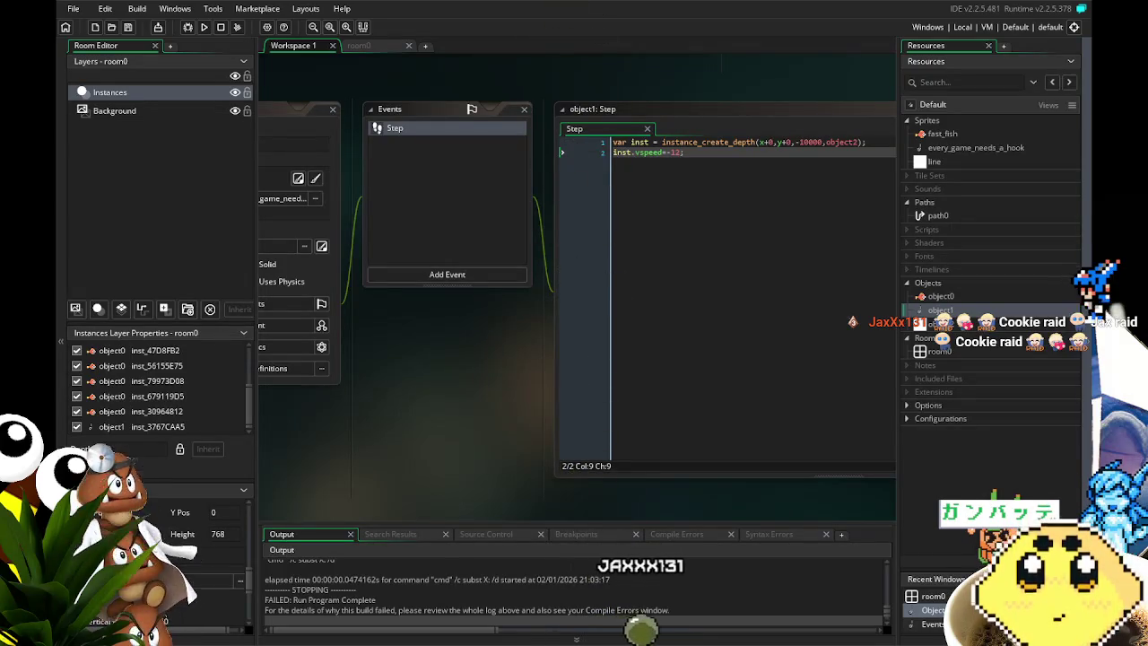
Pan the workspace, dismiss the Add Event list without adding anything, and return to room0.
{"action": "left_click_drag", "start_coordinate": [389, 501], "coordinate": [383, 501]}
{"action": "mouse_move", "coordinate": [456, 478]}
{"action": "left_mouse_down"}
{"action": "mouse_move", "coordinate": [395, 476]}
{"action": "mouse_move", "coordinate": [431, 503]}
{"action": "left_mouse_up"}
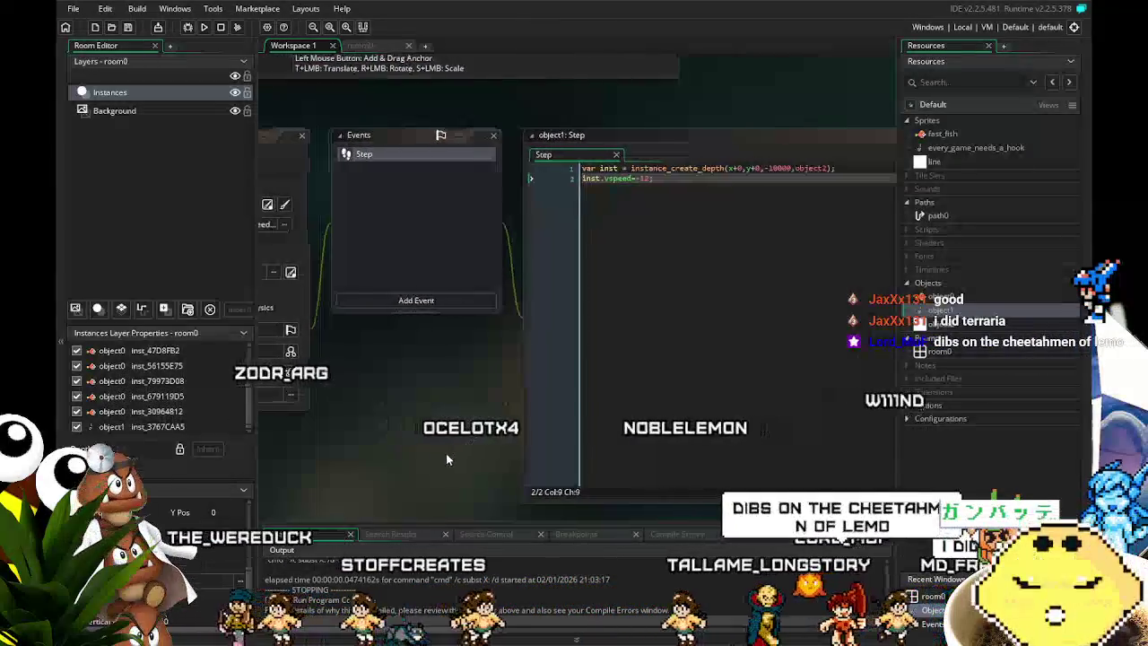
{"action": "left_click_drag", "start_coordinate": [446, 453], "coordinate": [503, 455]}
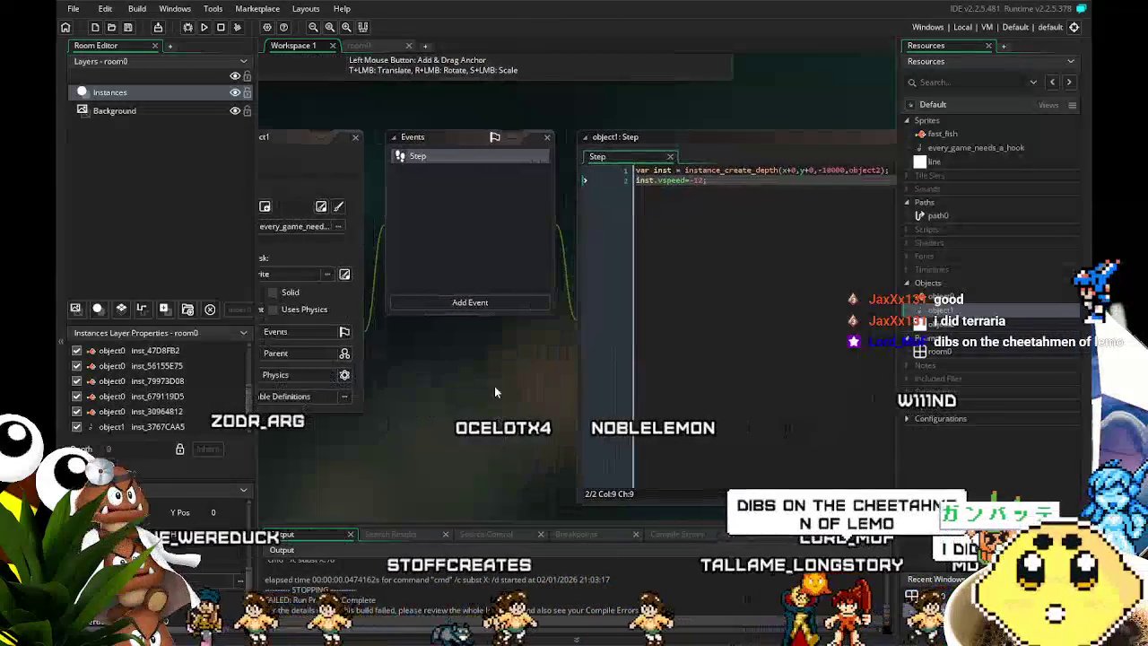
{"action": "left_click", "coordinate": [474, 302]}
{"action": "left_click", "coordinate": [409, 466]}
{"action": "mouse_move", "coordinate": [408, 465]}
{"action": "left_mouse_down"}
{"action": "mouse_move", "coordinate": [352, 494]}
{"action": "mouse_move", "coordinate": [391, 503]}
{"action": "left_mouse_up"}
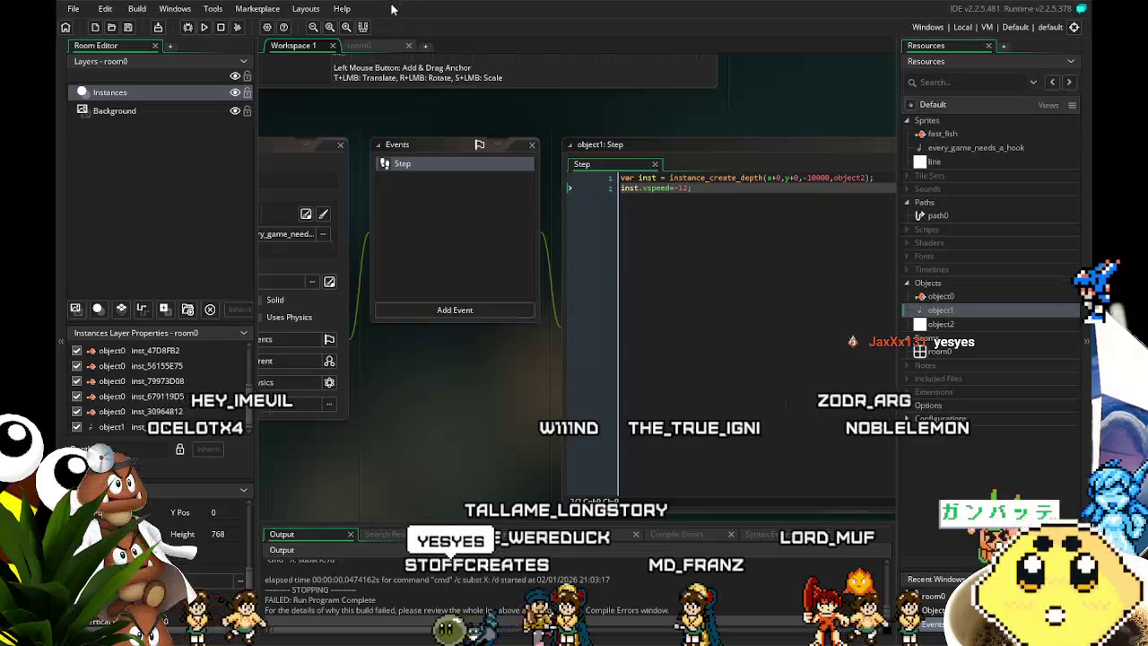
{"action": "left_click", "coordinate": [364, 45]}
{"action": "left_click", "coordinate": [301, 46]}
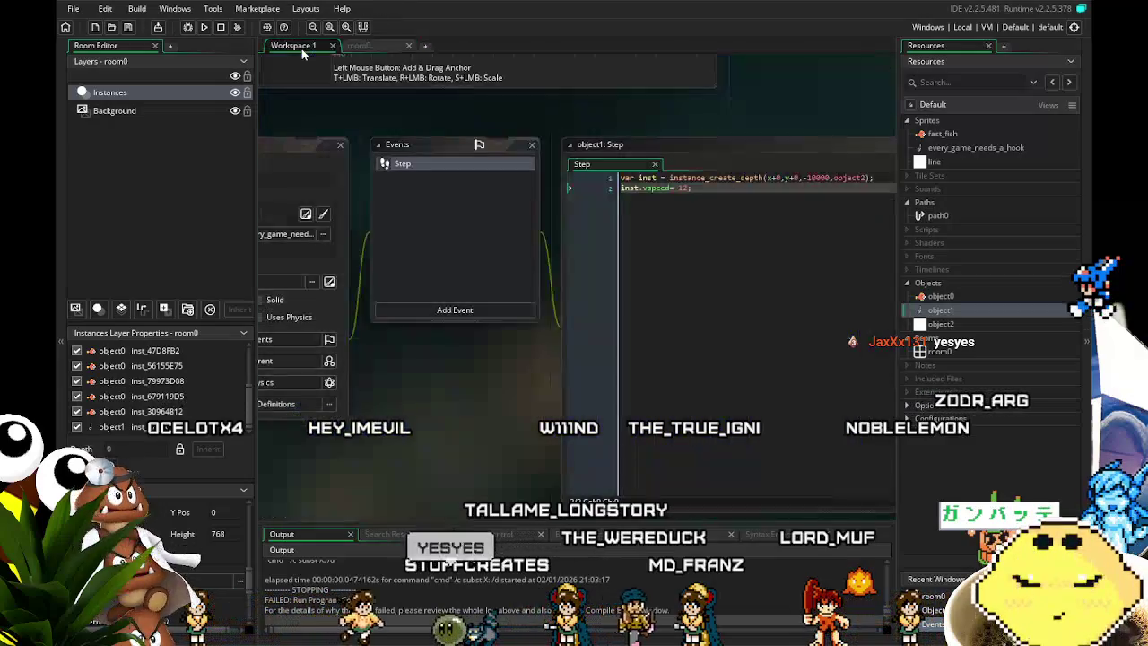
{"action": "left_click", "coordinate": [371, 48]}
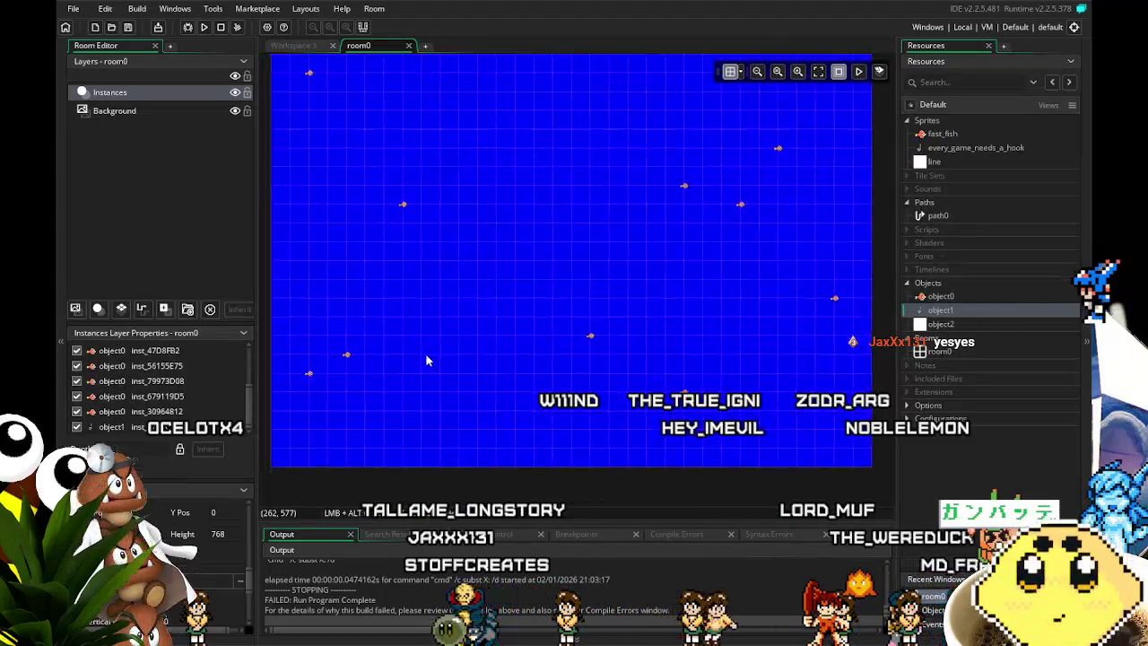
{"action": "left_click", "coordinate": [296, 47]}
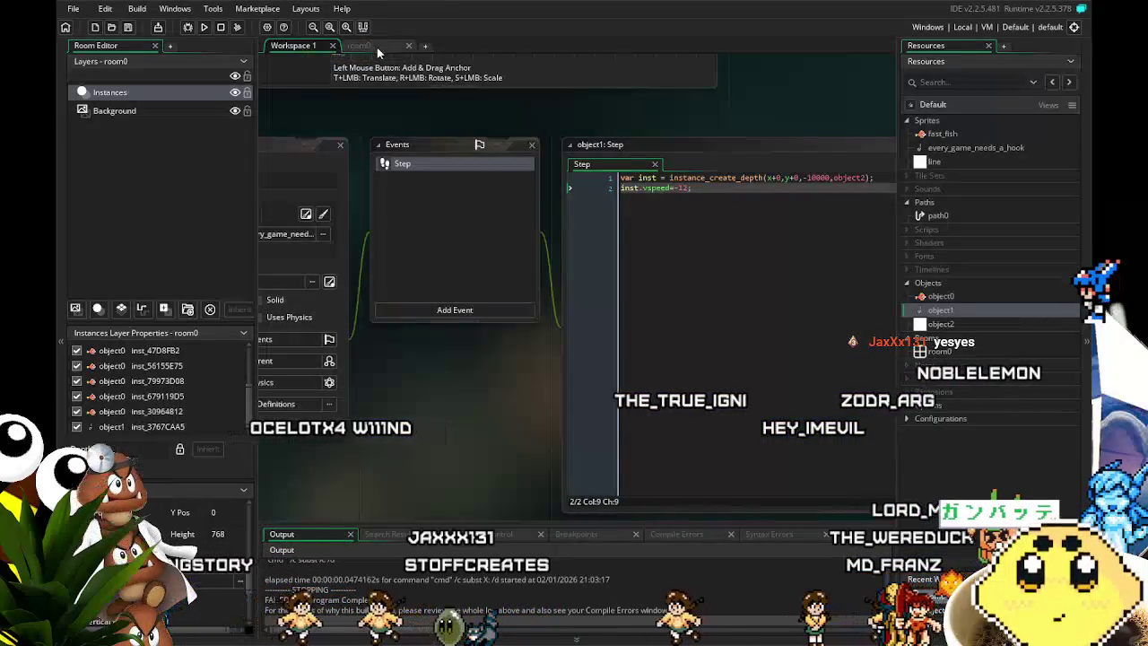
{"action": "left_click", "coordinate": [375, 46]}
{"action": "double_click", "coordinate": [954, 310]}
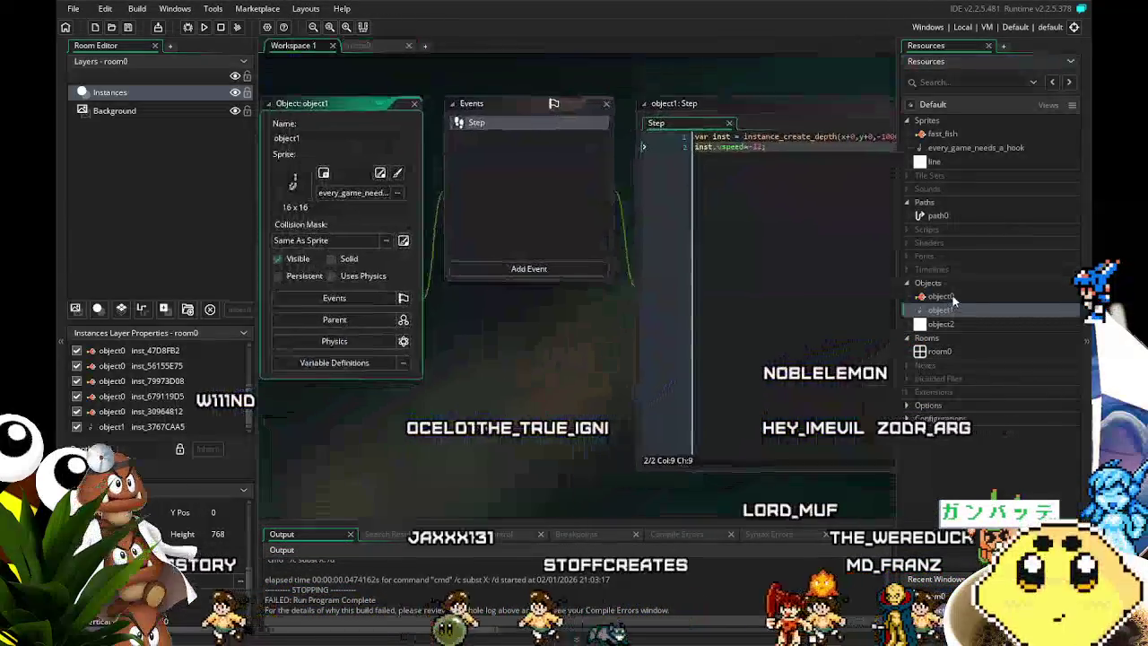
{"action": "double_click", "coordinate": [940, 296]}
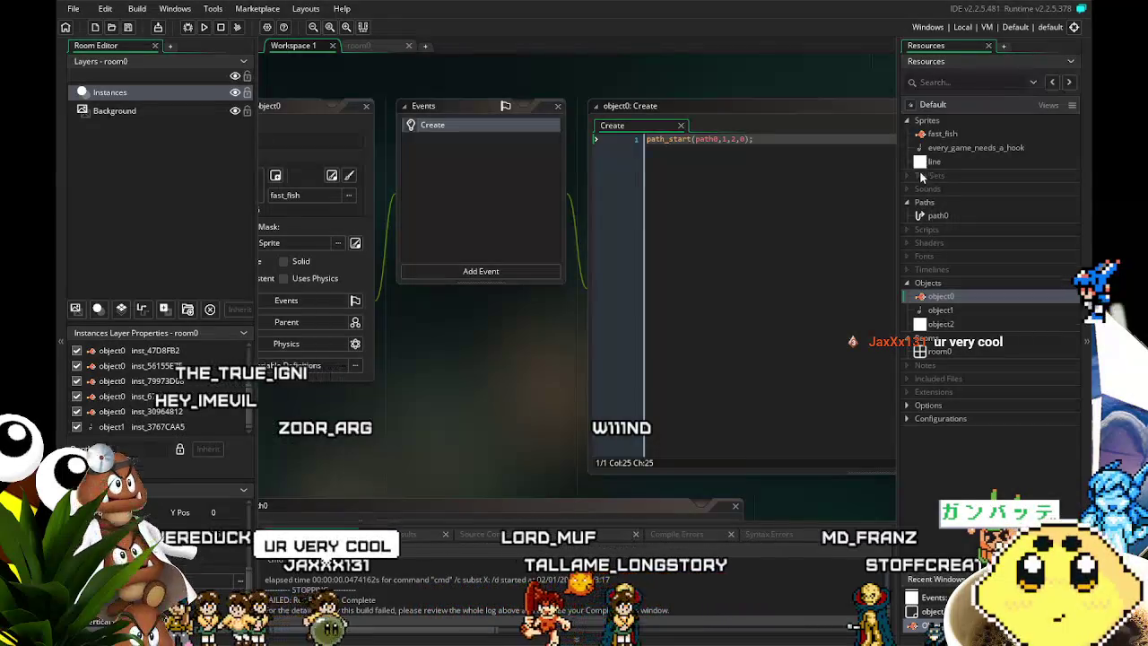
{"action": "double_click", "coordinate": [964, 323]}
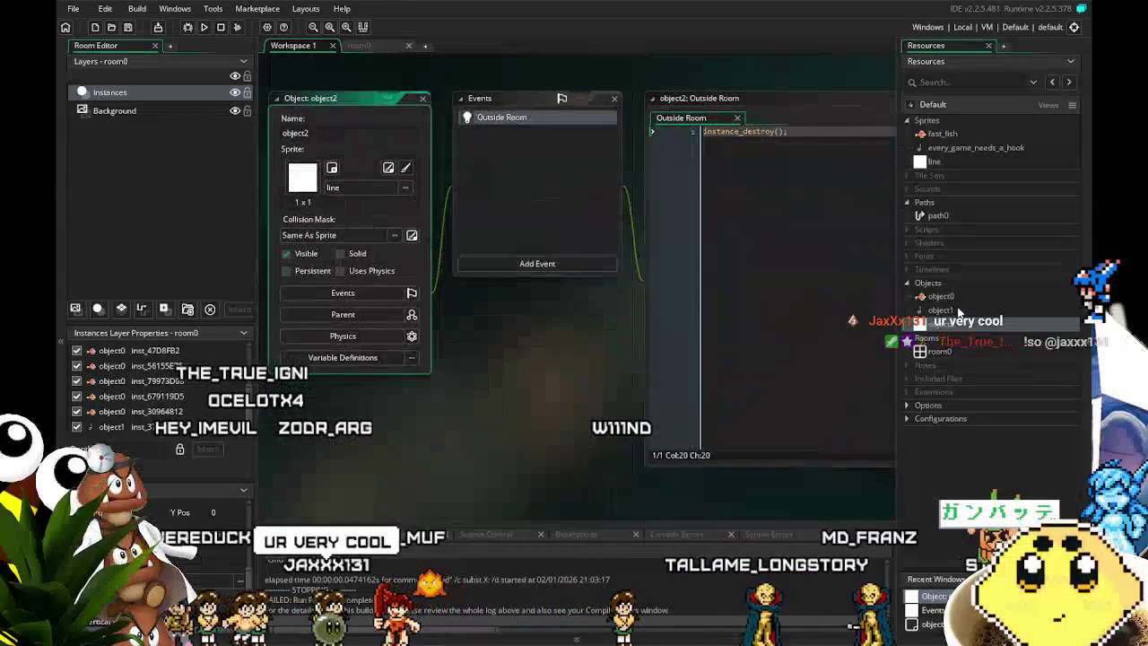
{"action": "double_click", "coordinate": [941, 310]}
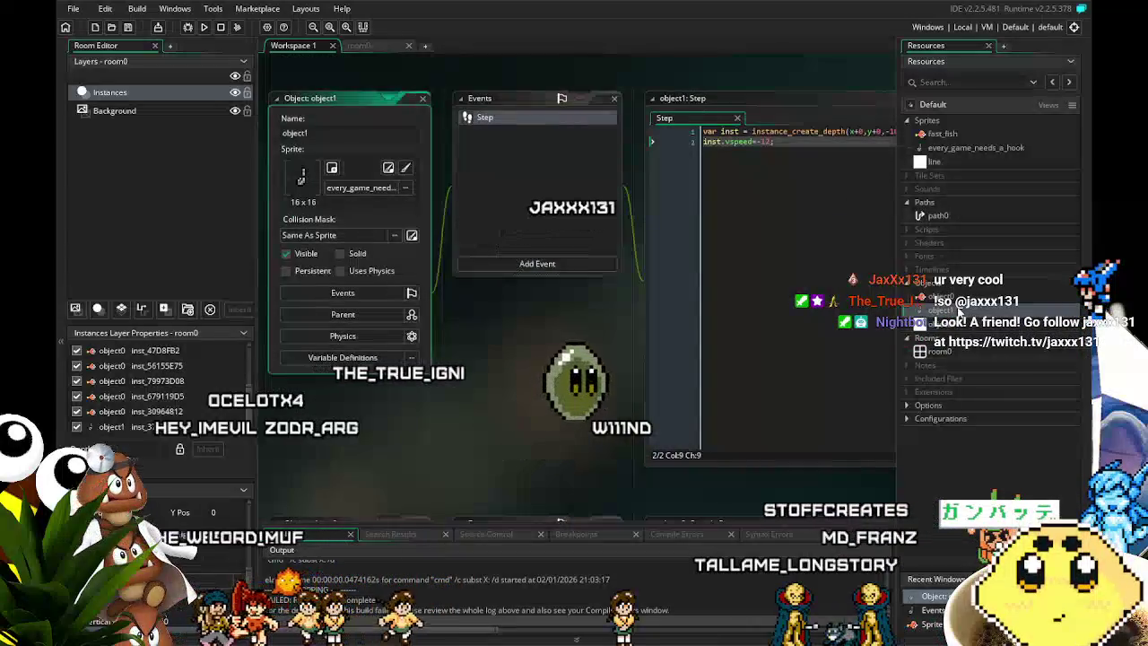
{"action": "left_click_drag", "start_coordinate": [532, 337], "coordinate": [478, 360]}
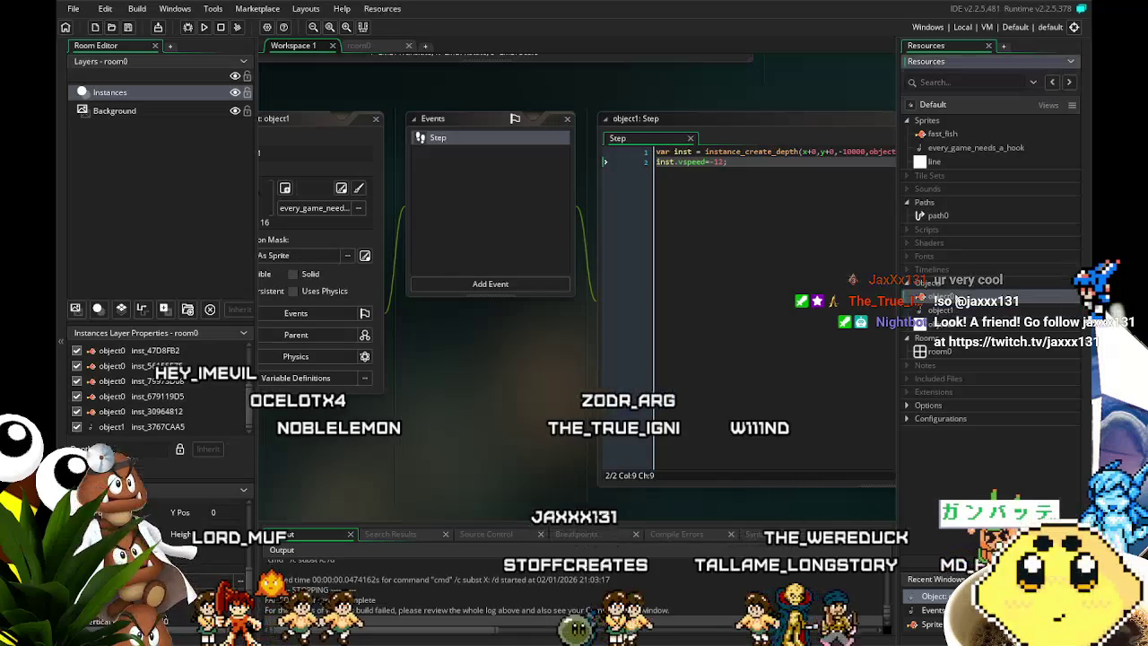
{"action": "double_click", "coordinate": [941, 297]}
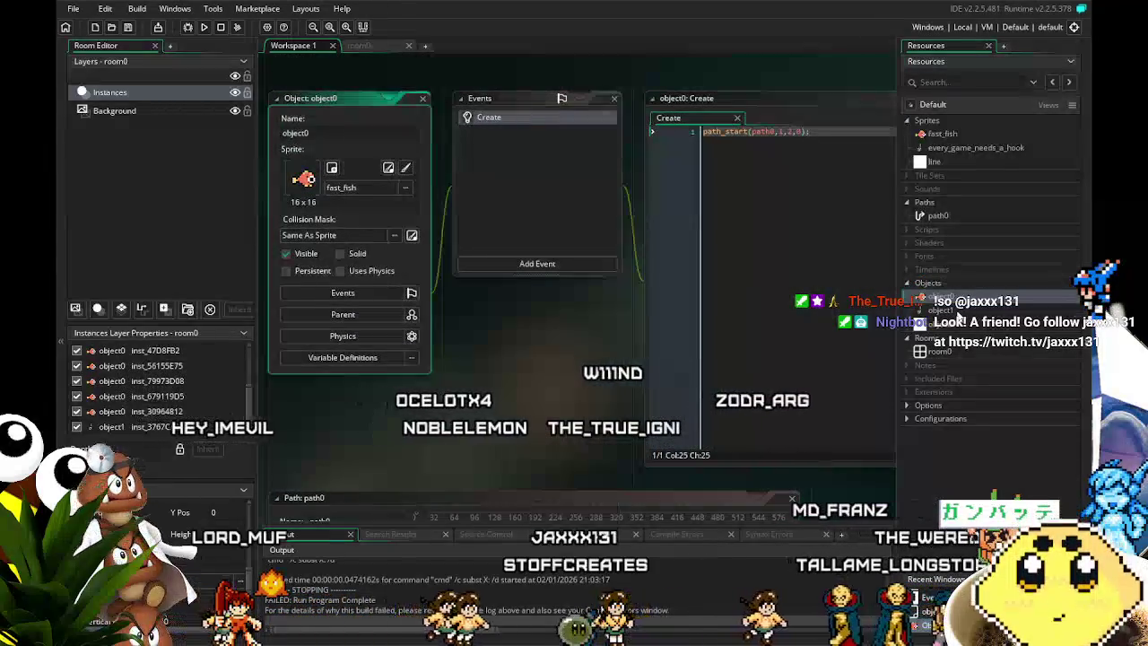
{"action": "double_click", "coordinate": [942, 309]}
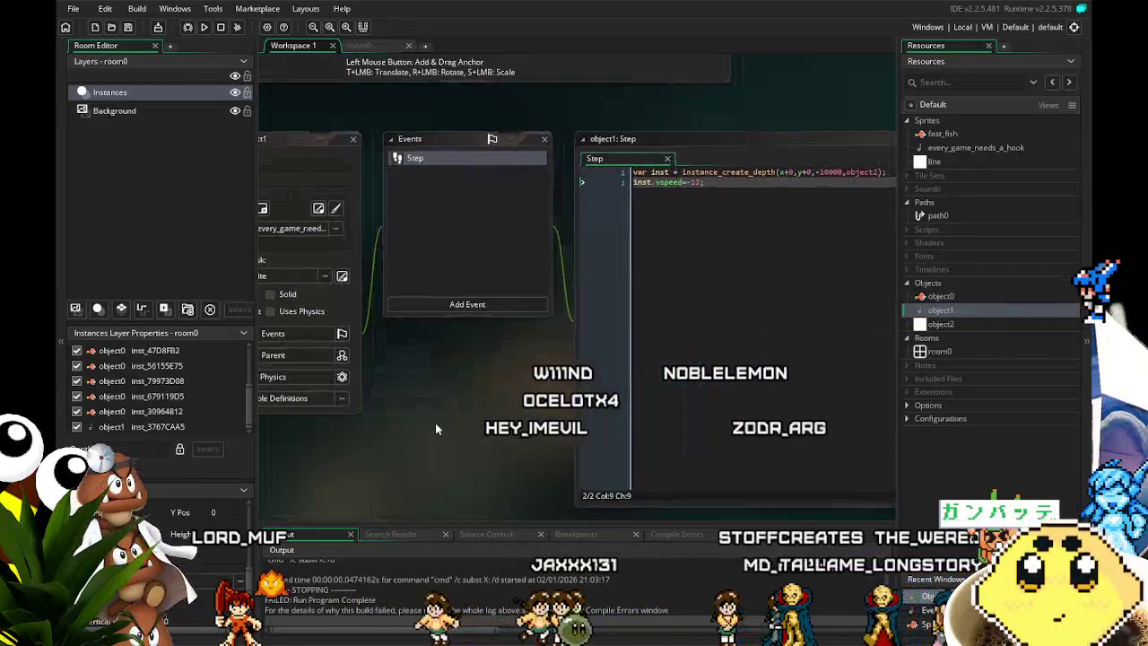
{"action": "left_click", "coordinate": [368, 44]}
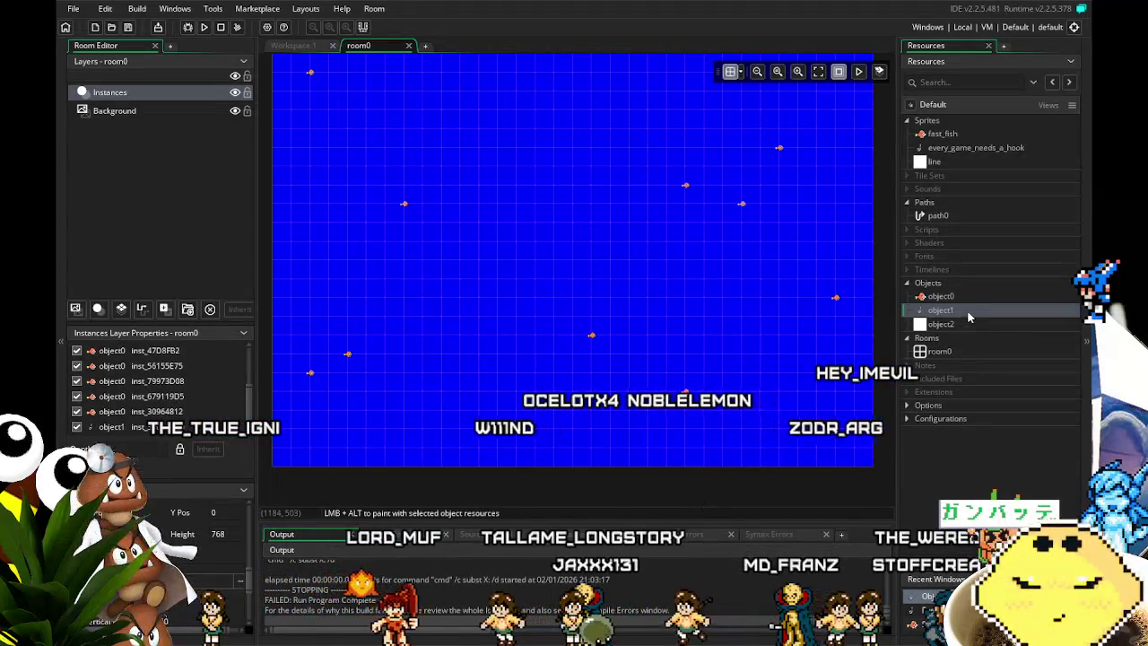
{"action": "mouse_move", "coordinate": [655, 374]}
{"action": "left_mouse_down"}
{"action": "mouse_move", "coordinate": [579, 405]}
{"action": "mouse_move", "coordinate": [591, 415]}
{"action": "left_mouse_up"}
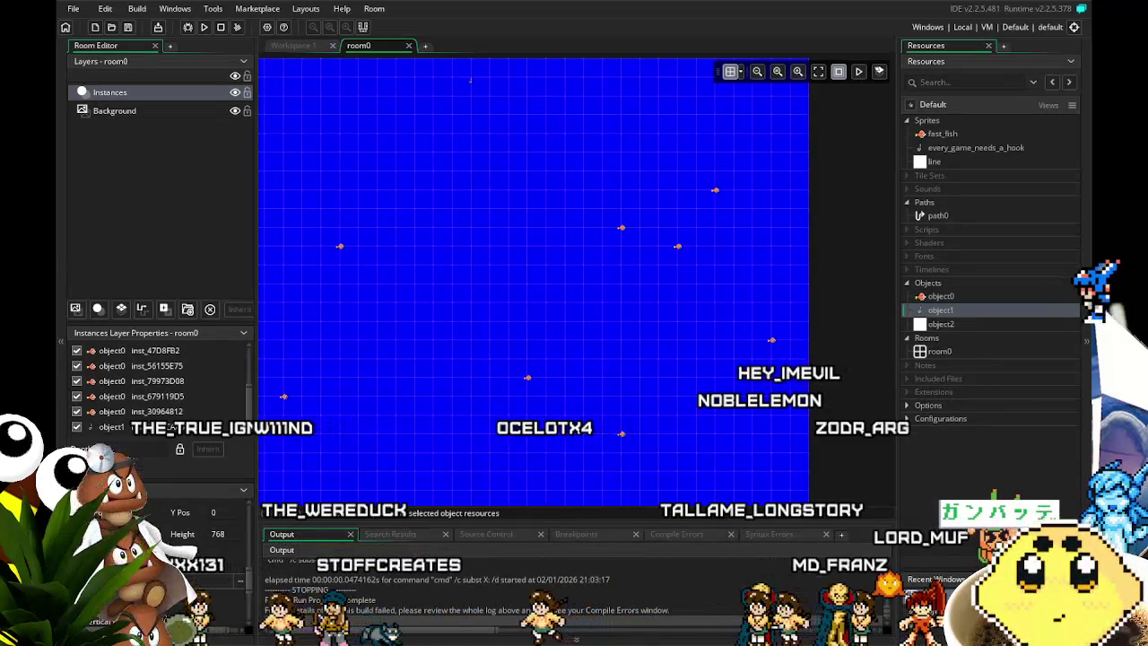
{"action": "mouse_move", "coordinate": [455, 424]}
{"action": "left_mouse_down"}
{"action": "mouse_move", "coordinate": [637, 292]}
{"action": "mouse_move", "coordinate": [526, 323]}
{"action": "mouse_move", "coordinate": [539, 326]}
{"action": "left_mouse_up"}
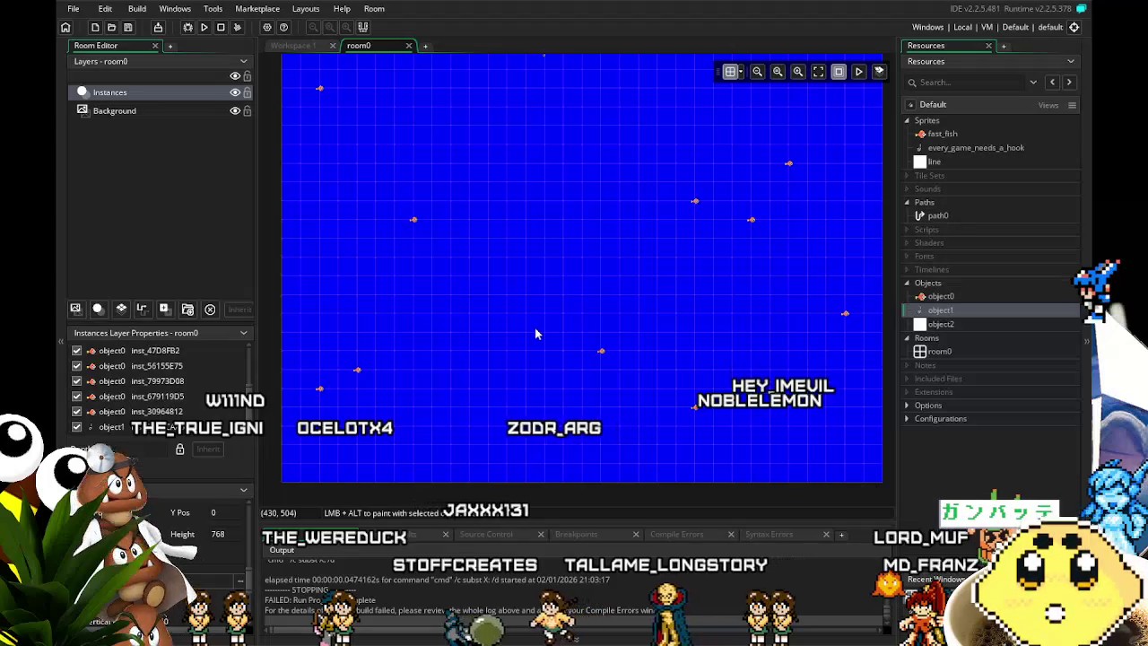
{"action": "left_click_drag", "start_coordinate": [527, 367], "coordinate": [505, 359]}
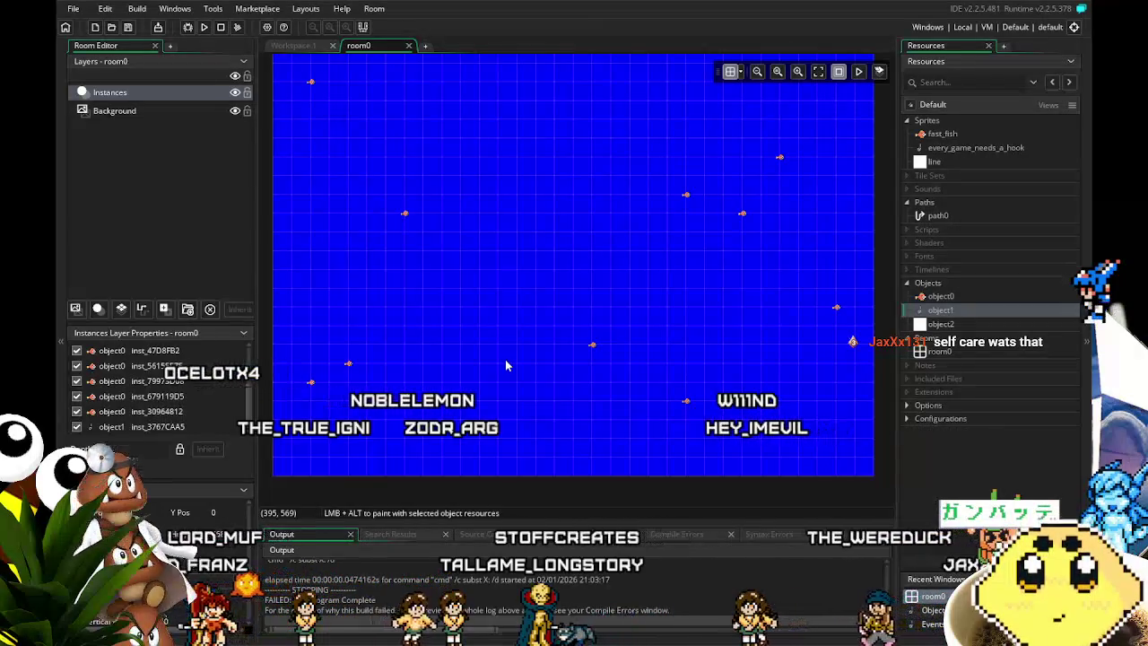
Zoom the room0 view in on the hook at the top, then reopen object1's Step code.
{"action": "mouse_move", "coordinate": [577, 227]}
{"action": "left_mouse_down"}
{"action": "mouse_move", "coordinate": [512, 256]}
{"action": "mouse_move", "coordinate": [584, 304]}
{"action": "mouse_move", "coordinate": [570, 286]}
{"action": "mouse_move", "coordinate": [559, 295]}
{"action": "left_mouse_up"}
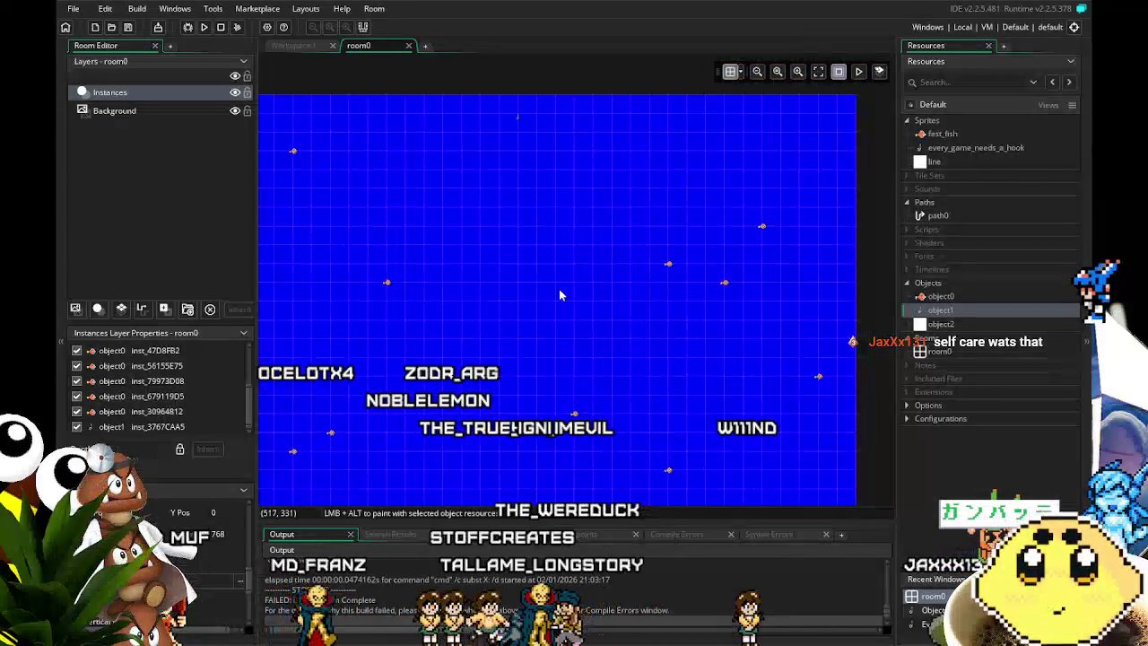
{"action": "scroll", "coordinate": [538, 112], "scroll_direction": "up", "scroll_amount": 1}
{"action": "scroll", "coordinate": [484, 236], "scroll_direction": "up", "scroll_amount": 2}
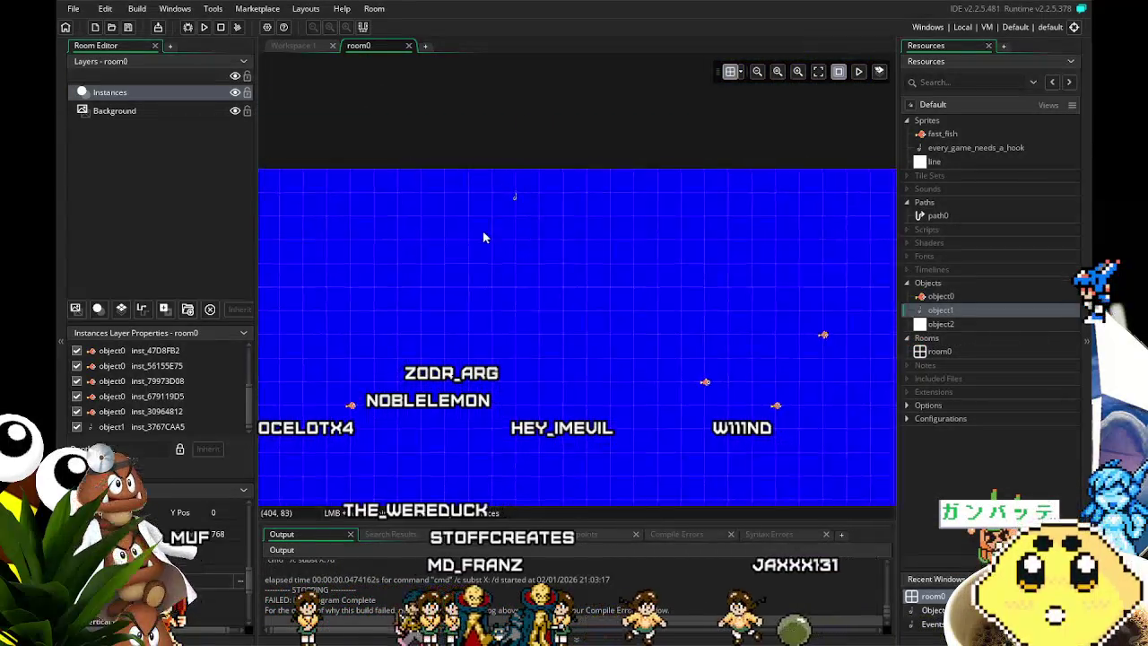
{"action": "mouse_move", "coordinate": [483, 238]}
{"action": "left_mouse_down"}
{"action": "mouse_move", "coordinate": [379, 304]}
{"action": "mouse_move", "coordinate": [395, 316]}
{"action": "left_mouse_up"}
{"action": "scroll", "coordinate": [394, 316], "scroll_direction": "up", "scroll_amount": 1}
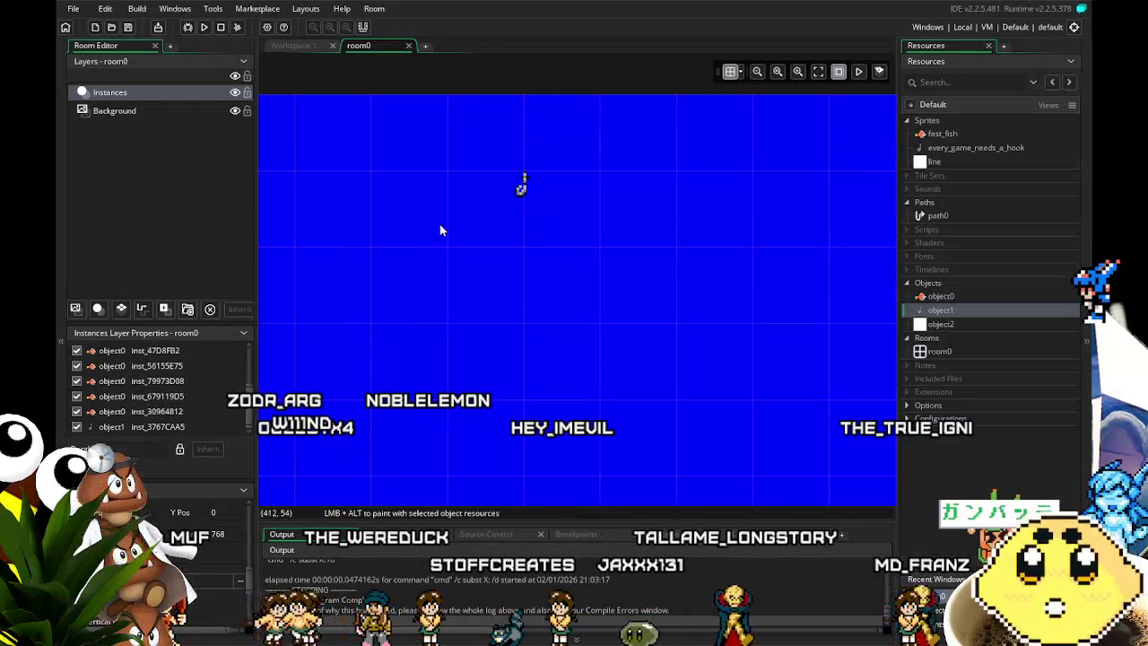
{"action": "left_click_drag", "start_coordinate": [560, 324], "coordinate": [570, 345]}
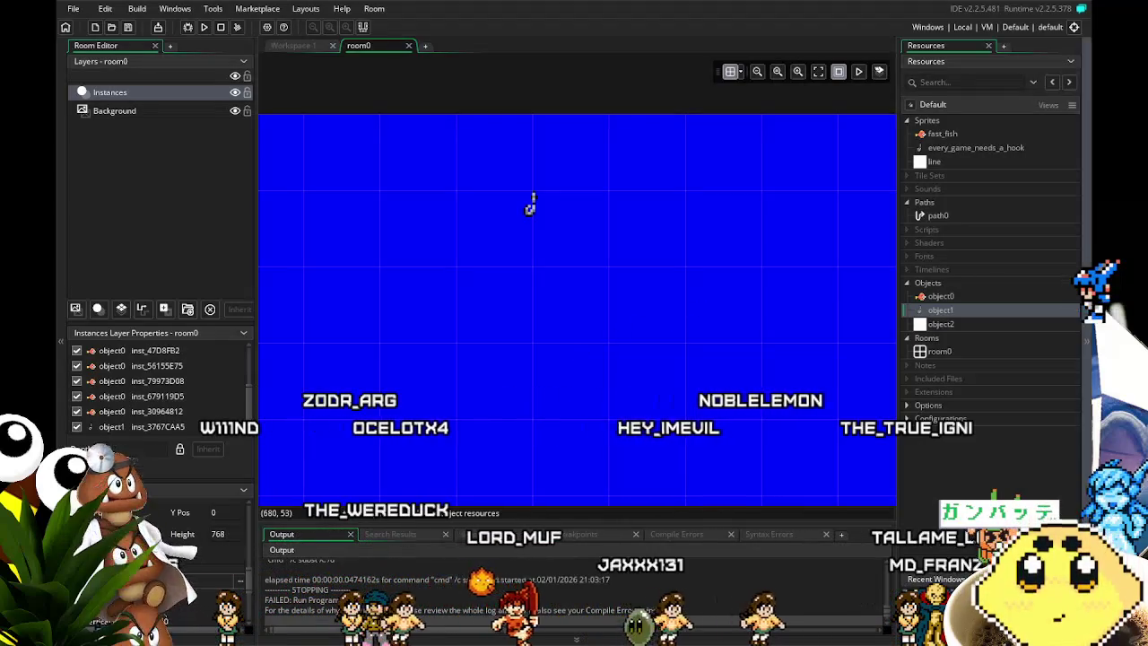
{"action": "double_click", "coordinate": [941, 309]}
{"action": "left_click_drag", "start_coordinate": [516, 439], "coordinate": [426, 441]}
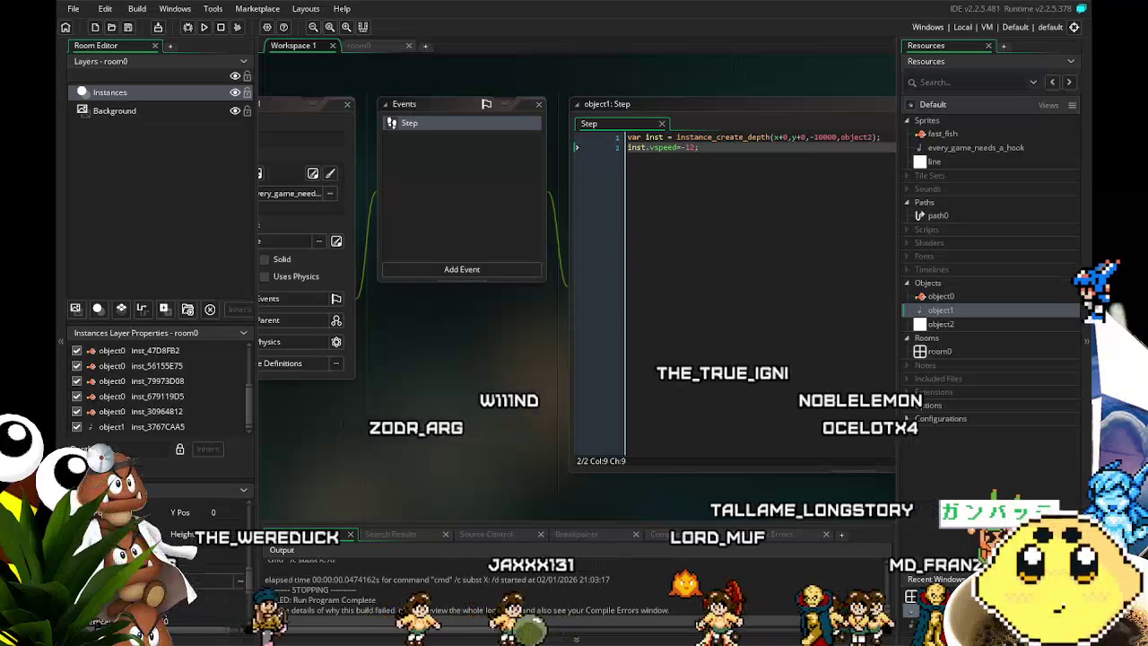
Add a Create event to object1 with the code vspeed=1;.
{"action": "mouse_move", "coordinate": [412, 418]}
{"action": "left_mouse_down"}
{"action": "mouse_move", "coordinate": [523, 369]}
{"action": "mouse_move", "coordinate": [415, 402]}
{"action": "left_mouse_up"}
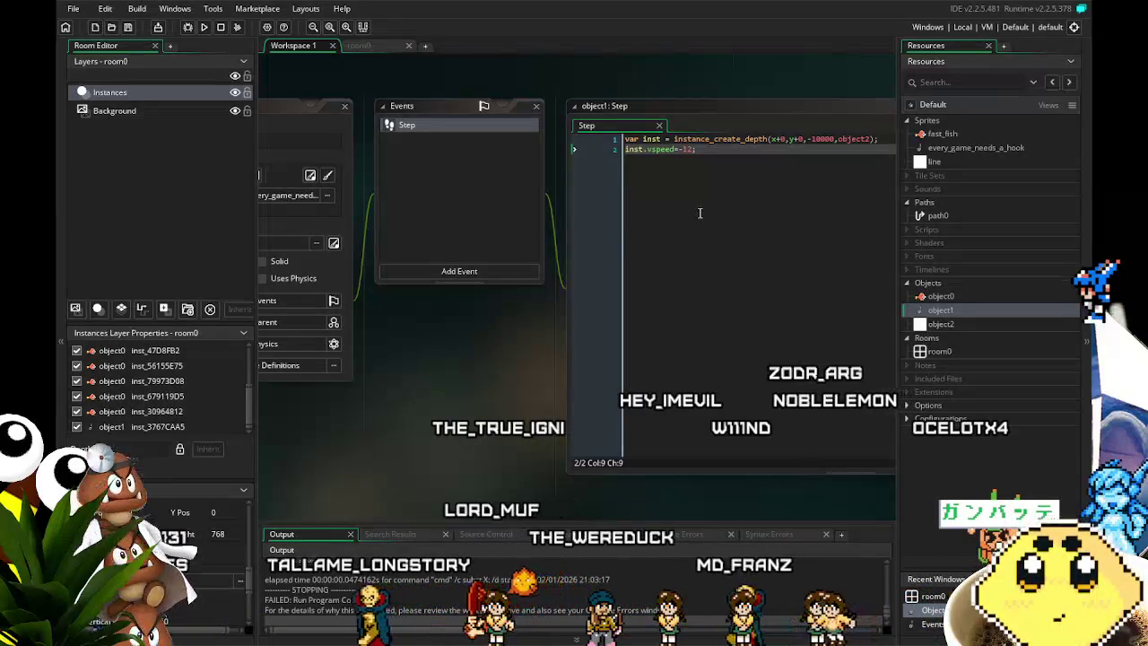
{"action": "left_click", "coordinate": [392, 274]}
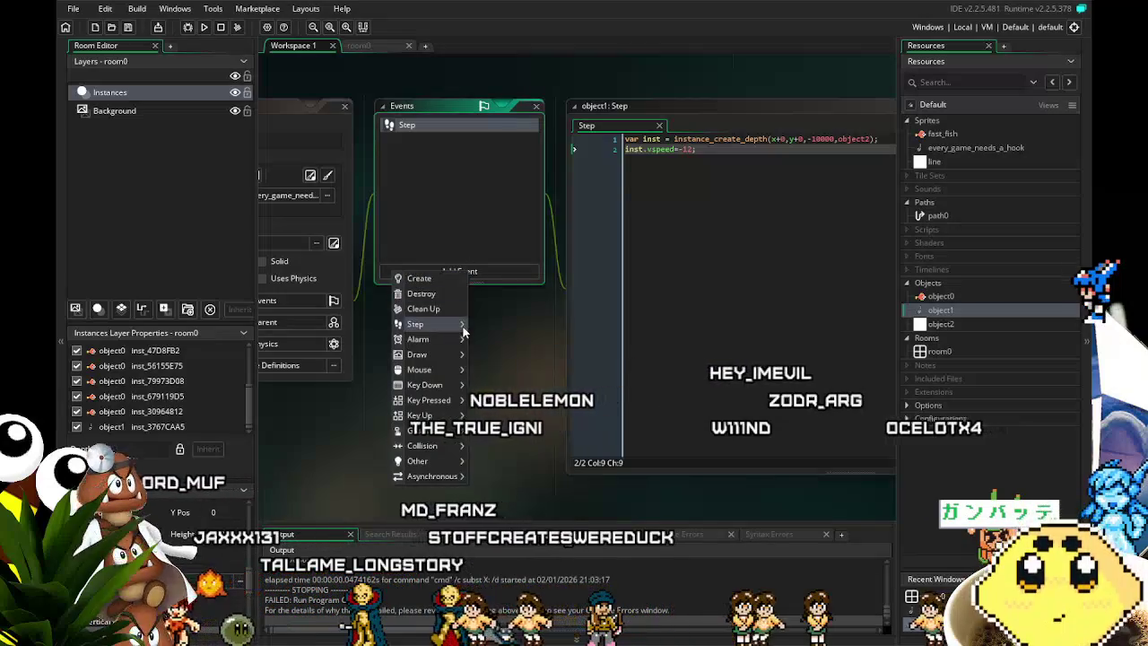
{"action": "mouse_move", "coordinate": [463, 328]}
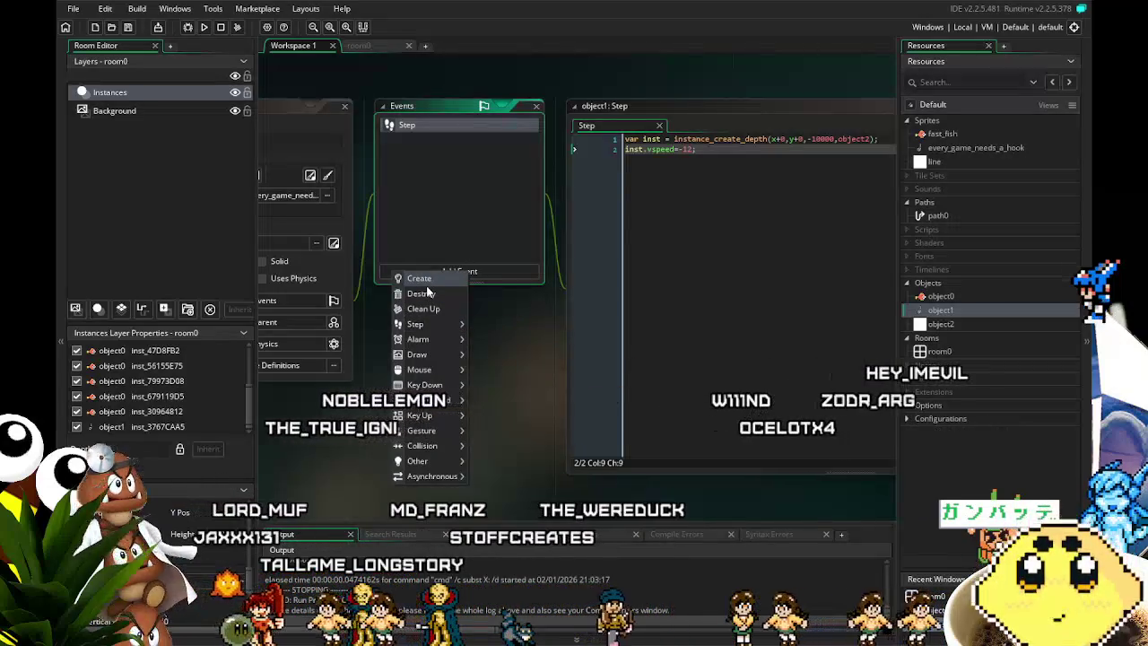
{"action": "left_click", "coordinate": [419, 278]}
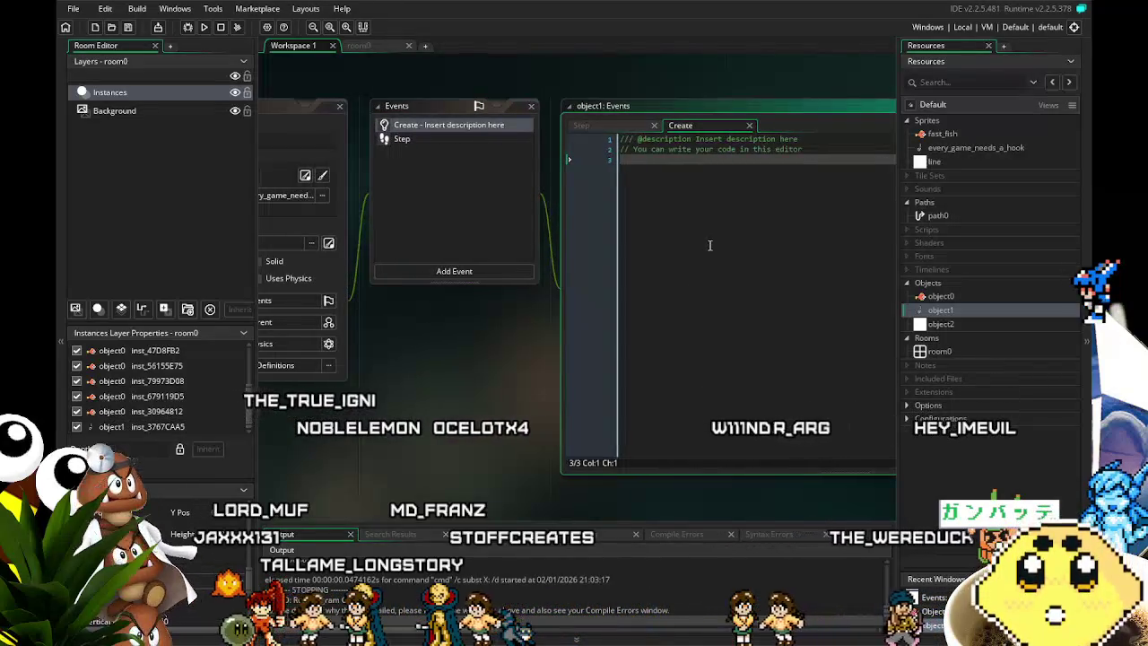
{"action": "left_click_drag", "start_coordinate": [707, 243], "coordinate": [681, 249]}
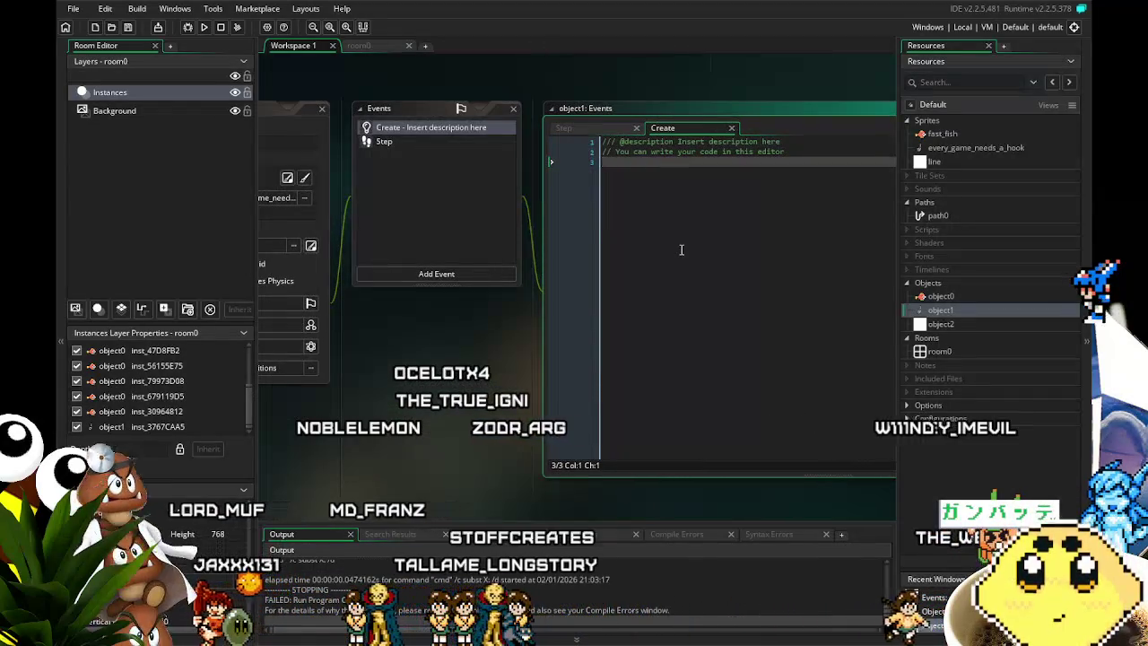
{"action": "key", "text": "ctrl+a"}
{"action": "key", "text": "BackSpace"}
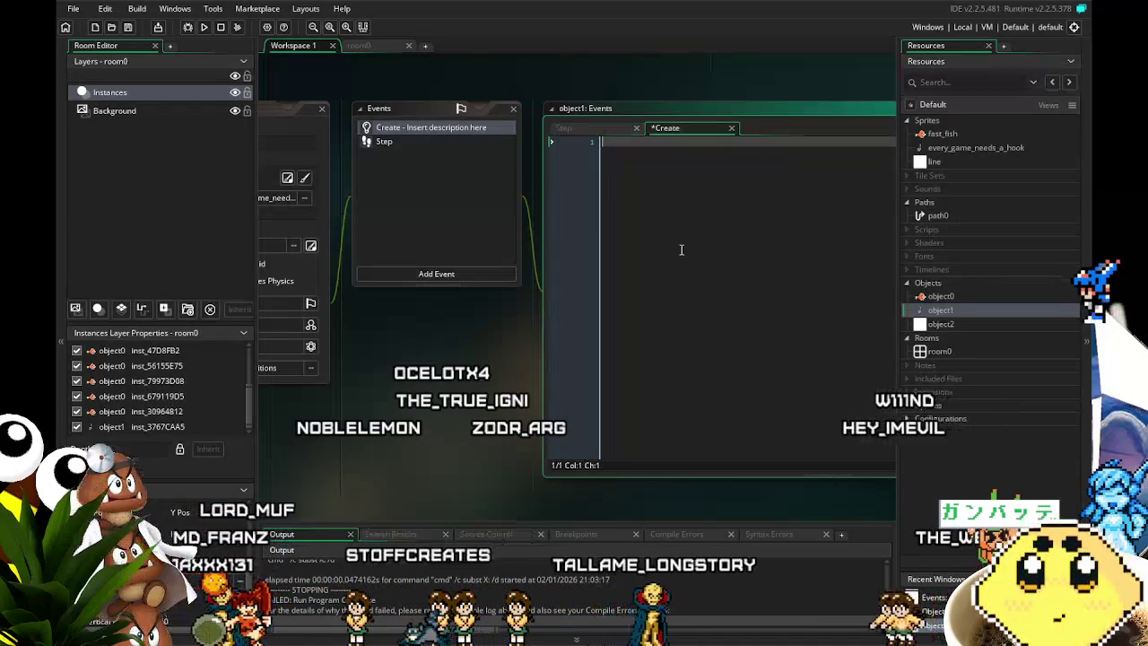
{"action": "type", "text": "gravit"}
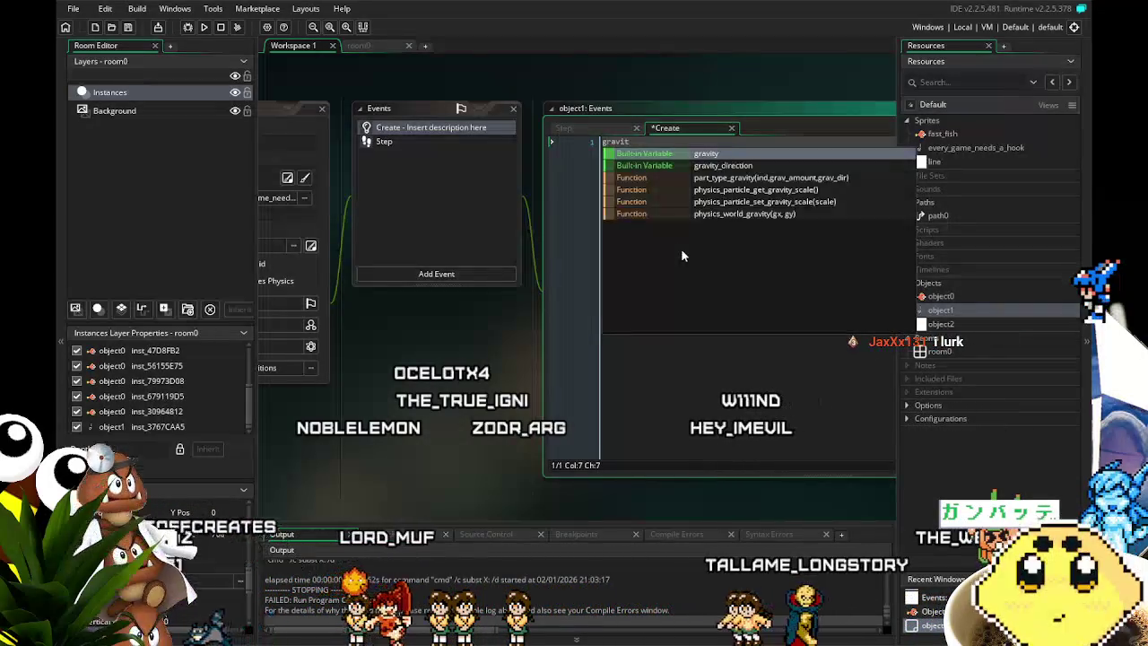
{"action": "key", "text": "BackSpace"}
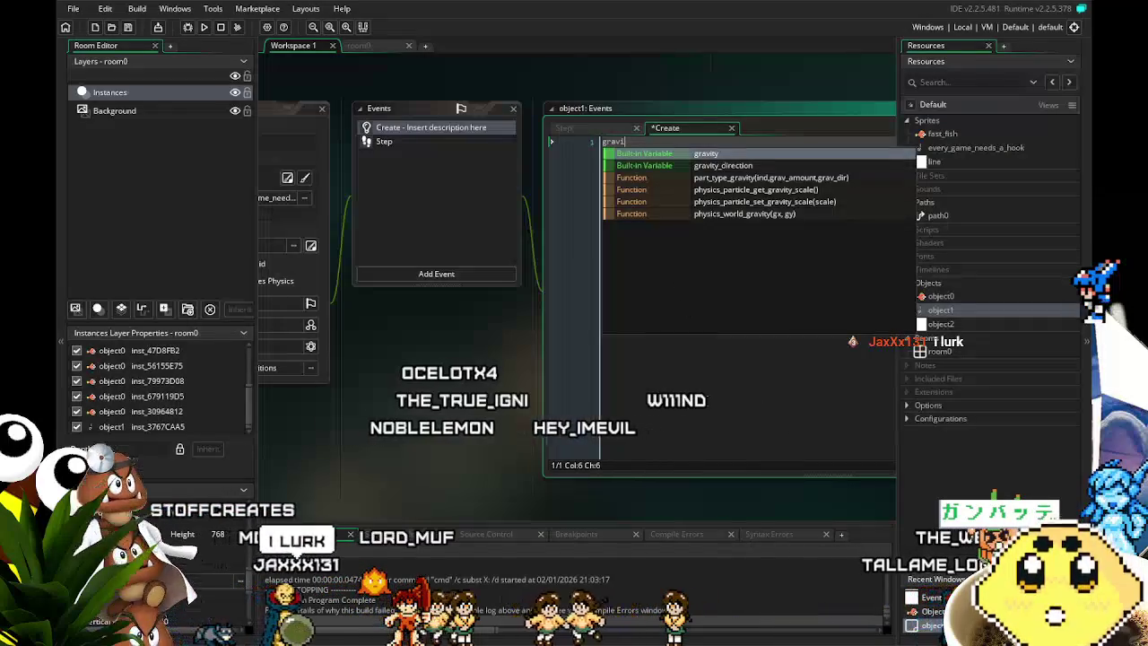
{"action": "key", "text": "BackSpace"}
{"action": "key", "text": "BackSpace"}
{"action": "key", "text": "BackSpace"}
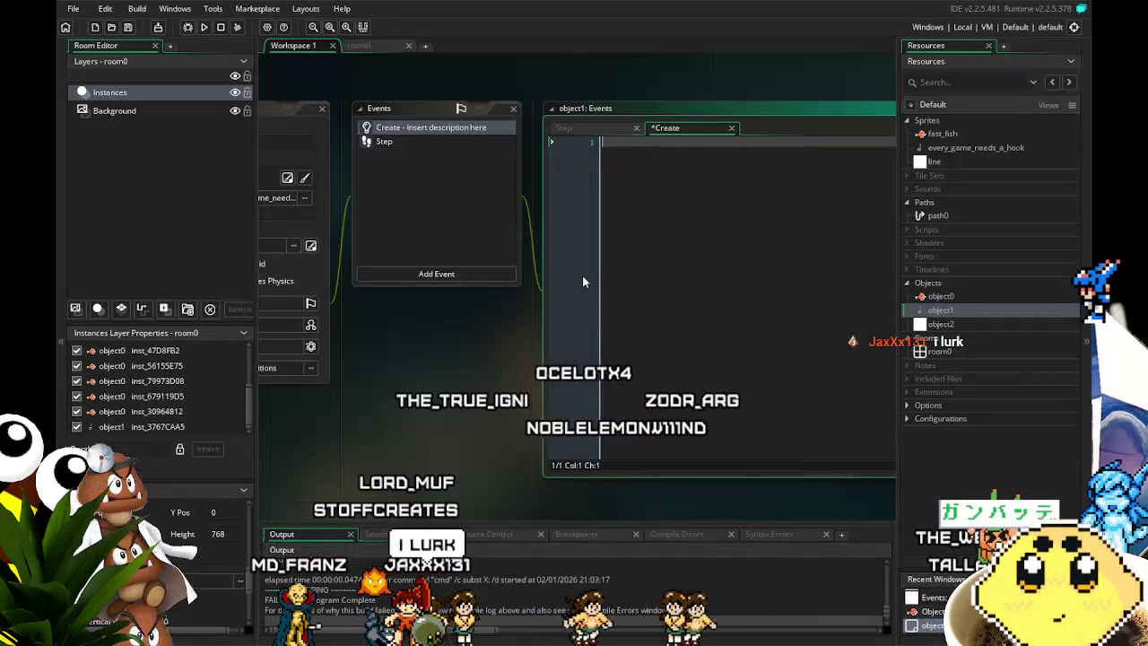
{"action": "type", "text": "v"}
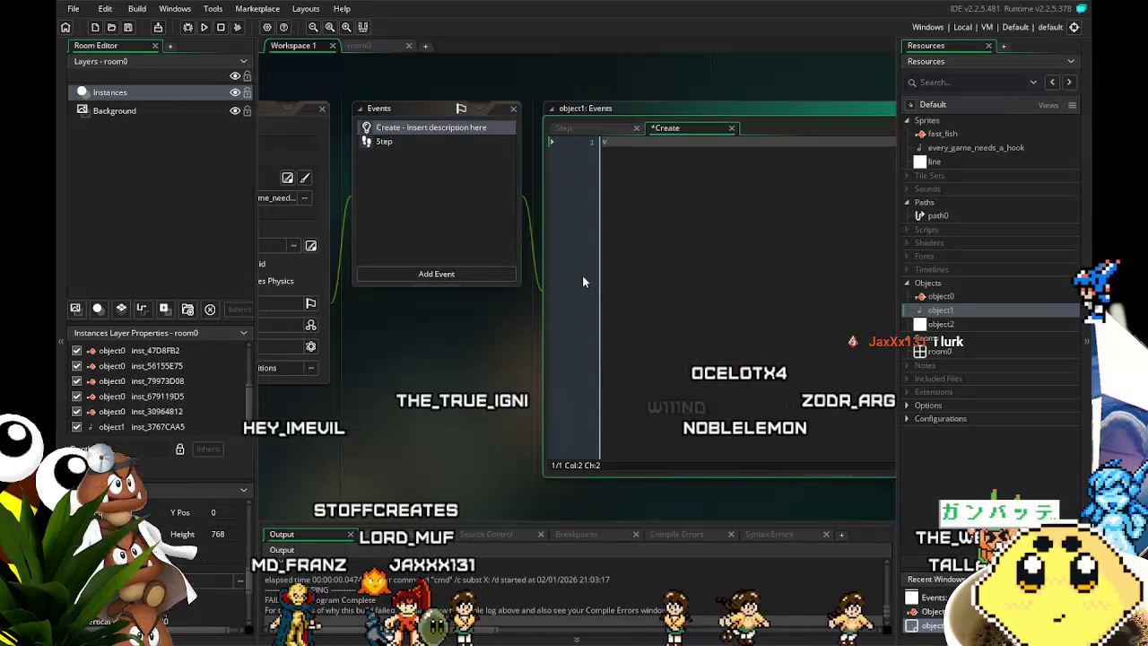
{"action": "type", "text": "sp"}
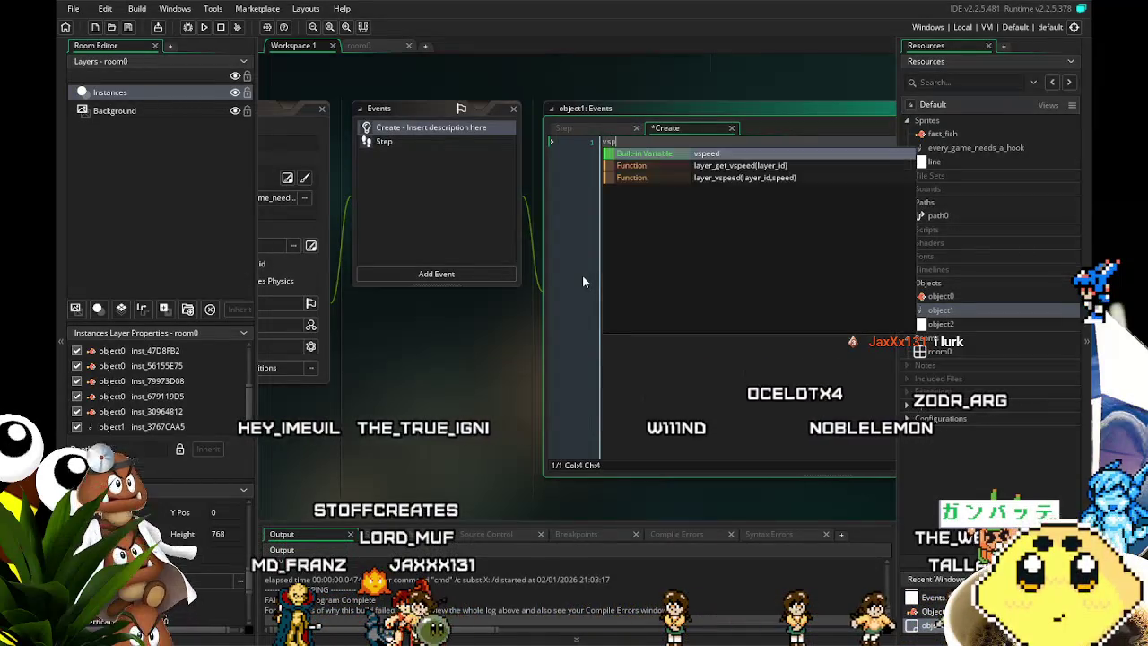
{"action": "type", "text": "eed"}
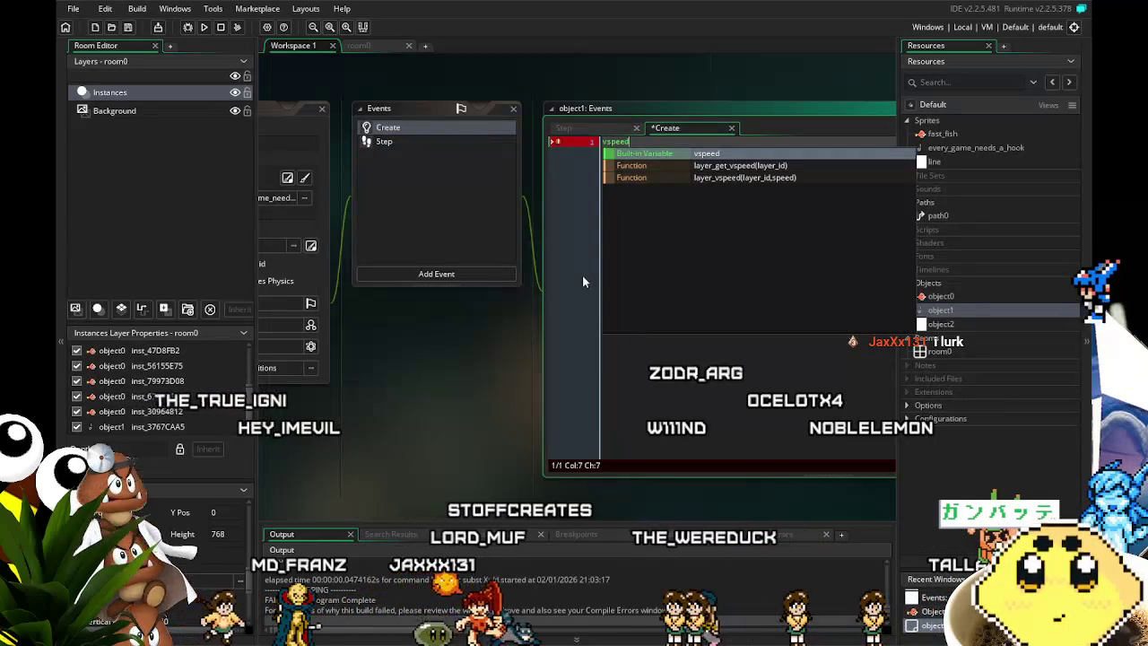
{"action": "type", "text": "="}
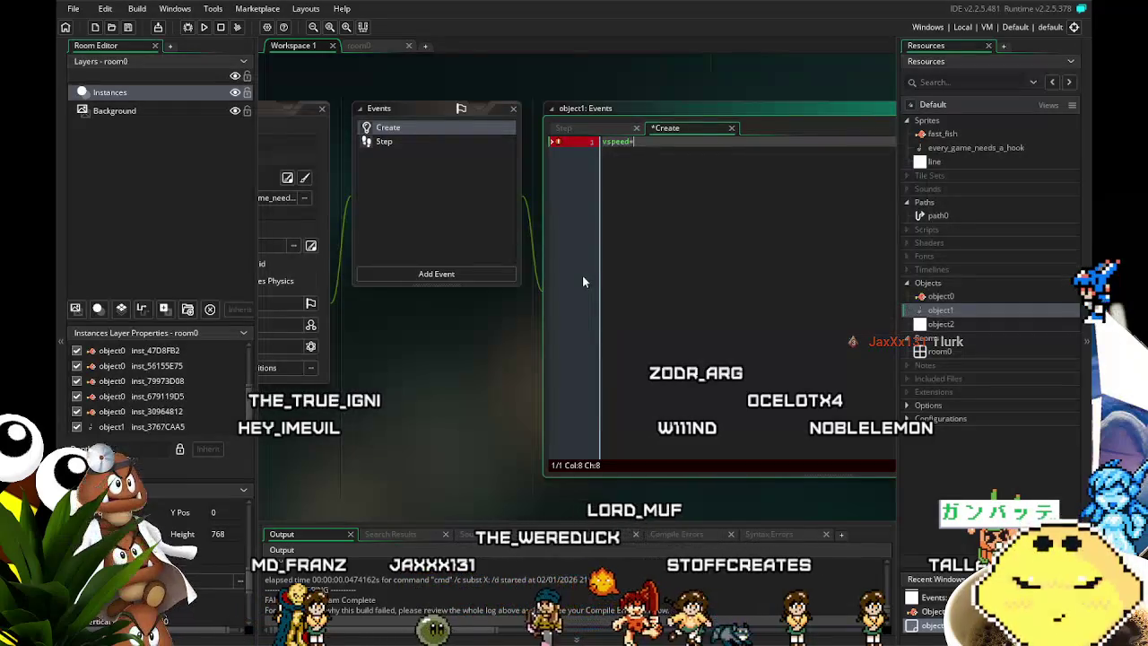
{"action": "type", "text": "1;"}
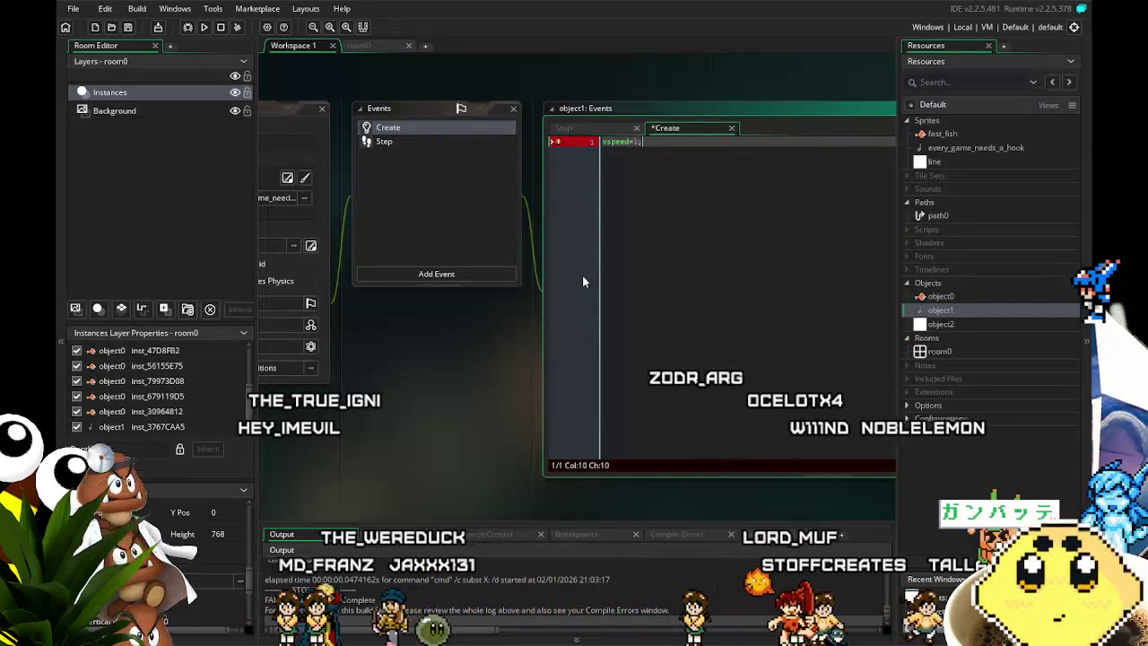
{"action": "left_click", "coordinate": [430, 275]}
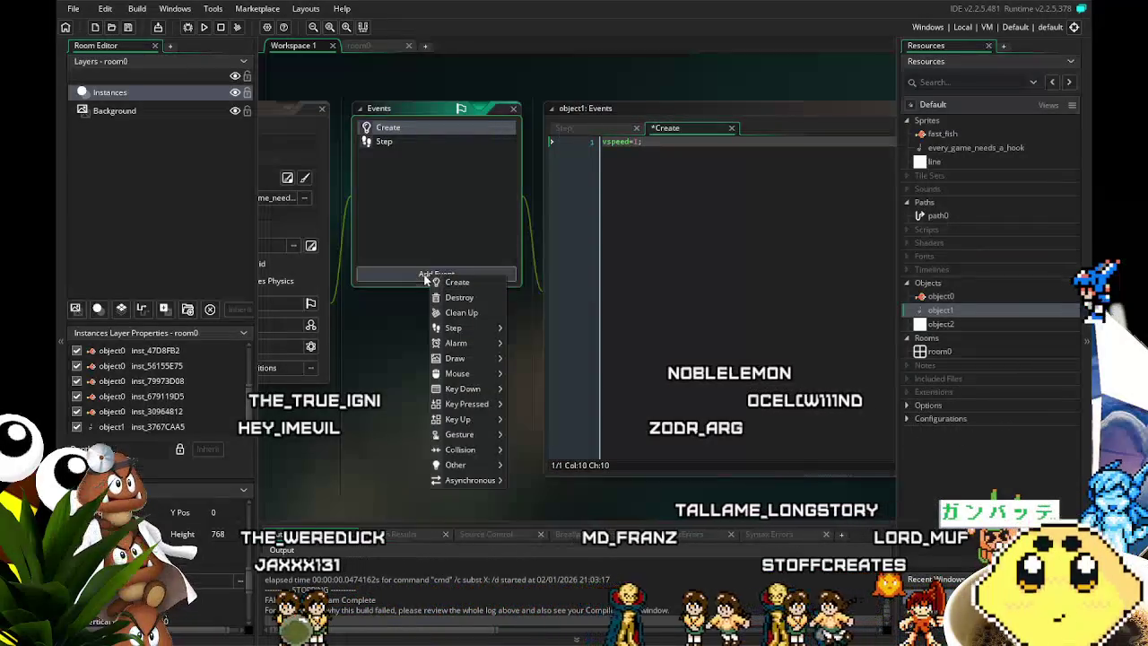
Add a Key Down - Up event with vspeed=-4;, save, and duplicate it as another key event.
{"action": "mouse_move", "coordinate": [482, 391]}
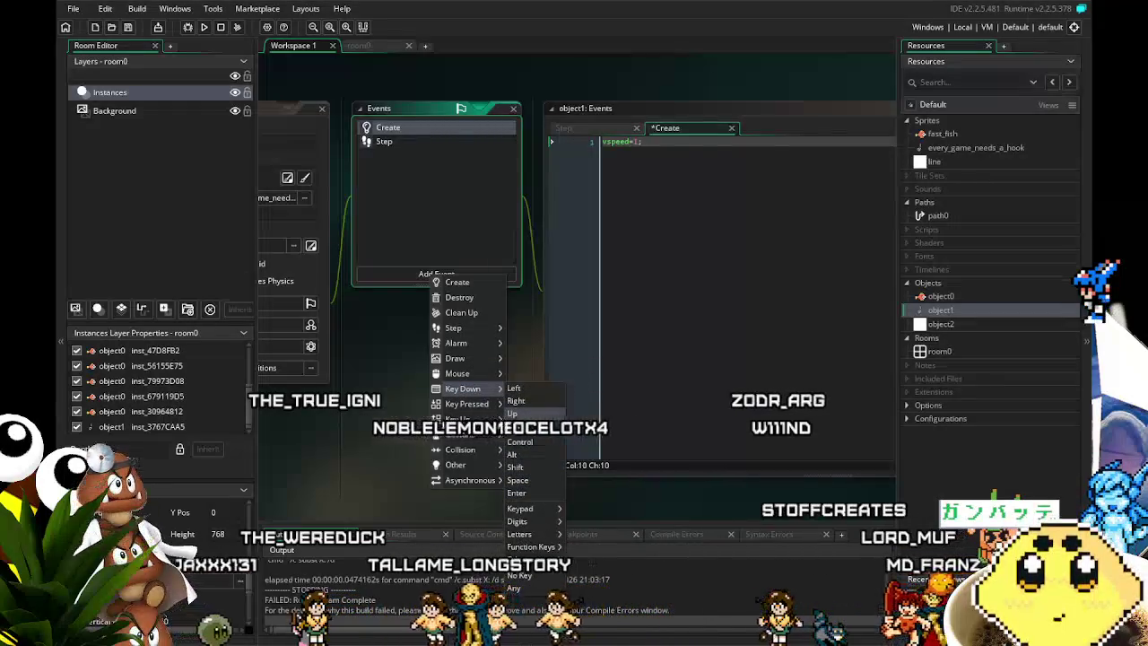
{"action": "left_click", "coordinate": [515, 414]}
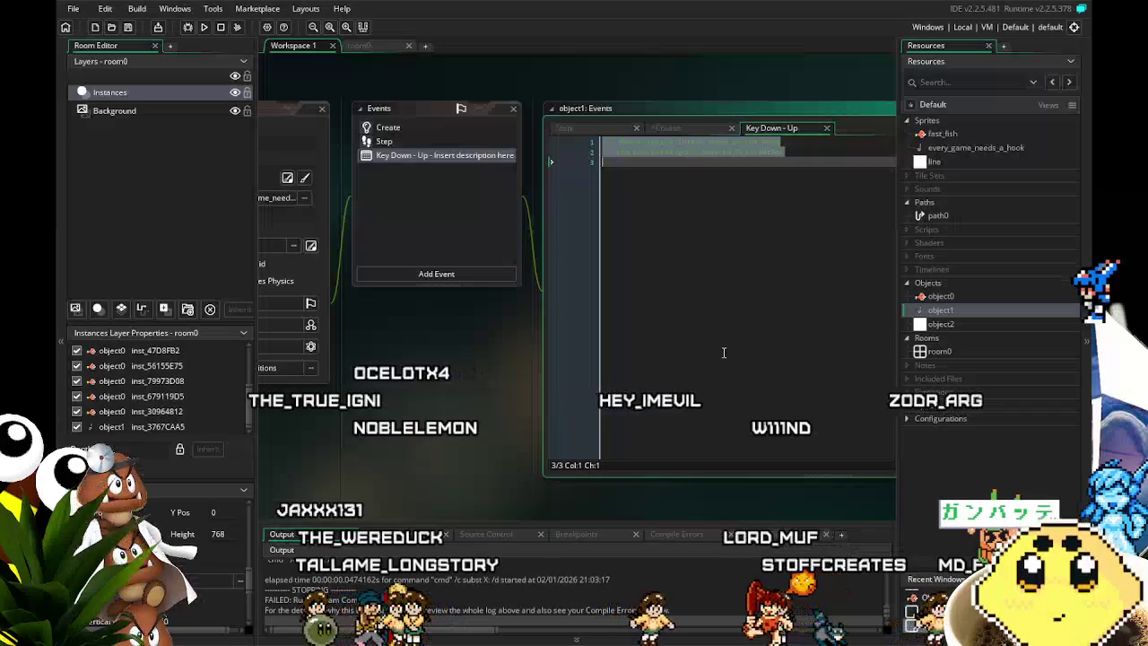
{"action": "key", "text": "BackSpace"}
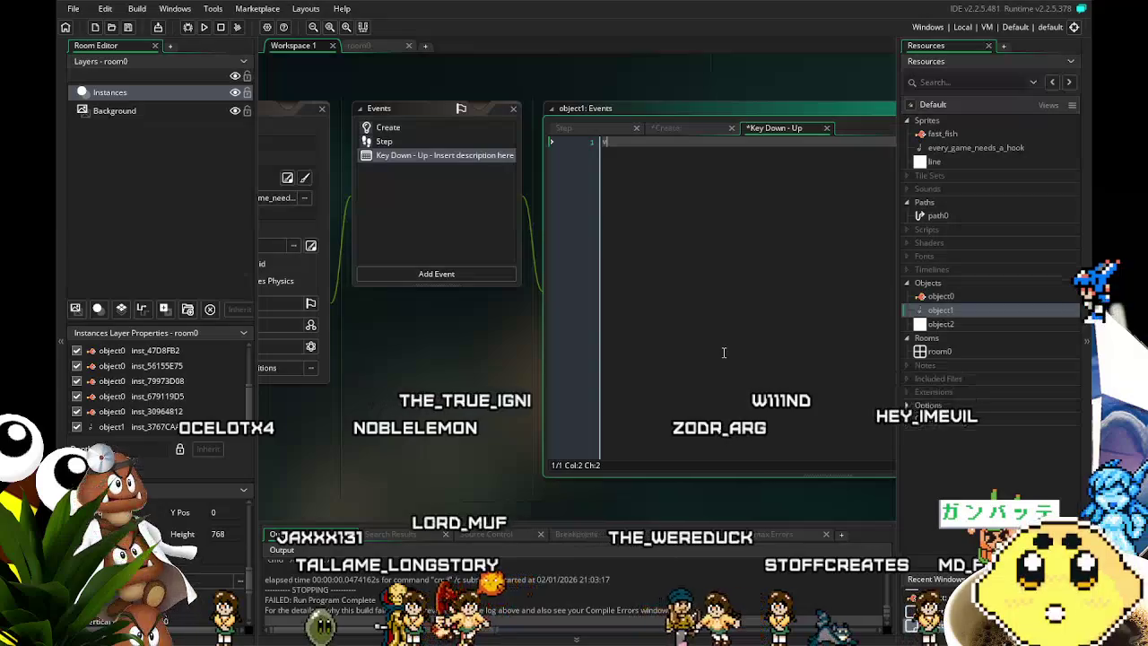
{"action": "type", "text": "vsp"}
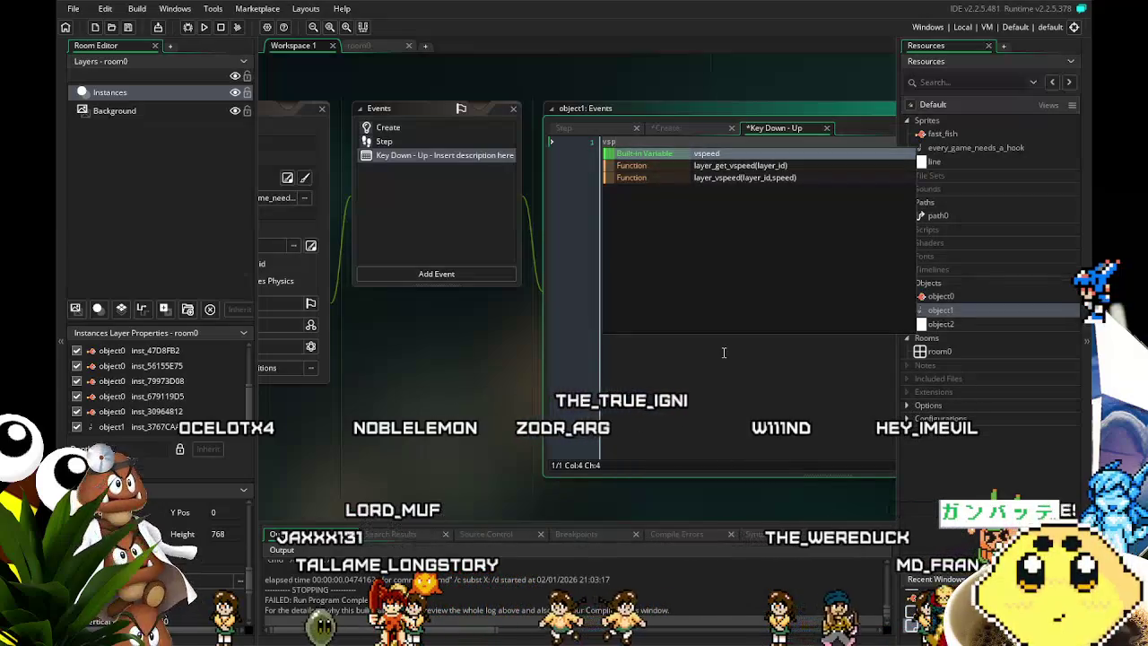
{"action": "type", "text": "eed=-4;"}
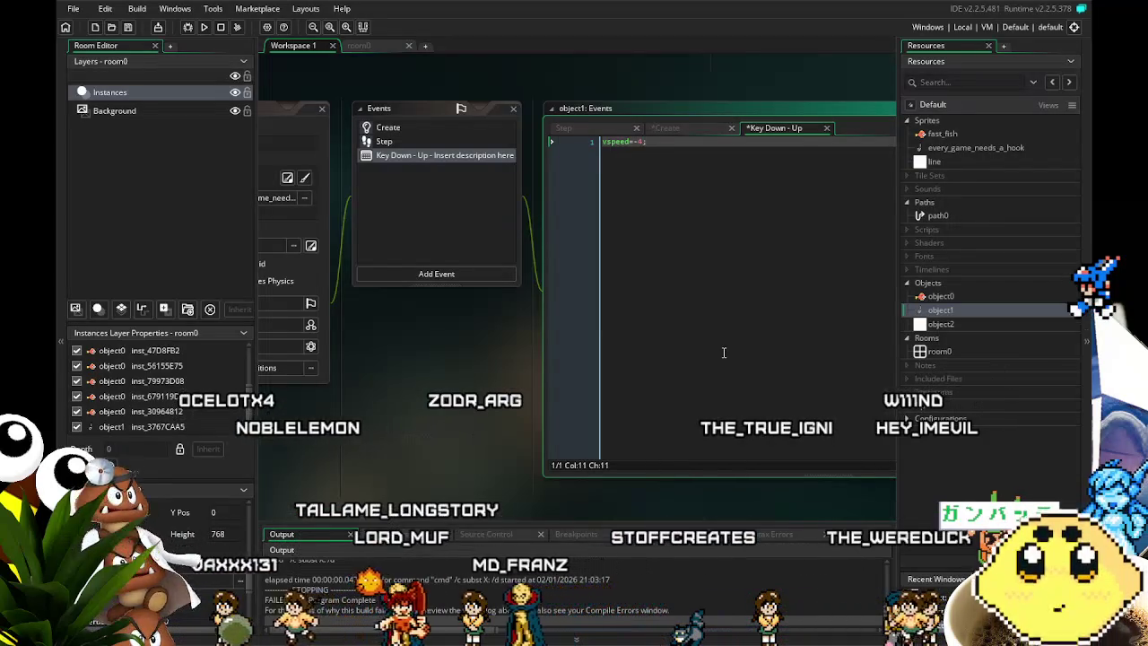
{"action": "key", "text": "ctrl+s"}
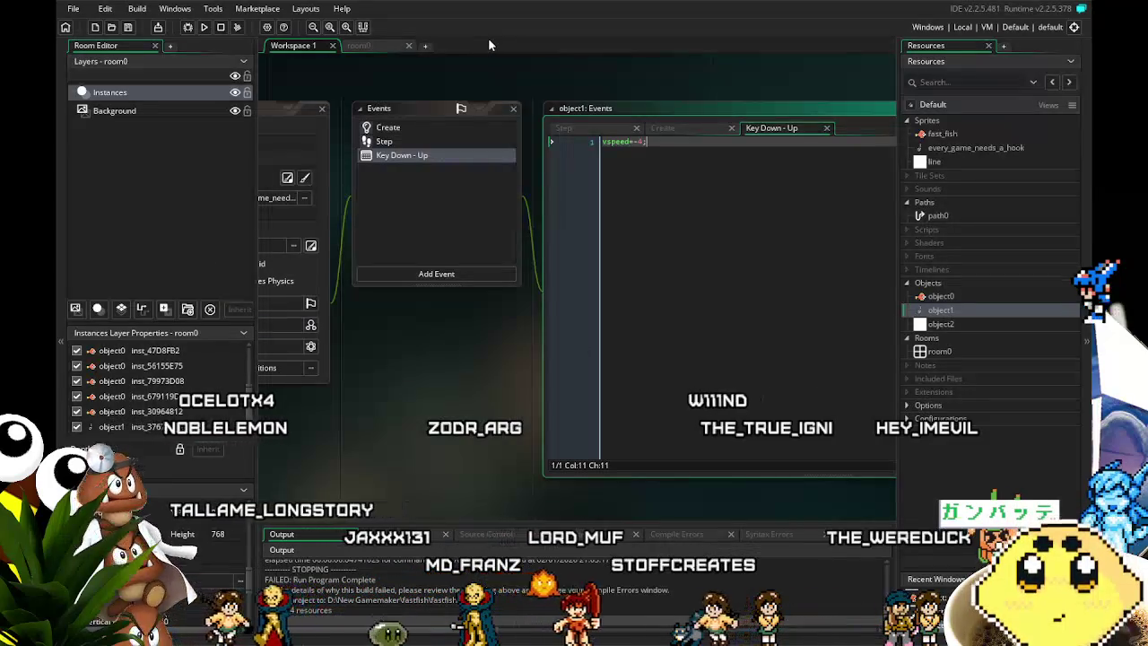
{"action": "right_click", "coordinate": [397, 159]}
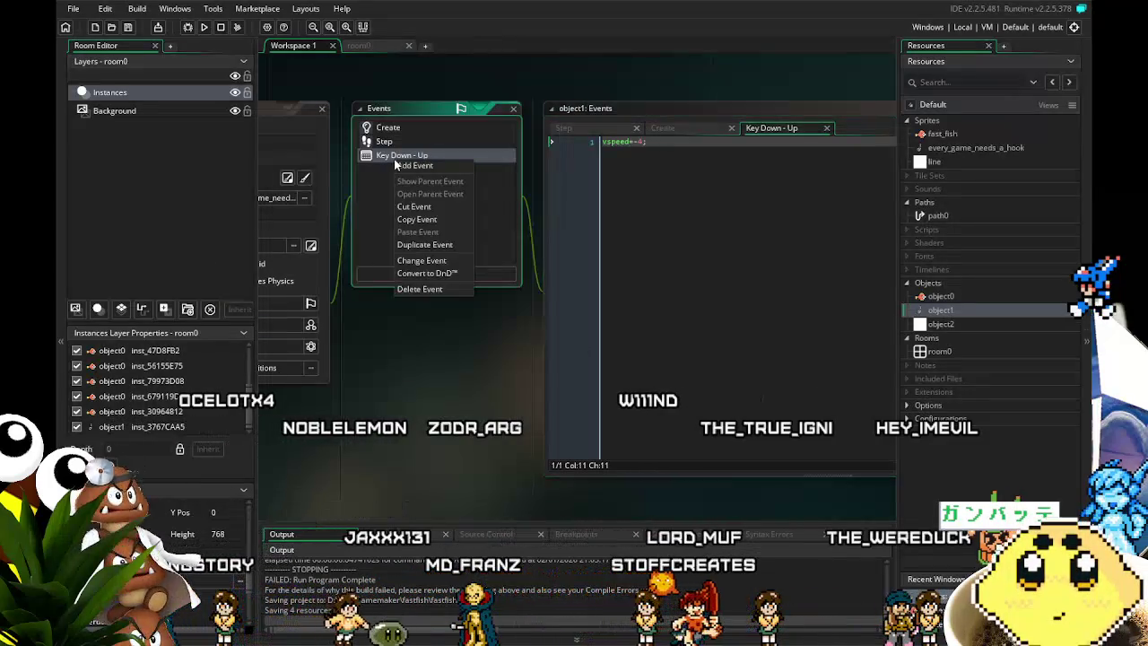
{"action": "left_click", "coordinate": [436, 244]}
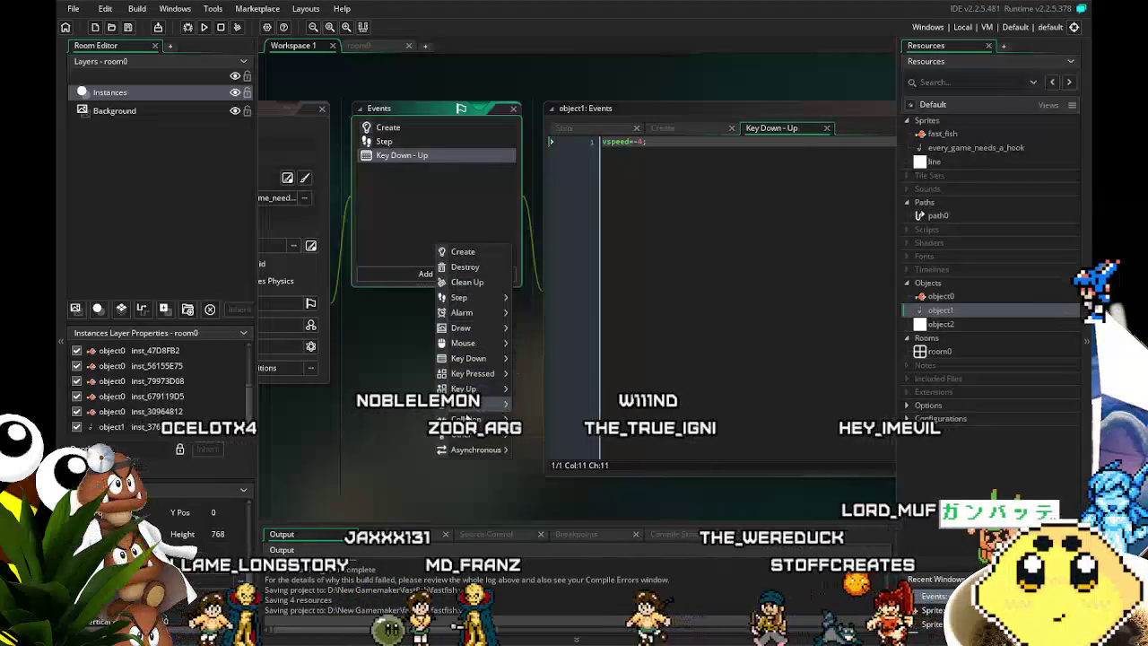
Delete the mistakenly created Key Press - Left event.
{"action": "mouse_move", "coordinate": [460, 377]}
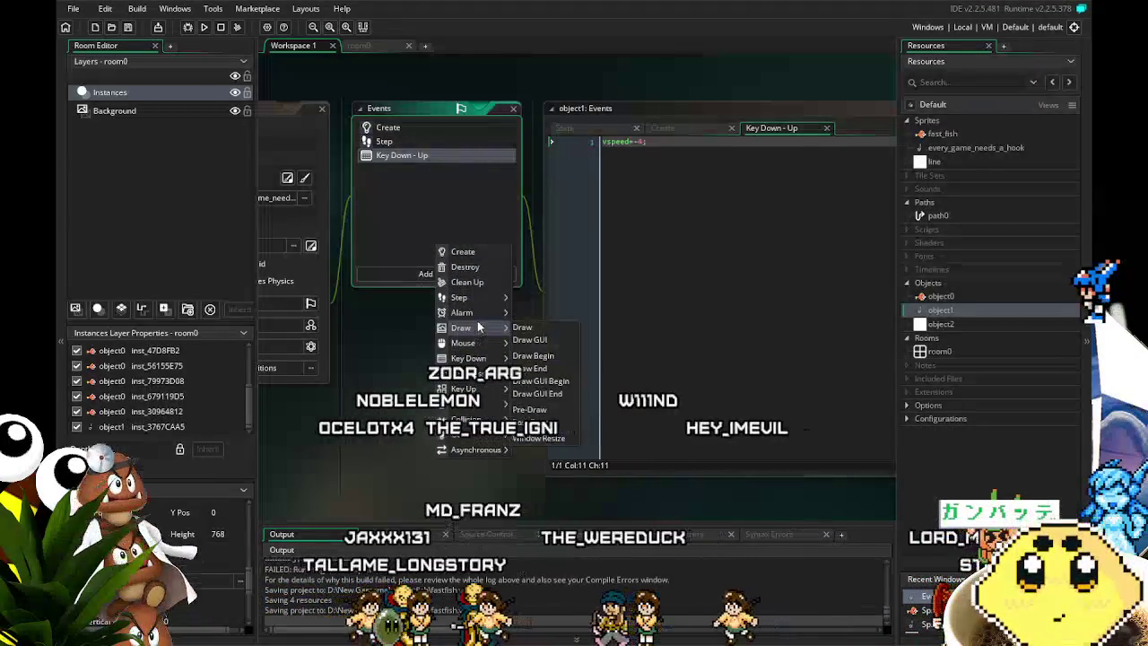
{"action": "mouse_move", "coordinate": [477, 314]}
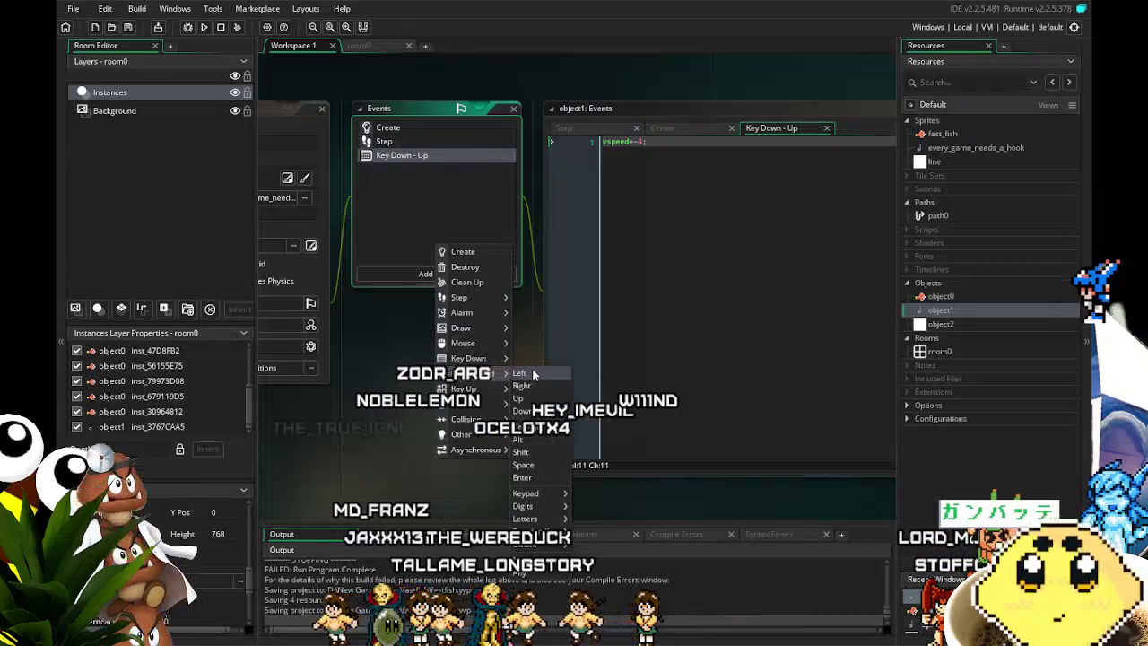
{"action": "left_click", "coordinate": [529, 373]}
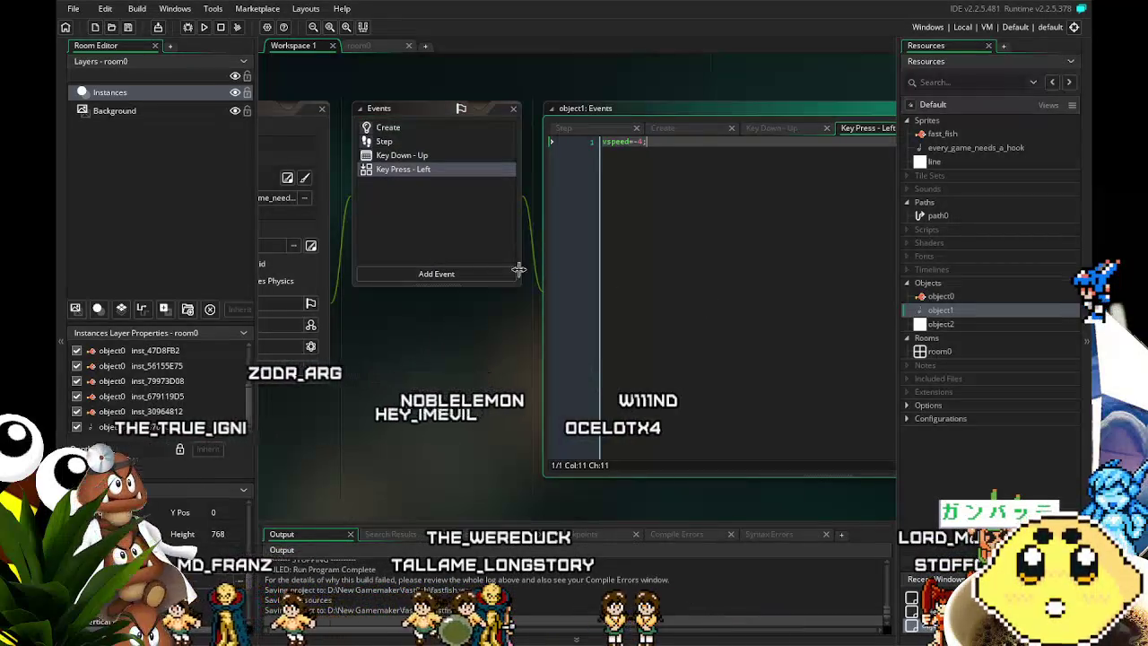
{"action": "left_click", "coordinate": [403, 176]}
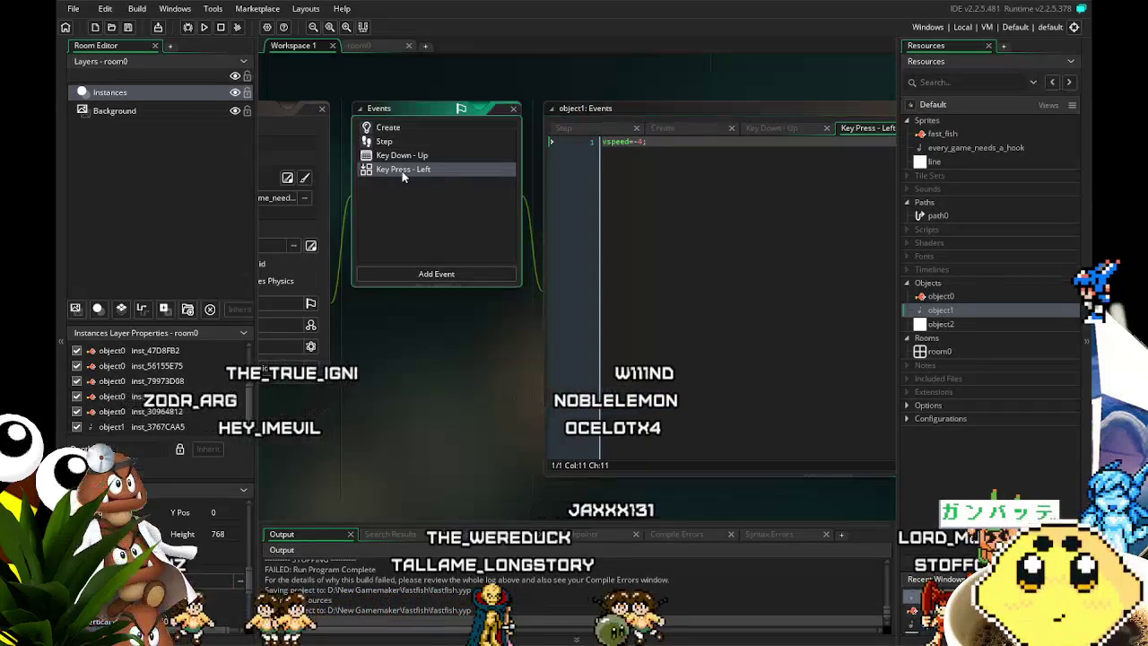
{"action": "key", "text": "Delete"}
{"action": "key", "text": "Return"}
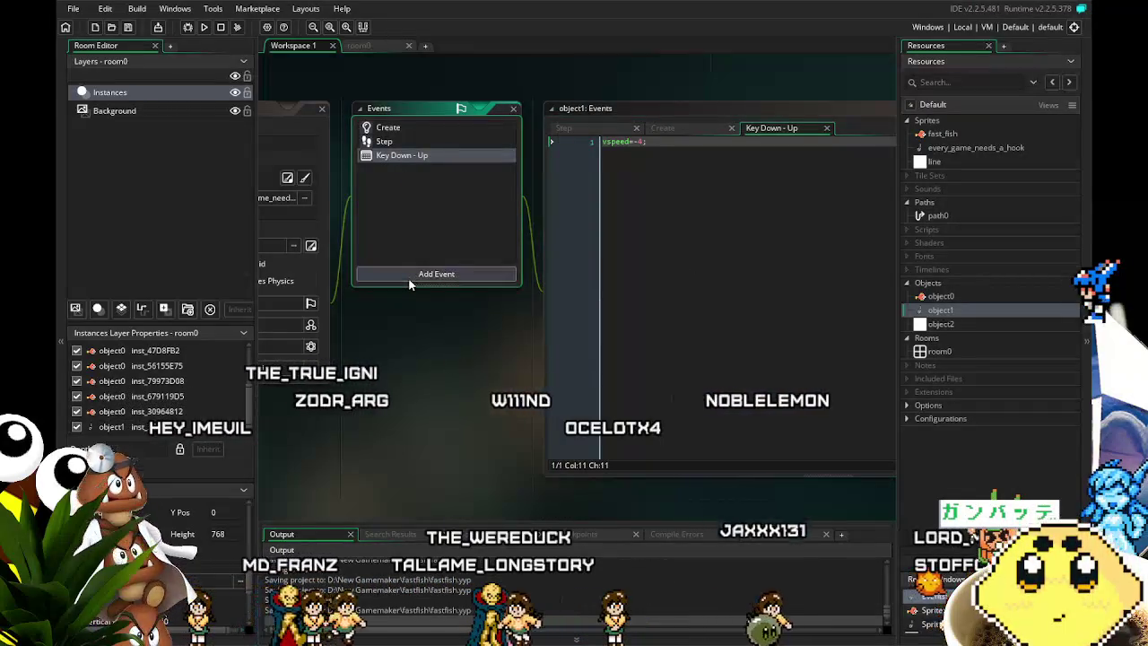
Add a Key Down - Left event to object1 with hspeed=-4;.
{"action": "left_click", "coordinate": [414, 274]}
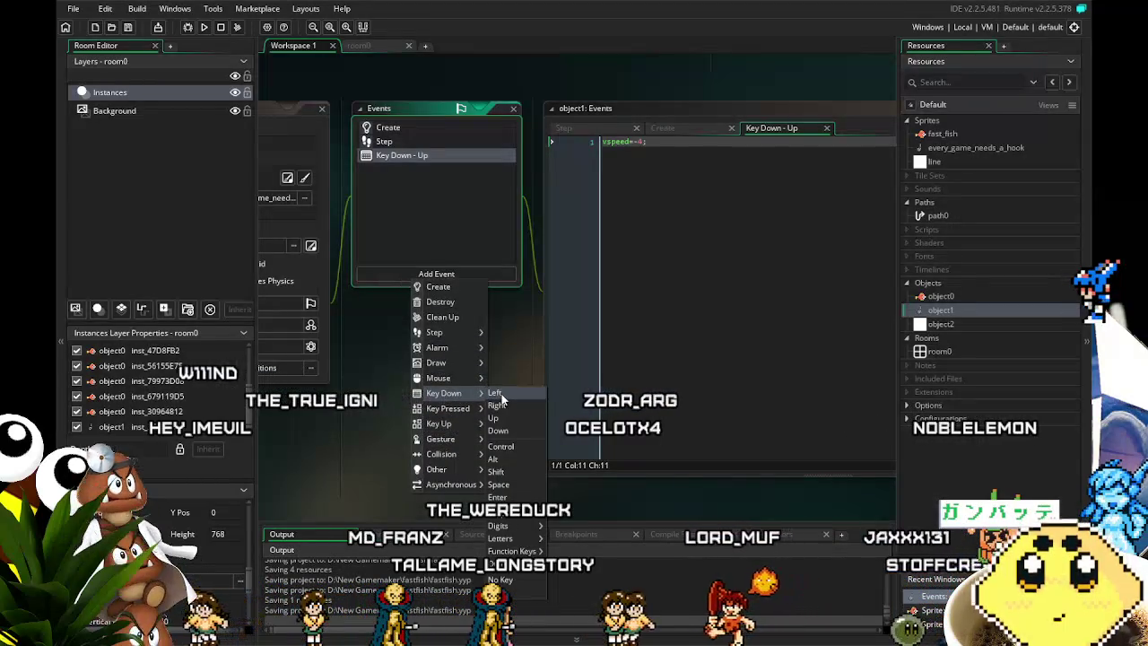
{"action": "left_click", "coordinate": [498, 394]}
{"action": "type", "text": "hspeed=-4;"}
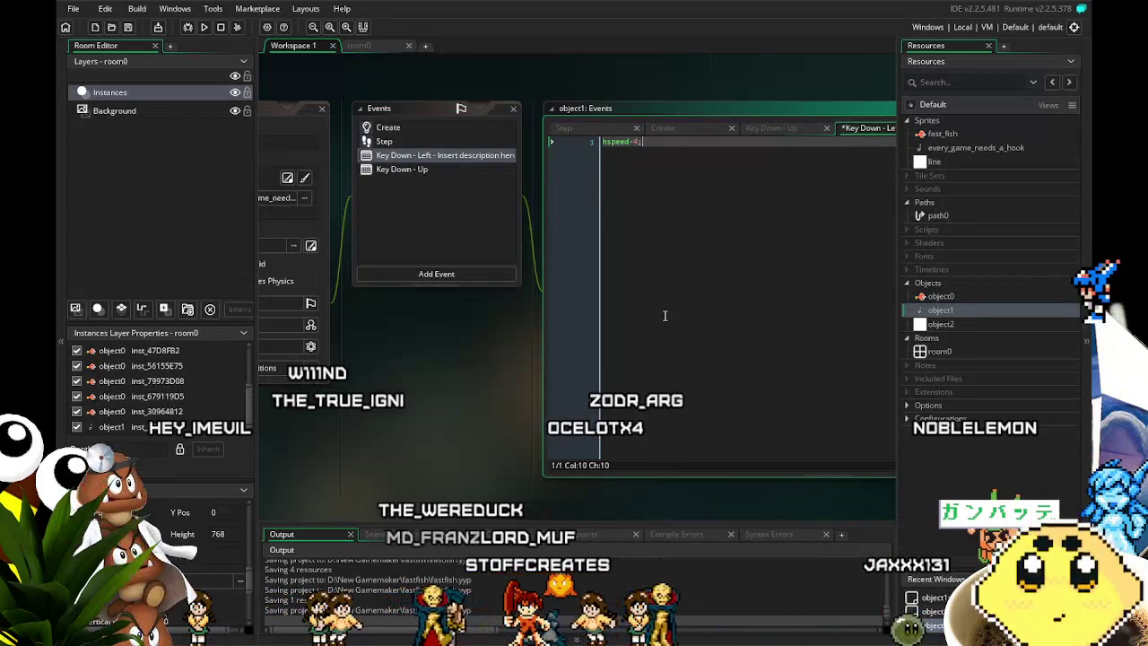
{"action": "right_click", "coordinate": [380, 156]}
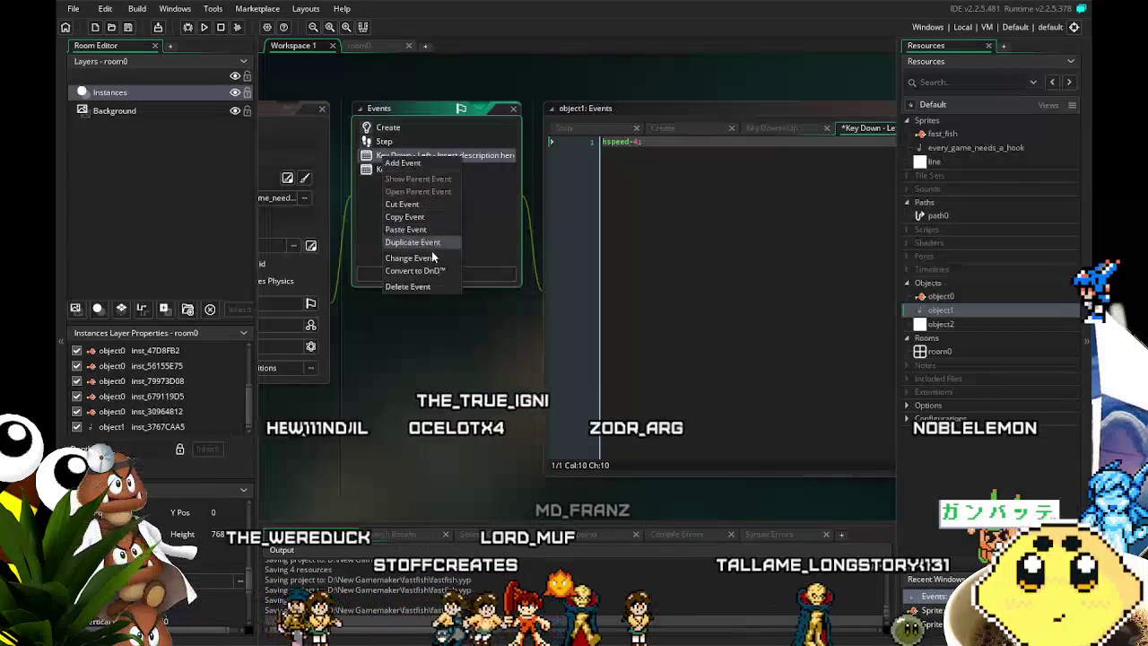
{"action": "left_click", "coordinate": [412, 258]}
{"action": "mouse_move", "coordinate": [440, 339]}
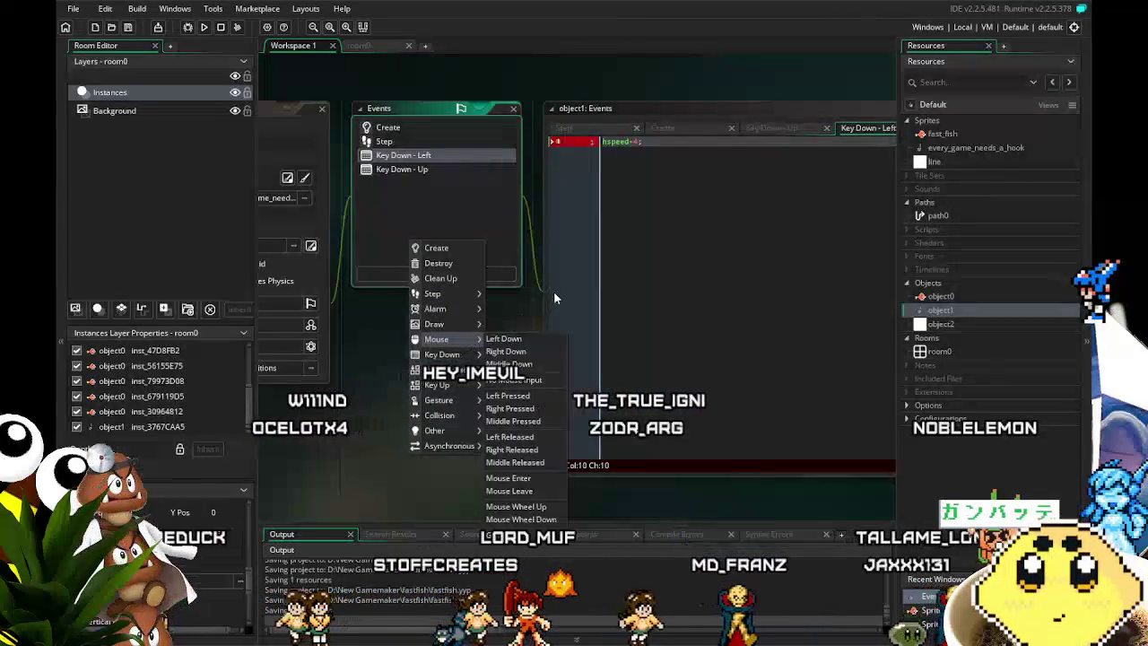
{"action": "left_click", "coordinate": [651, 213]}
{"action": "left_click", "coordinate": [628, 143]}
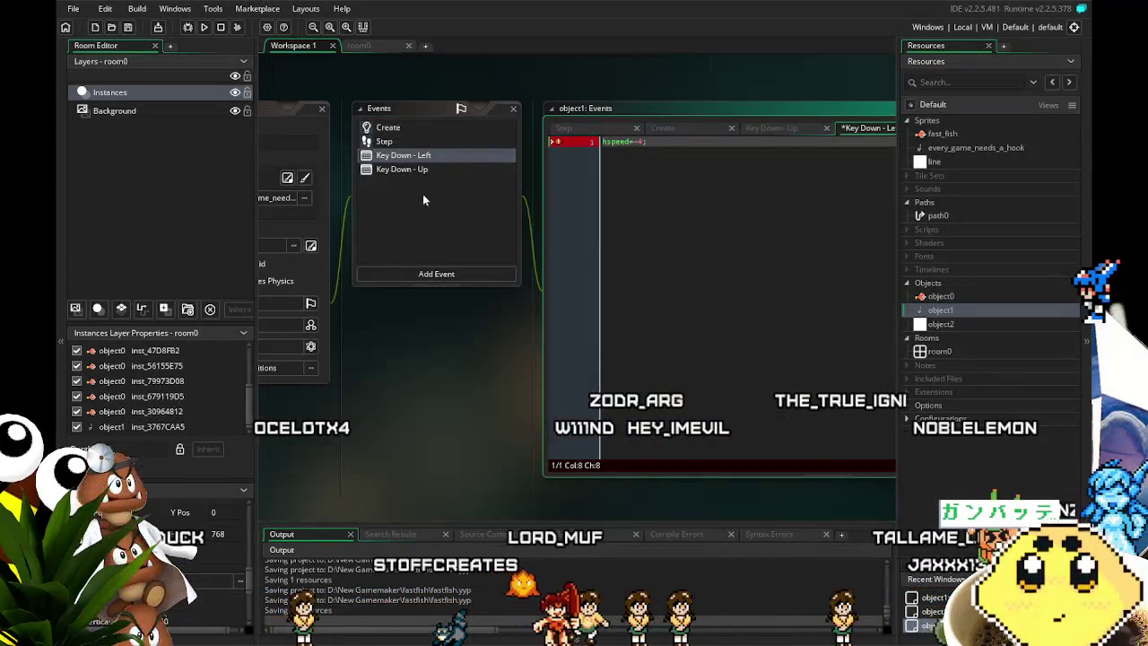
Add a Key Down - Right event with hspeed=4;, then go back to room0.
{"action": "left_click", "coordinate": [421, 275]}
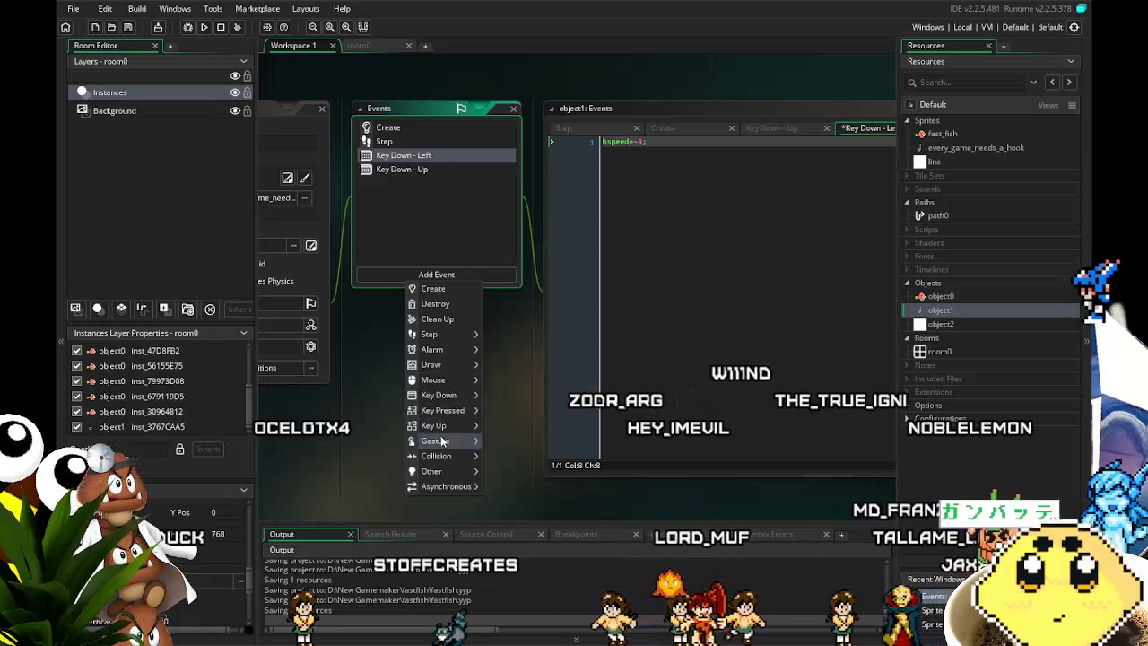
{"action": "left_click", "coordinate": [499, 412]}
{"action": "type", "text": "hspeed"}
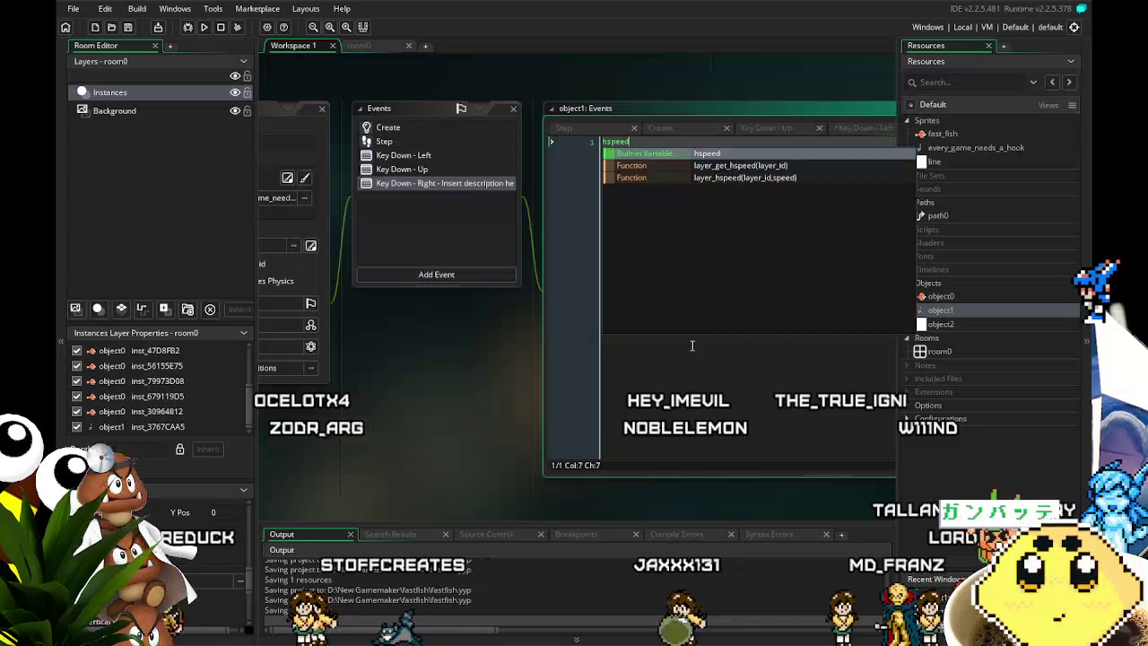
{"action": "type", "text": "d=4;"}
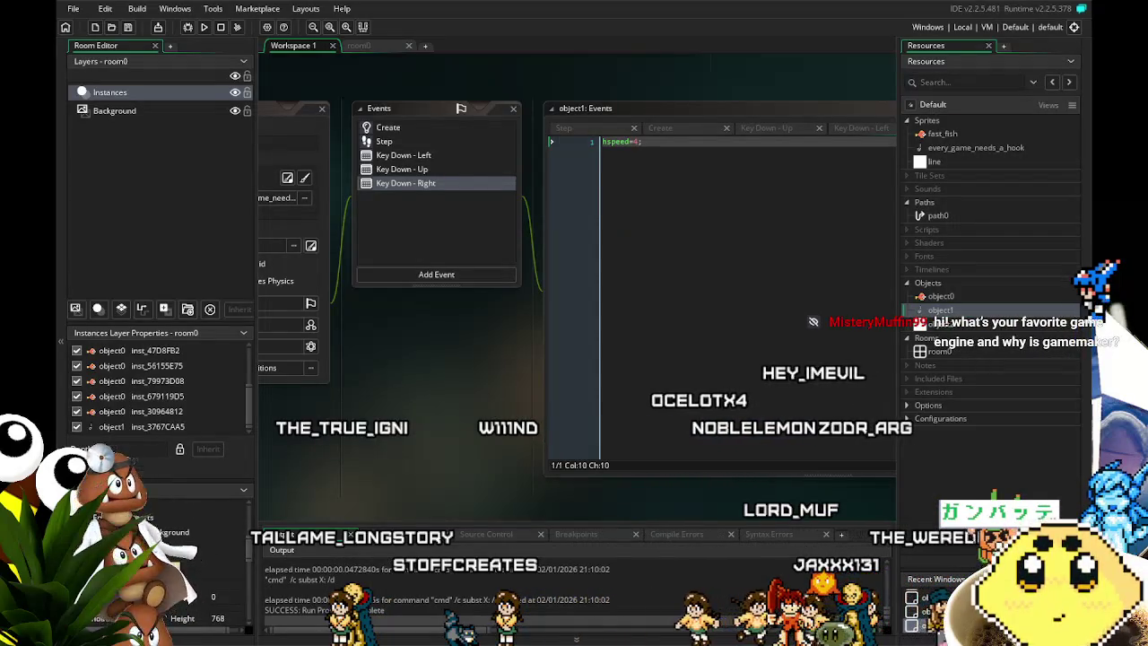
{"action": "left_click", "coordinate": [359, 45]}
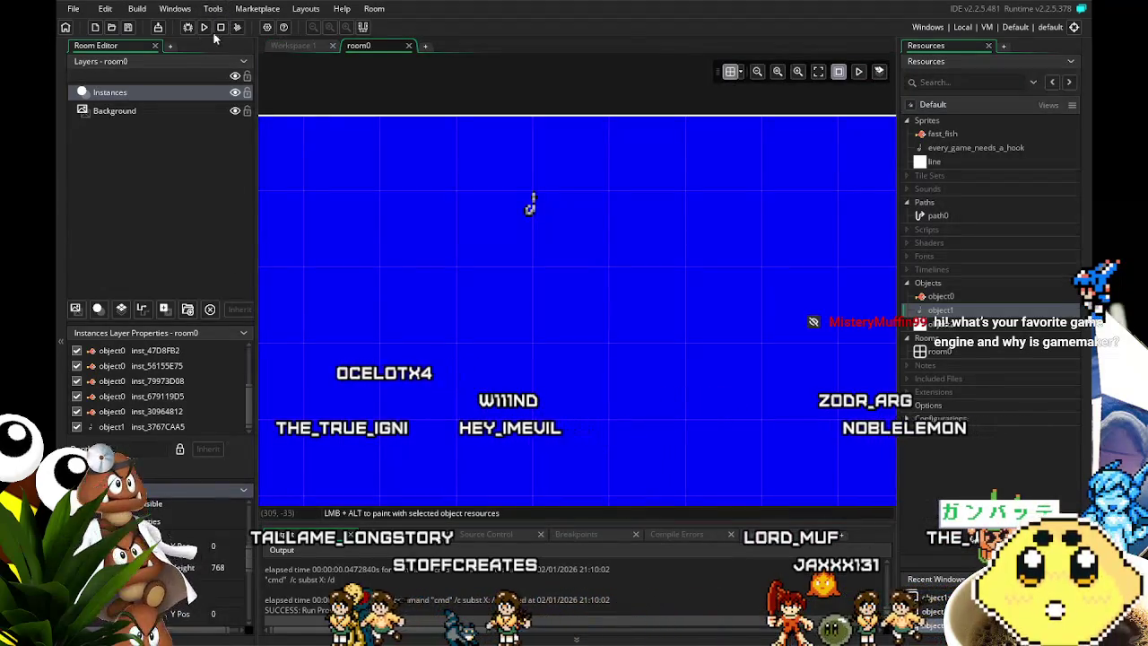
Test-run the game, then reopen object1's editor from the Resources tree.
{"action": "left_click", "coordinate": [205, 26]}
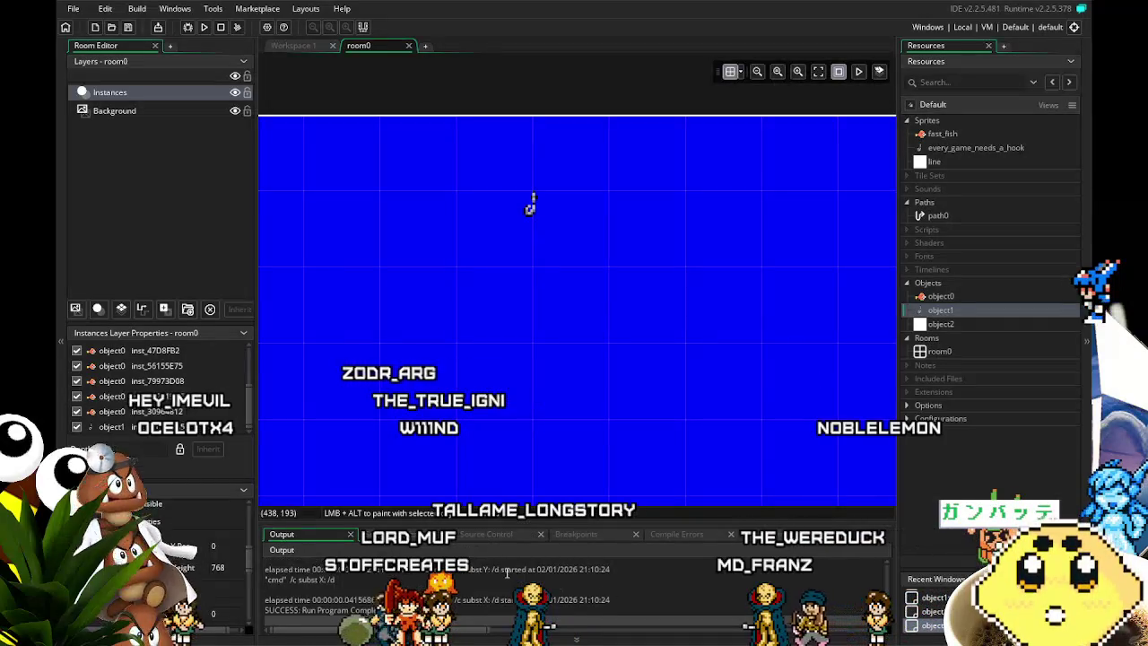
{"action": "left_click", "coordinate": [940, 316]}
{"action": "double_click", "coordinate": [940, 313]}
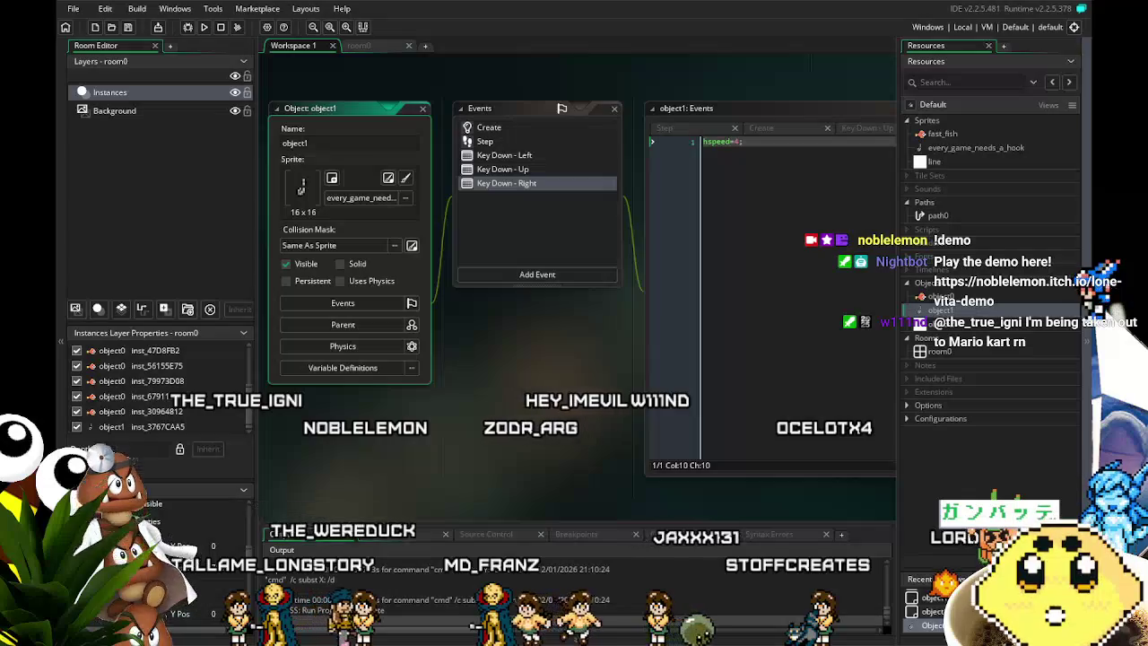
Look over object1's Key Down - Left, Up and Right event code.
{"action": "mouse_move", "coordinate": [475, 446]}
{"action": "left_mouse_down"}
{"action": "mouse_move", "coordinate": [437, 451]}
{"action": "mouse_move", "coordinate": [467, 446]}
{"action": "left_mouse_up"}
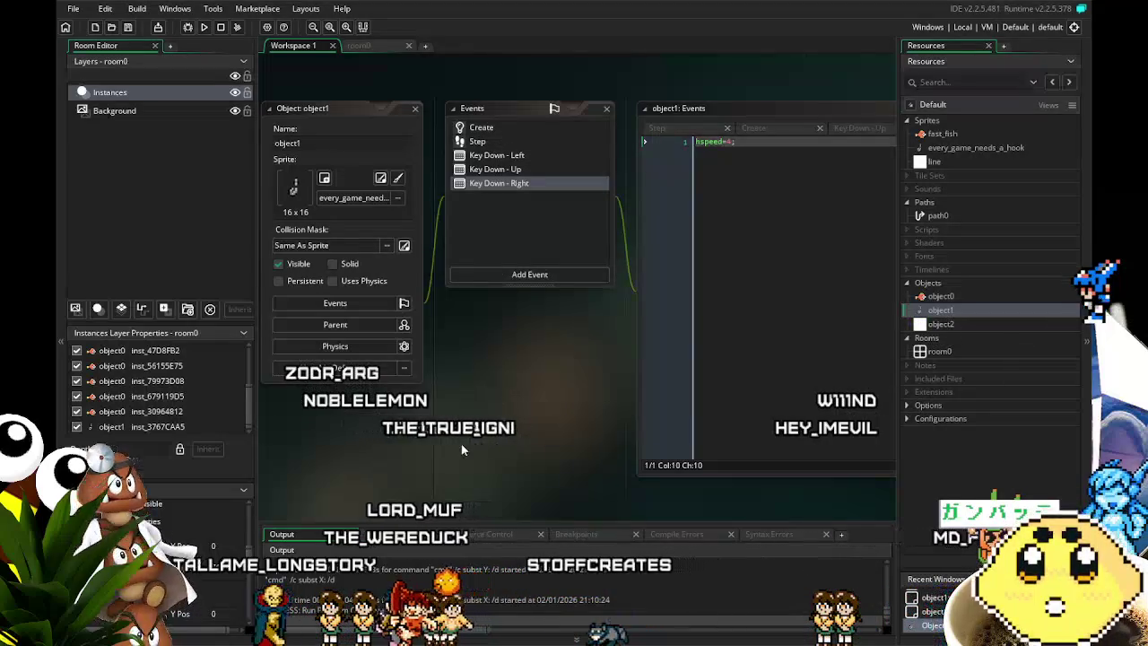
{"action": "left_click_drag", "start_coordinate": [462, 449], "coordinate": [440, 446]}
{"action": "left_click", "coordinate": [524, 157]}
{"action": "left_click", "coordinate": [531, 172]}
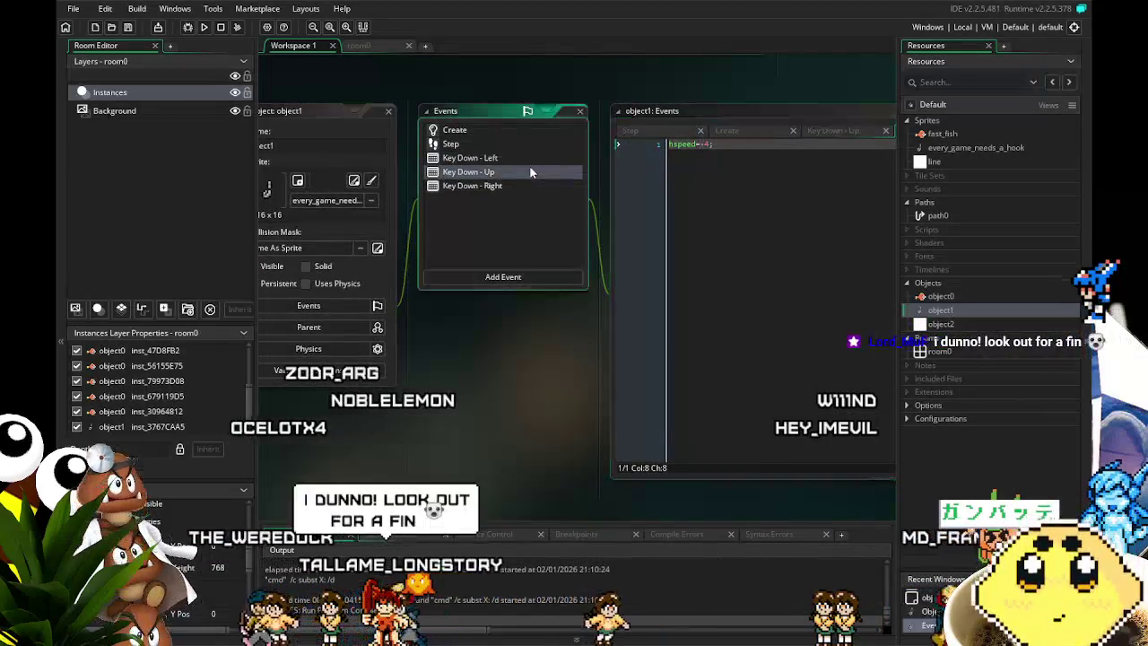
{"action": "left_click", "coordinate": [538, 184]}
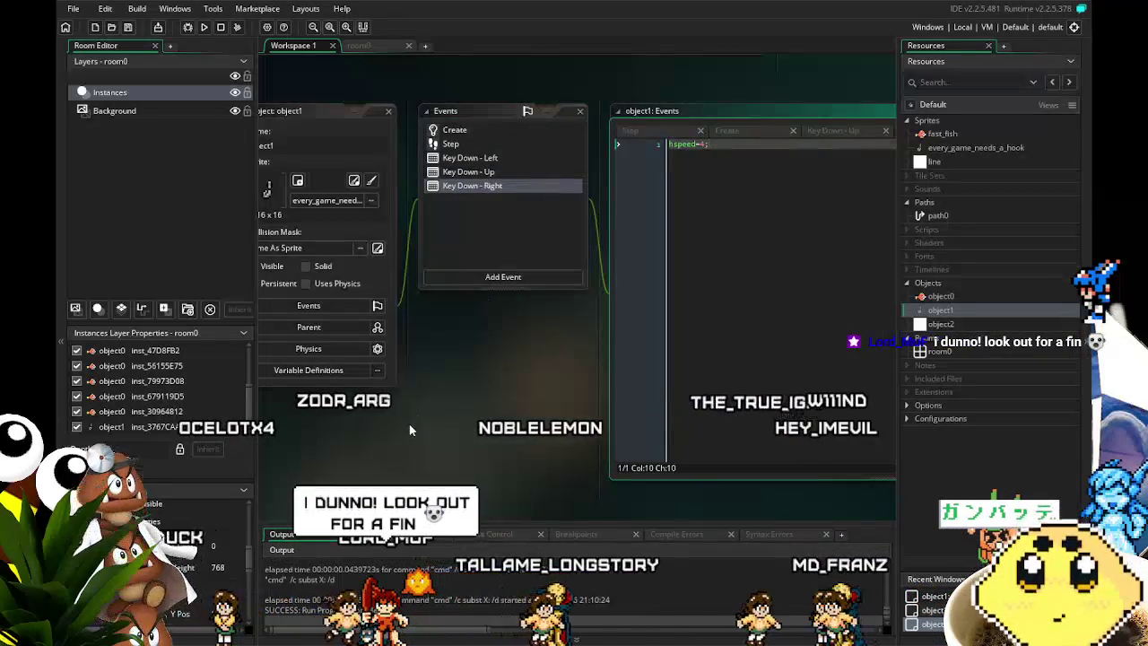
{"action": "left_click_drag", "start_coordinate": [410, 430], "coordinate": [437, 419]}
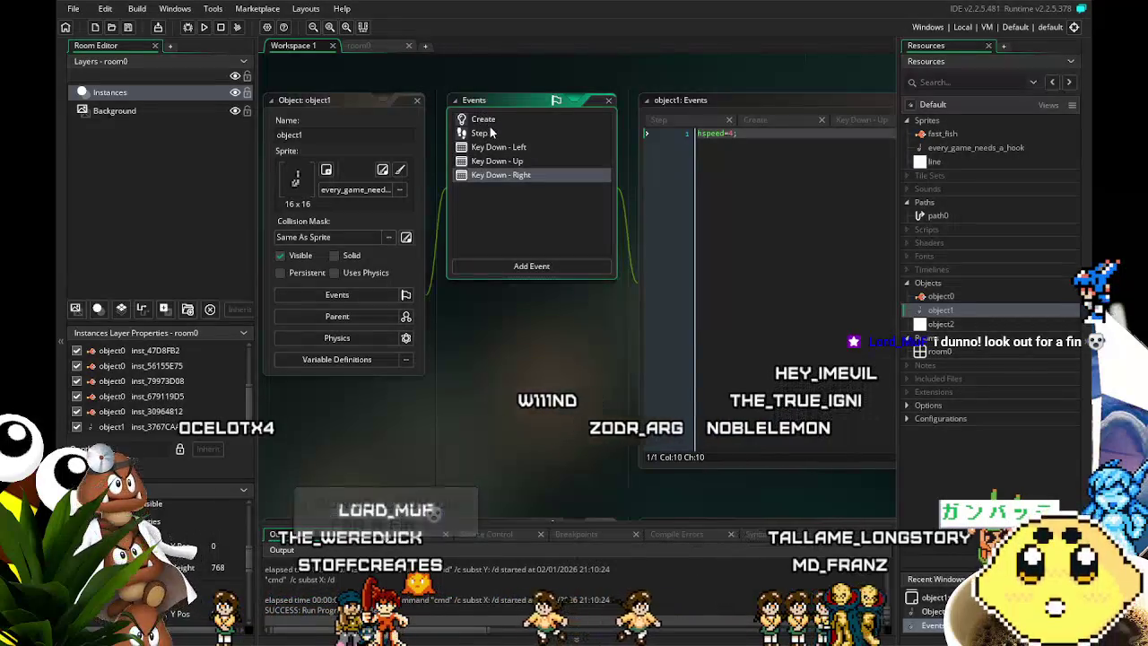
Bring up object1's Step code and review its instance_create_depth and inst.vspeed=-12 lines.
{"action": "left_click", "coordinate": [491, 132]}
{"action": "mouse_move", "coordinate": [513, 350]}
{"action": "left_mouse_down"}
{"action": "mouse_move", "coordinate": [441, 350]}
{"action": "mouse_move", "coordinate": [496, 348]}
{"action": "left_mouse_up"}
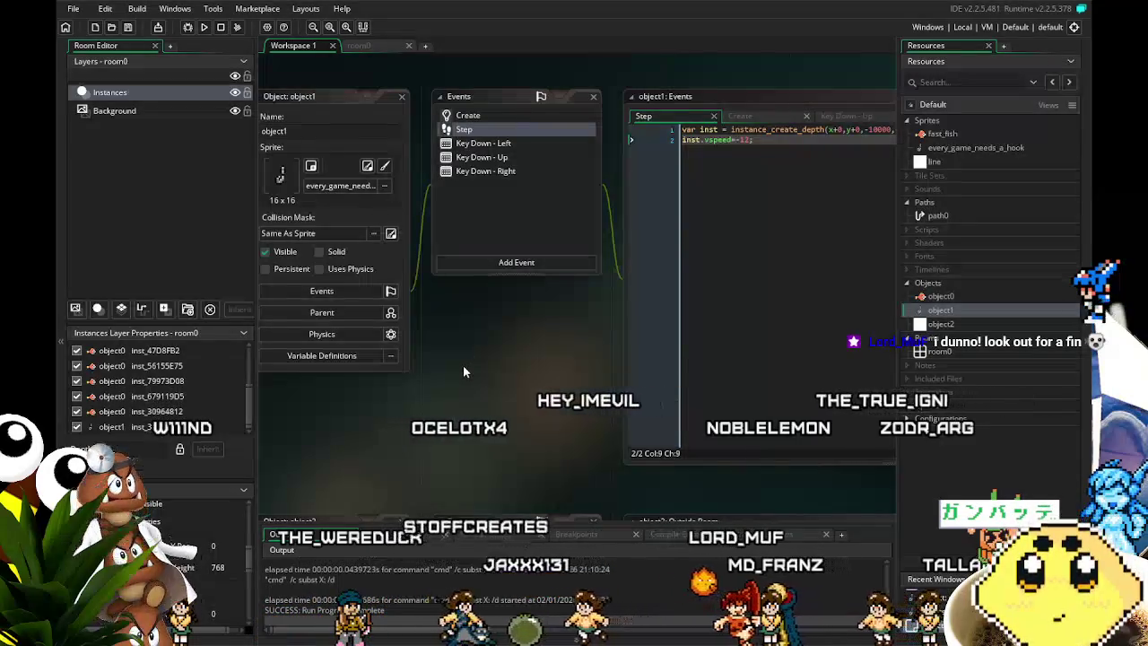
{"action": "left_click_drag", "start_coordinate": [458, 368], "coordinate": [438, 377]}
{"action": "scroll", "coordinate": [180, 556], "scroll_direction": "down", "scroll_amount": 1}
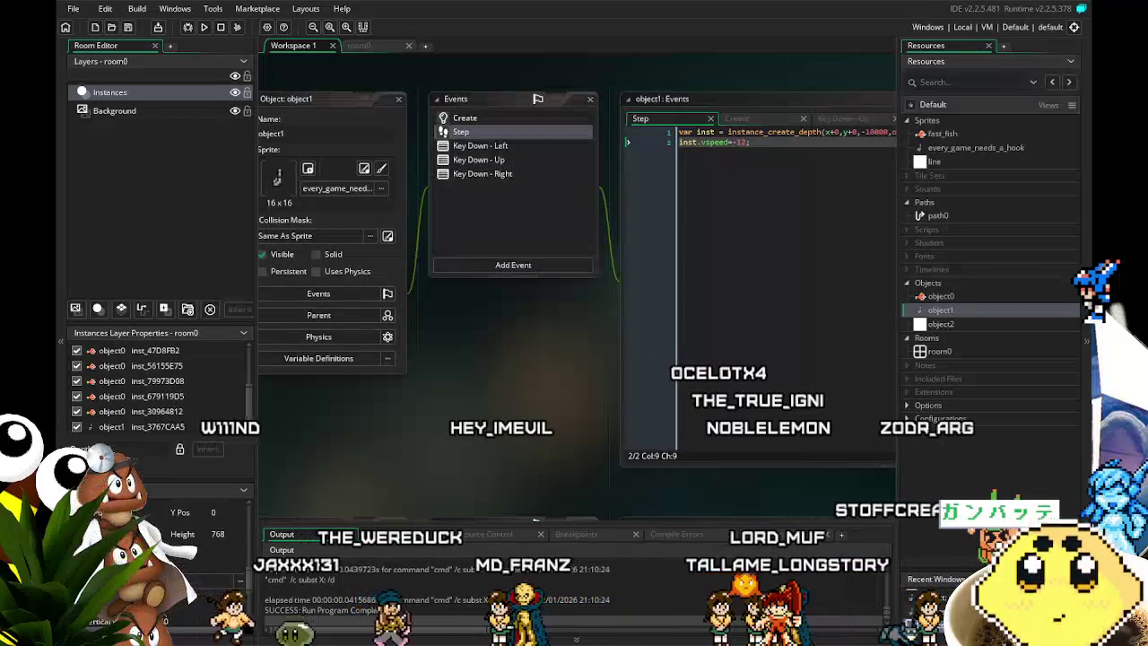
{"action": "scroll", "coordinate": [180, 548], "scroll_direction": "down", "scroll_amount": 1}
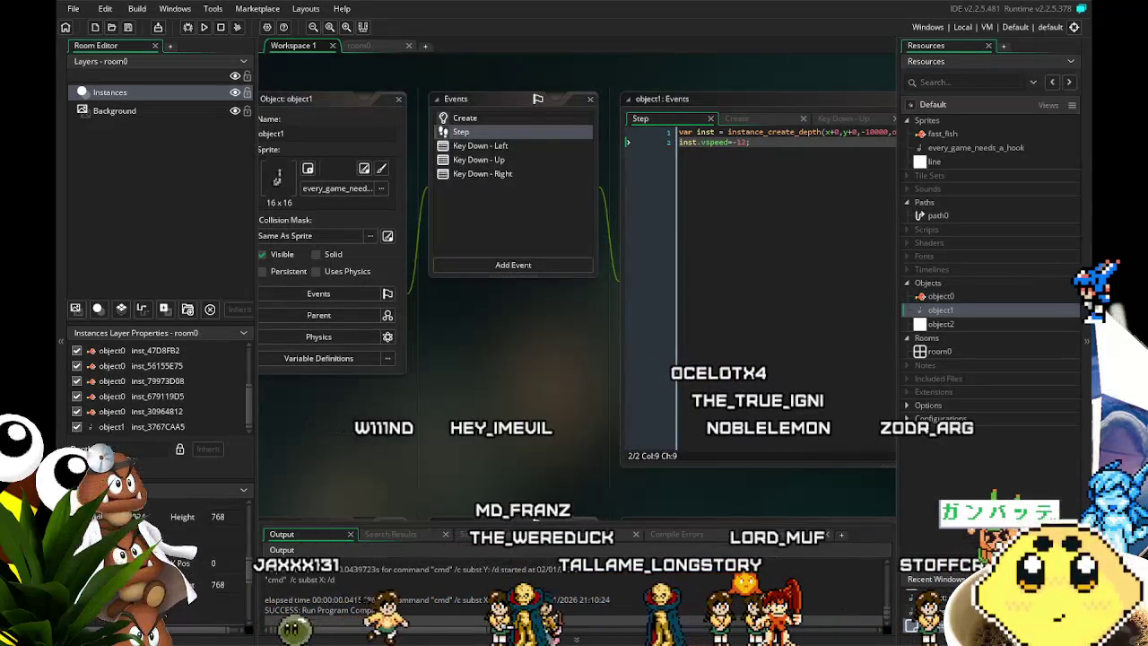
{"action": "scroll", "coordinate": [162, 548], "scroll_direction": "up", "scroll_amount": 2}
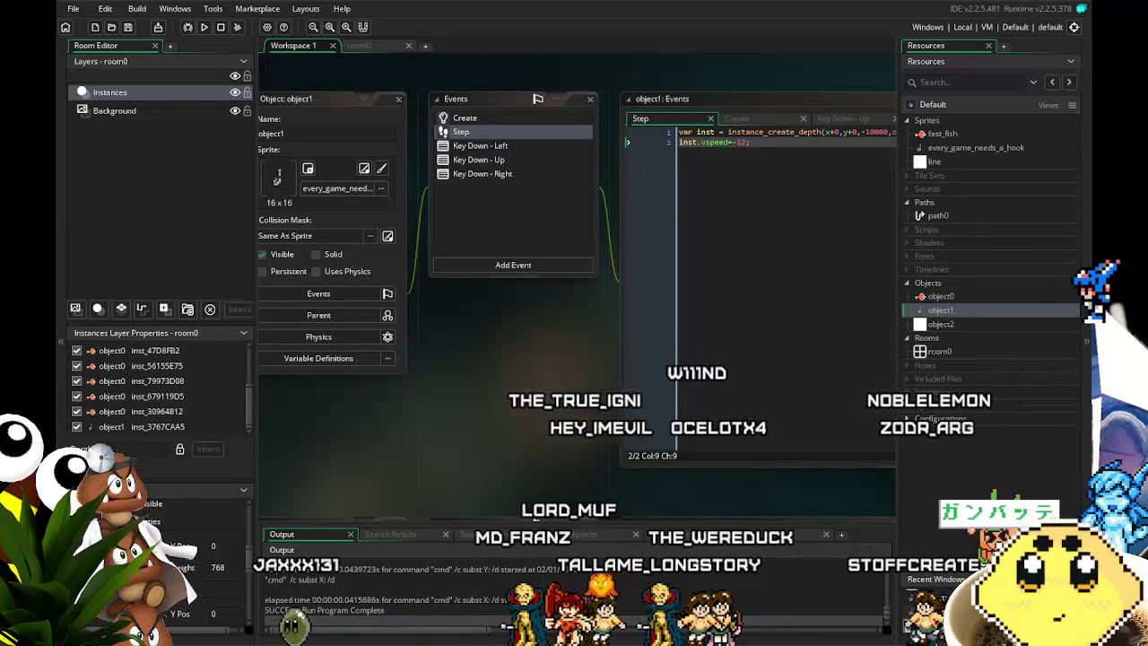
{"action": "scroll", "coordinate": [161, 548], "scroll_direction": "down", "scroll_amount": 1}
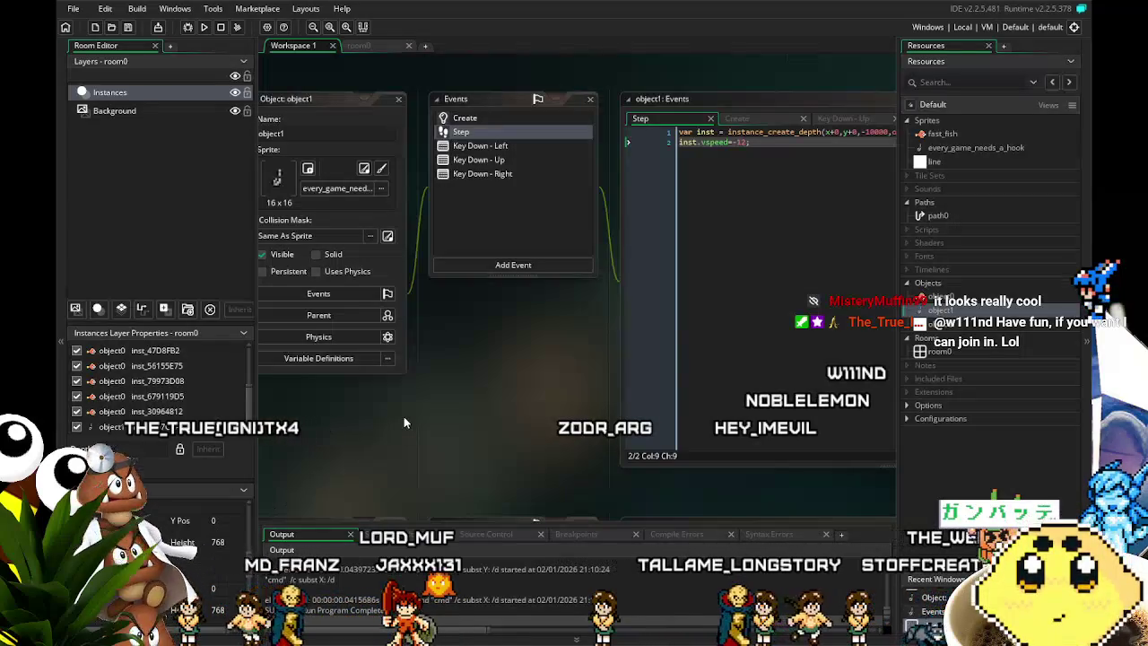
{"action": "scroll", "coordinate": [173, 547], "scroll_direction": "up", "scroll_amount": 1}
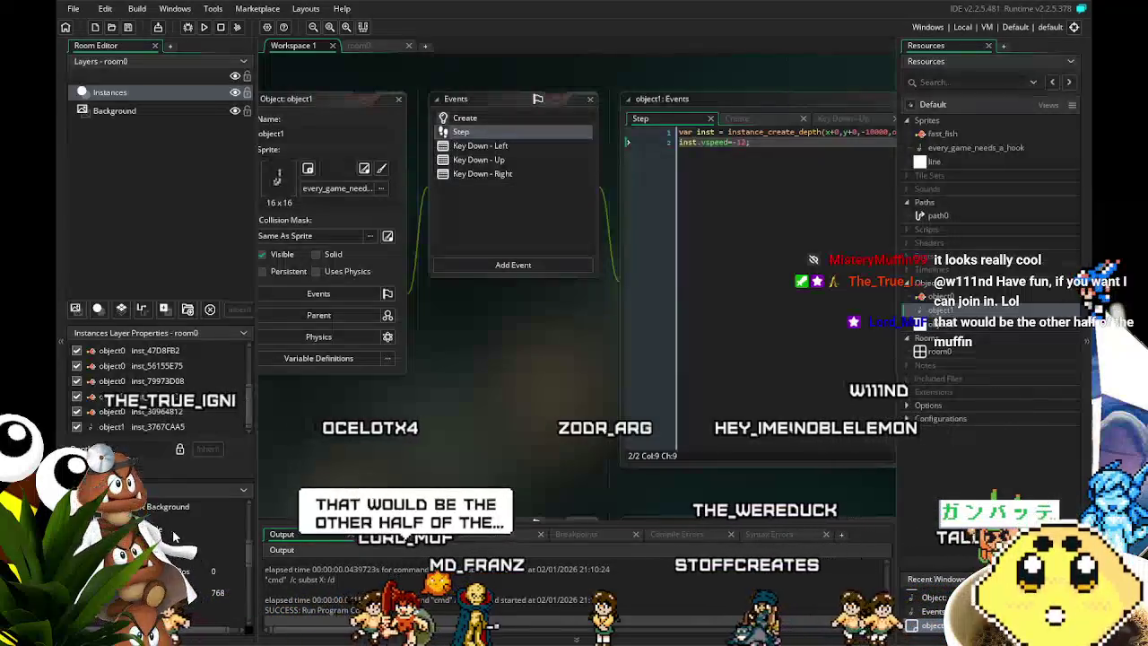
{"action": "scroll", "coordinate": [174, 468], "scroll_direction": "up", "scroll_amount": 2}
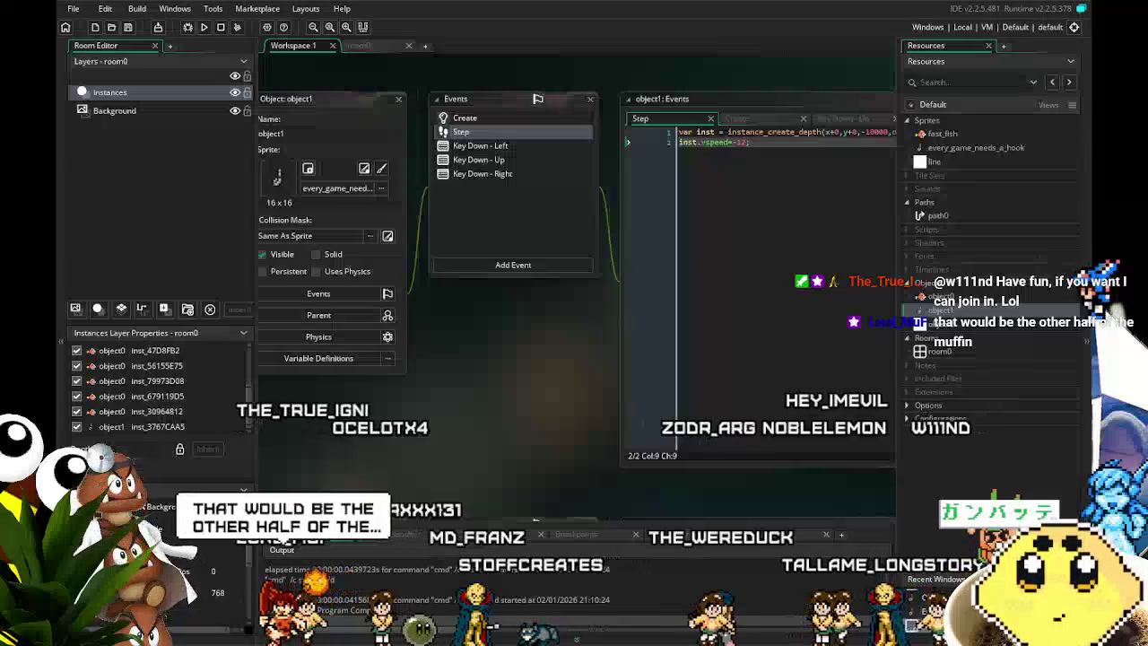
{"action": "scroll", "coordinate": [166, 505], "scroll_direction": "up", "scroll_amount": 1}
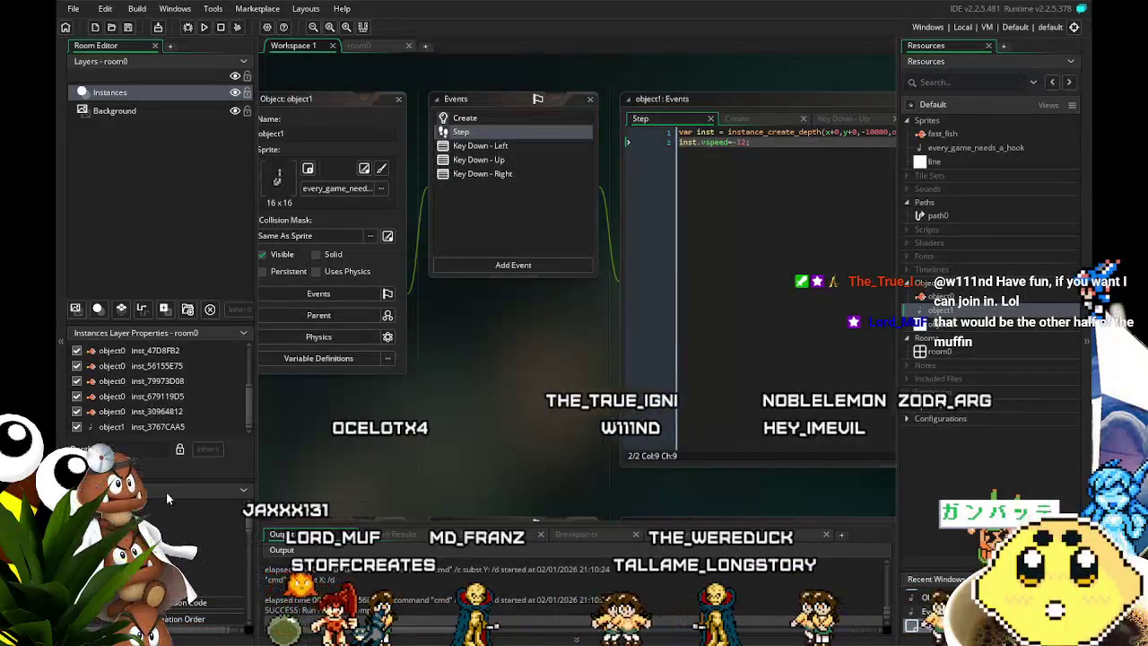
{"action": "scroll", "coordinate": [179, 521], "scroll_direction": "down", "scroll_amount": 2}
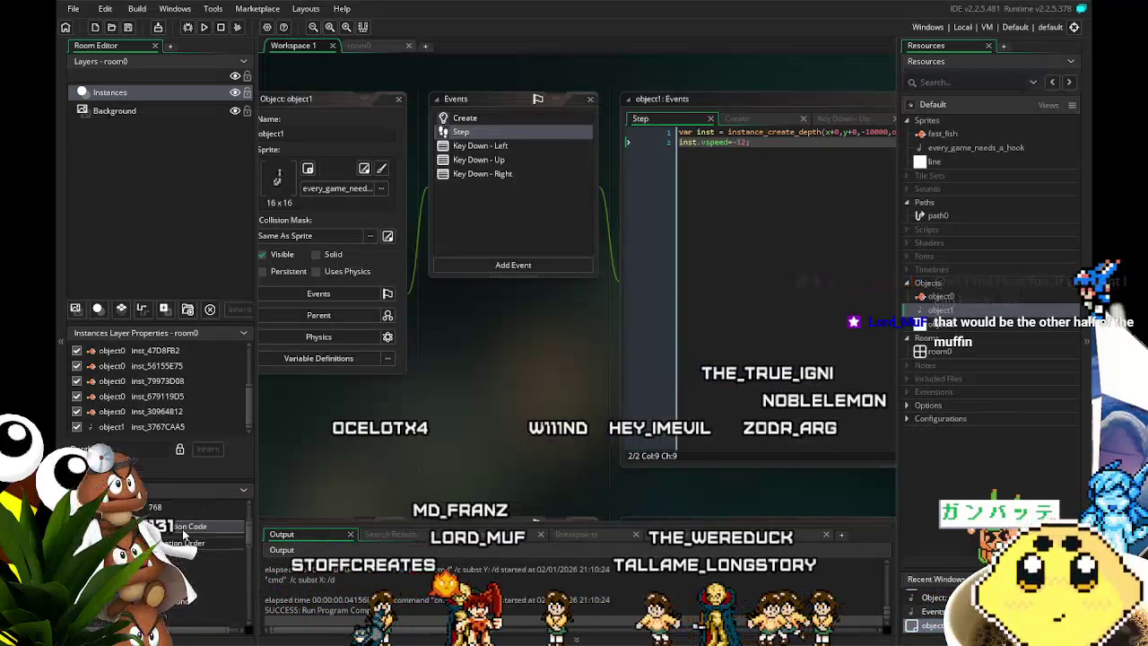
{"action": "scroll", "coordinate": [178, 533], "scroll_direction": "down", "scroll_amount": 1}
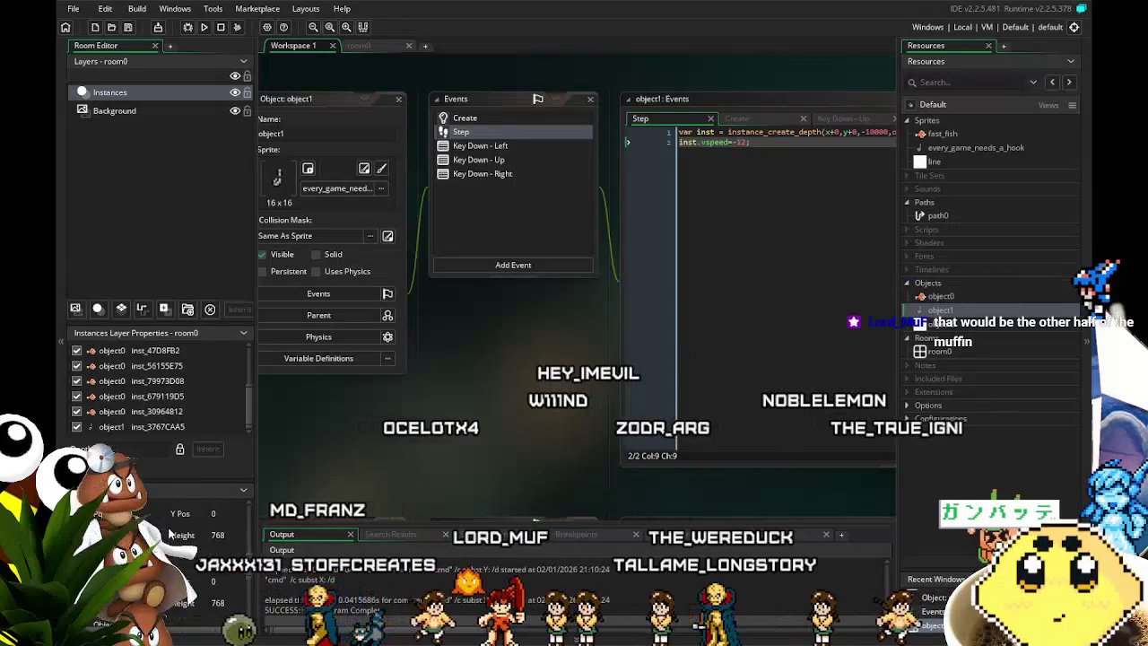
{"action": "scroll", "coordinate": [170, 533], "scroll_direction": "down", "scroll_amount": 1}
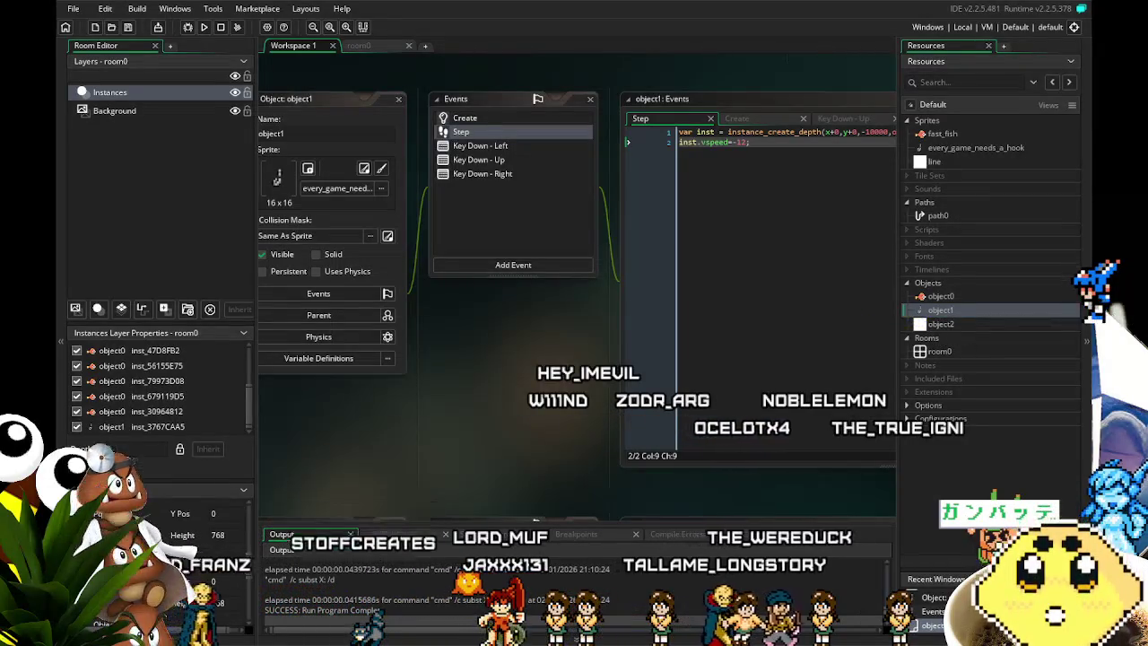
Inspect room0 zoomed out and panned across the fish instances, then return to object1's code.
{"action": "left_click", "coordinate": [359, 44]}
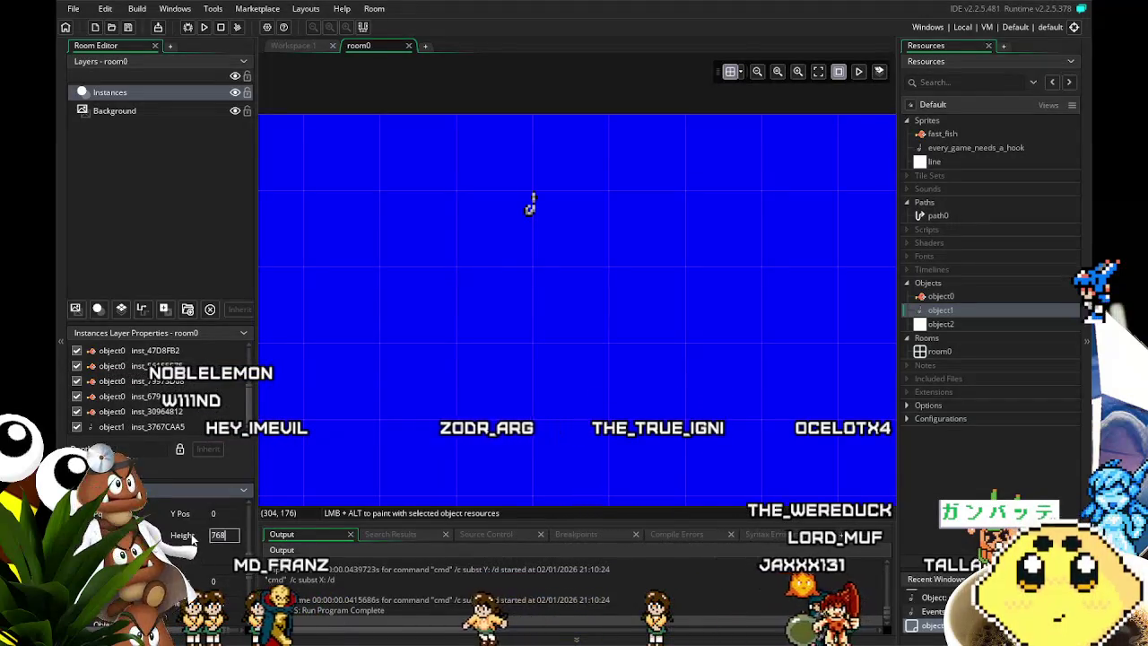
{"action": "scroll", "coordinate": [739, 324], "scroll_direction": "down", "scroll_amount": 5}
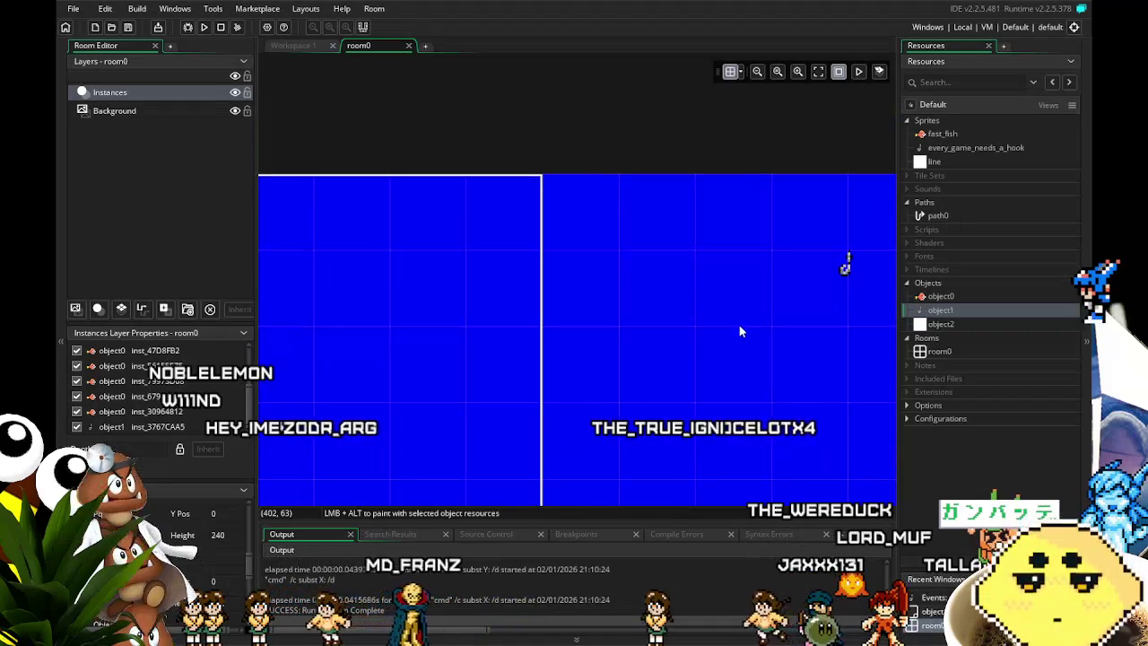
{"action": "left_click_drag", "start_coordinate": [563, 149], "coordinate": [441, 192]}
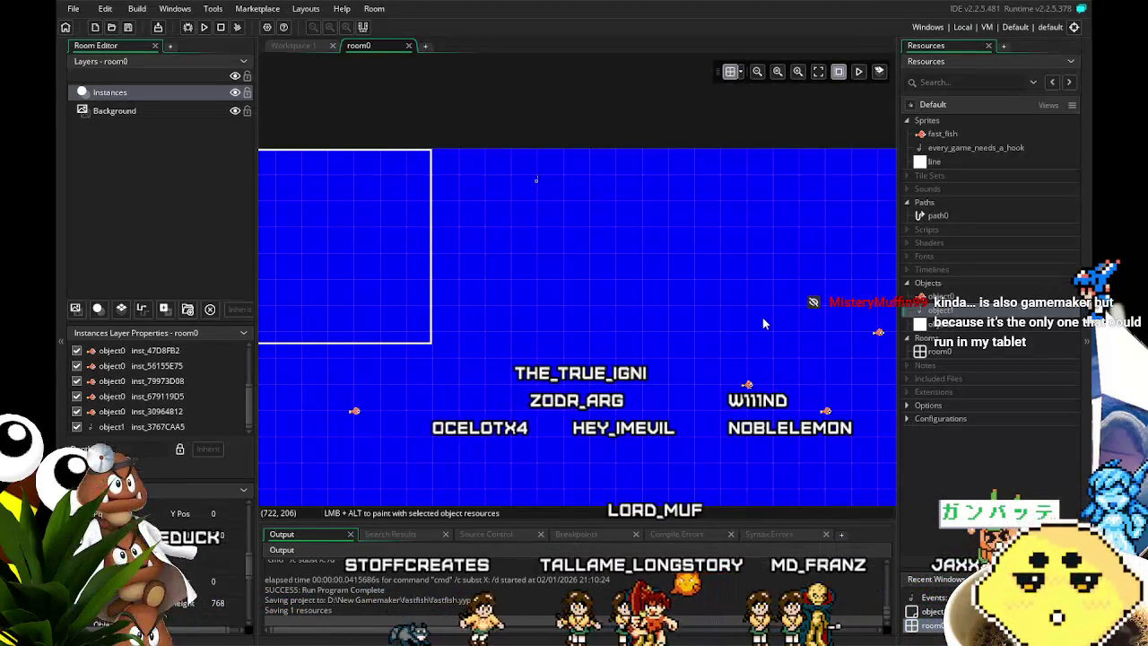
{"action": "key", "text": "ctrl+Tab"}
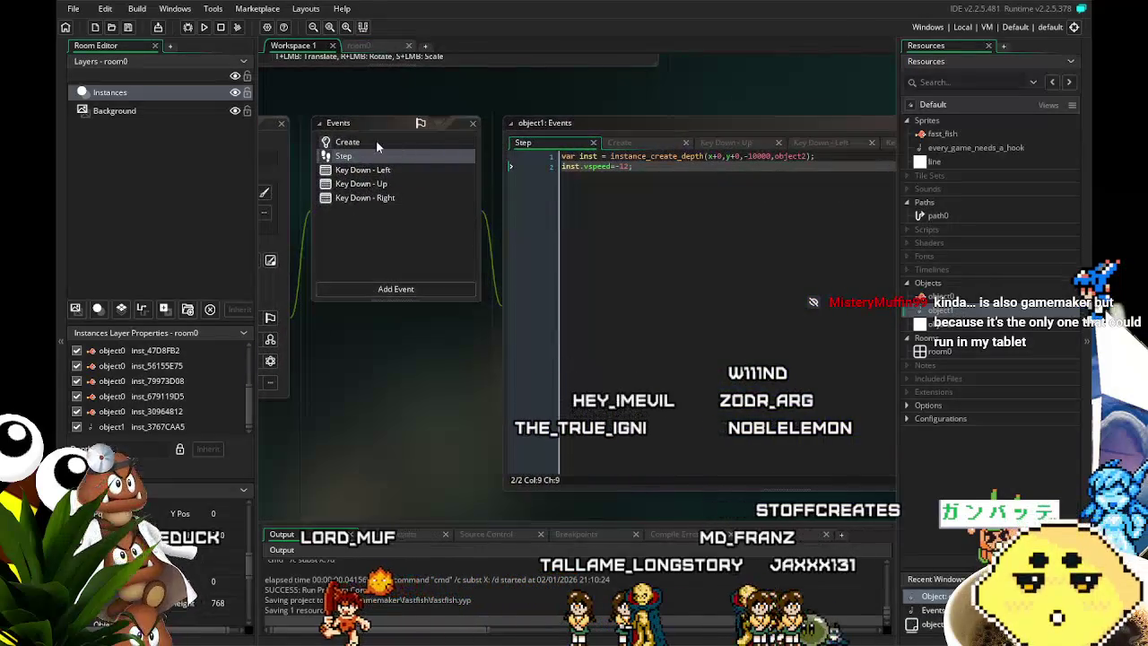
Edit object1's Key Down - Left code to move by x=x-4;.
{"action": "left_click", "coordinate": [370, 142]}
{"action": "left_click", "coordinate": [377, 156]}
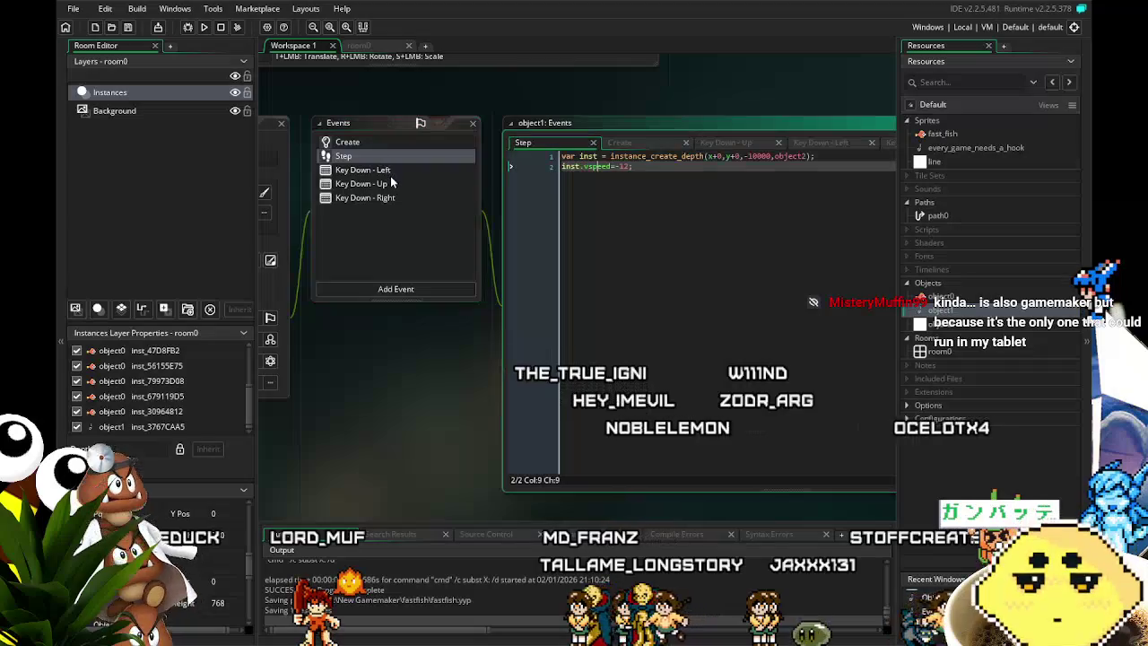
{"action": "left_click", "coordinate": [386, 170]}
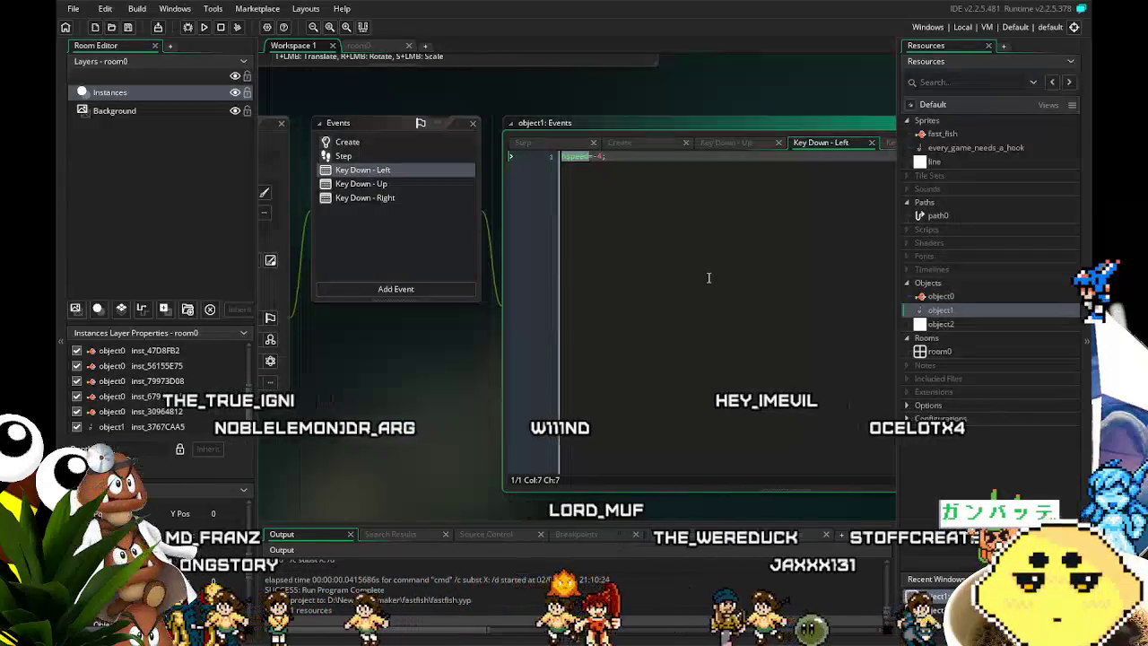
{"action": "type", "text": "x+"}
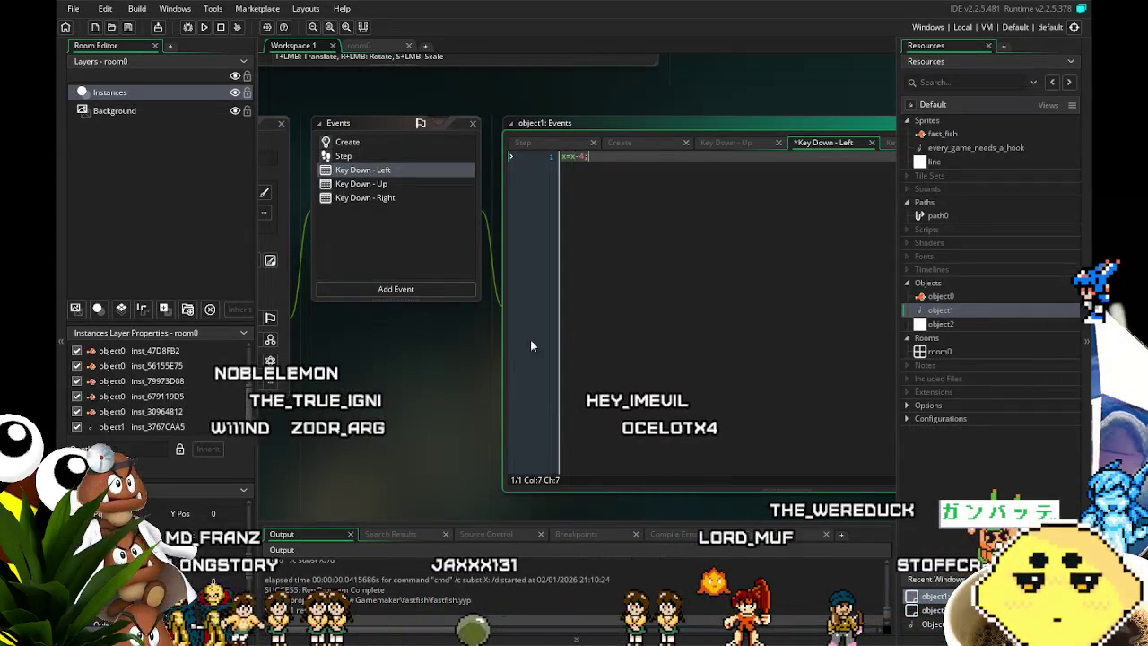
Change the Key Down - Up code so the movement subtracts from y.
{"action": "left_click", "coordinate": [397, 184]}
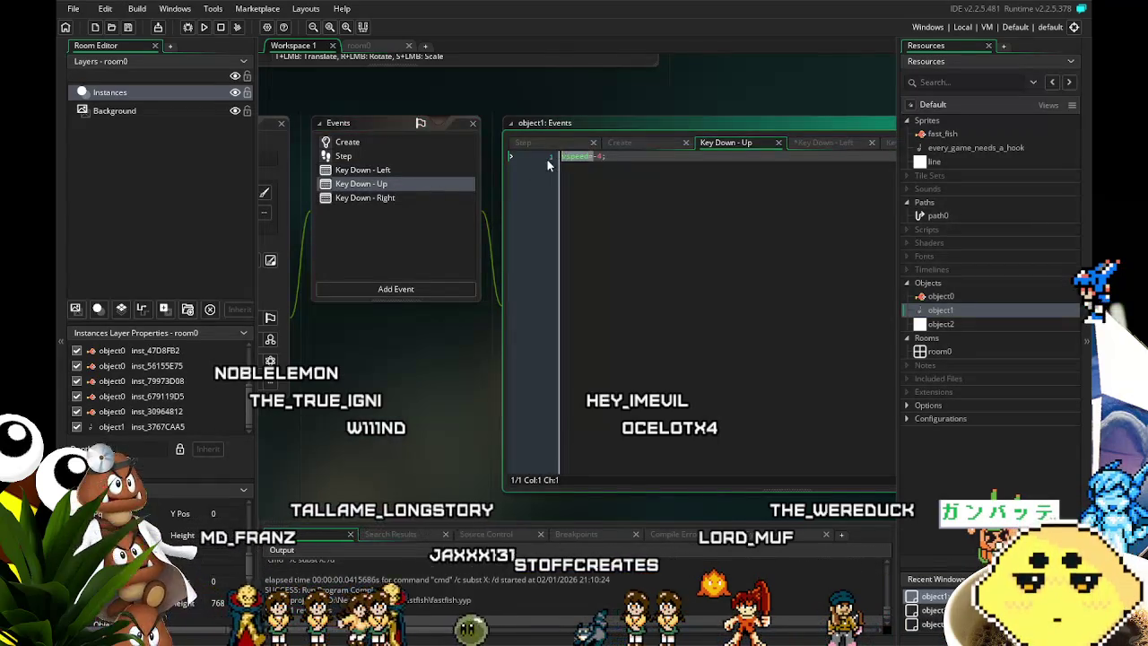
{"action": "type", "text": "y"}
{"action": "key", "text": "Right"}
{"action": "type", "text": "y"}
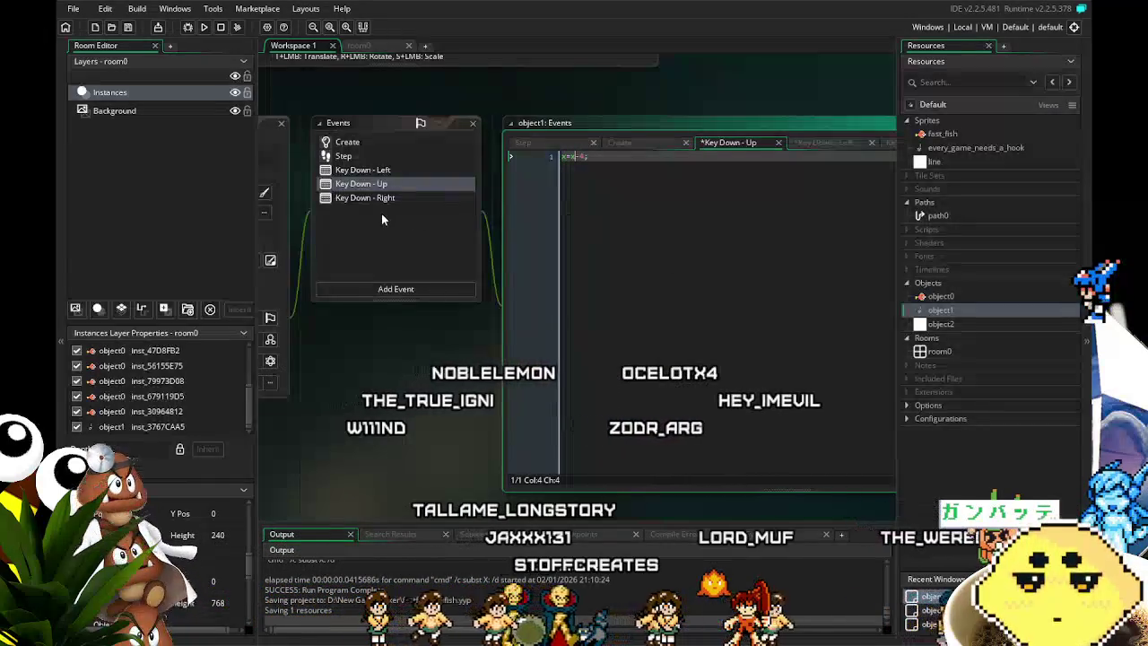
{"action": "left_click", "coordinate": [381, 199]}
{"action": "left_click", "coordinate": [383, 184]}
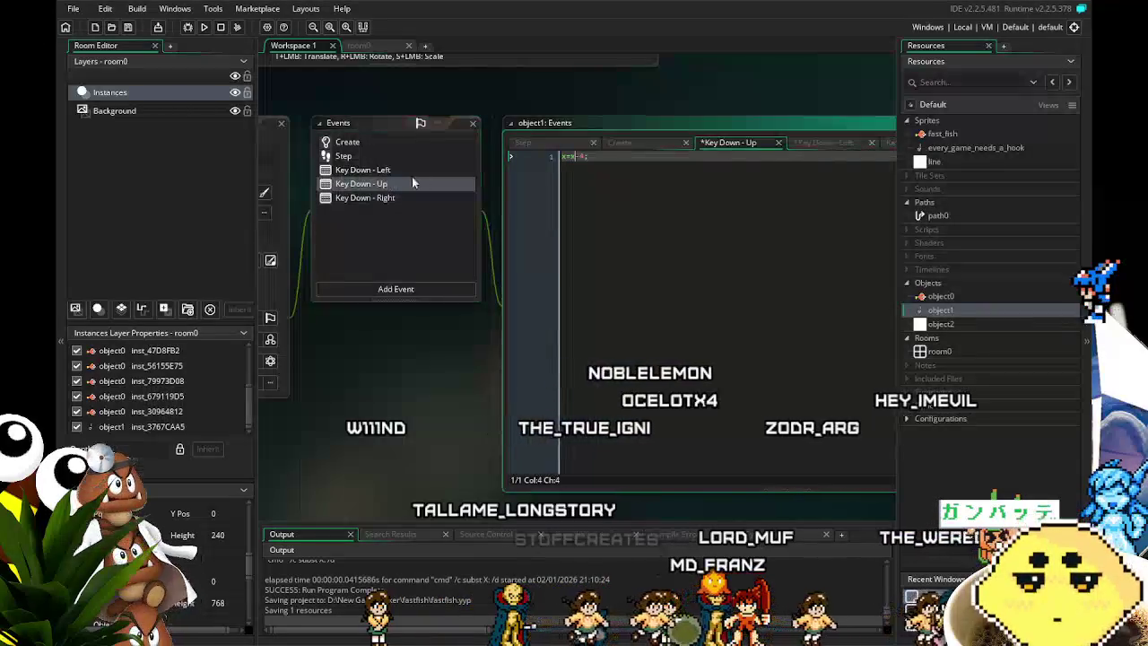
{"action": "key", "text": "BackSpace"}
{"action": "key", "text": "BackSpace"}
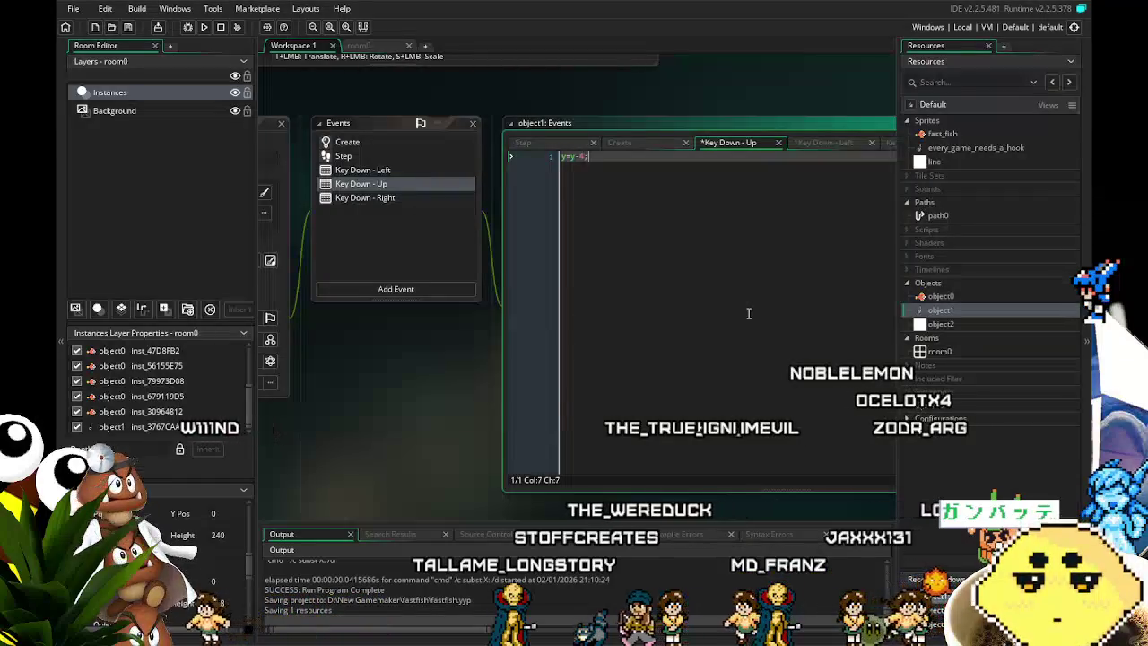
Rewrite the Key Down - Right code as an x=x movement and save the project.
{"action": "left_click", "coordinate": [348, 199]}
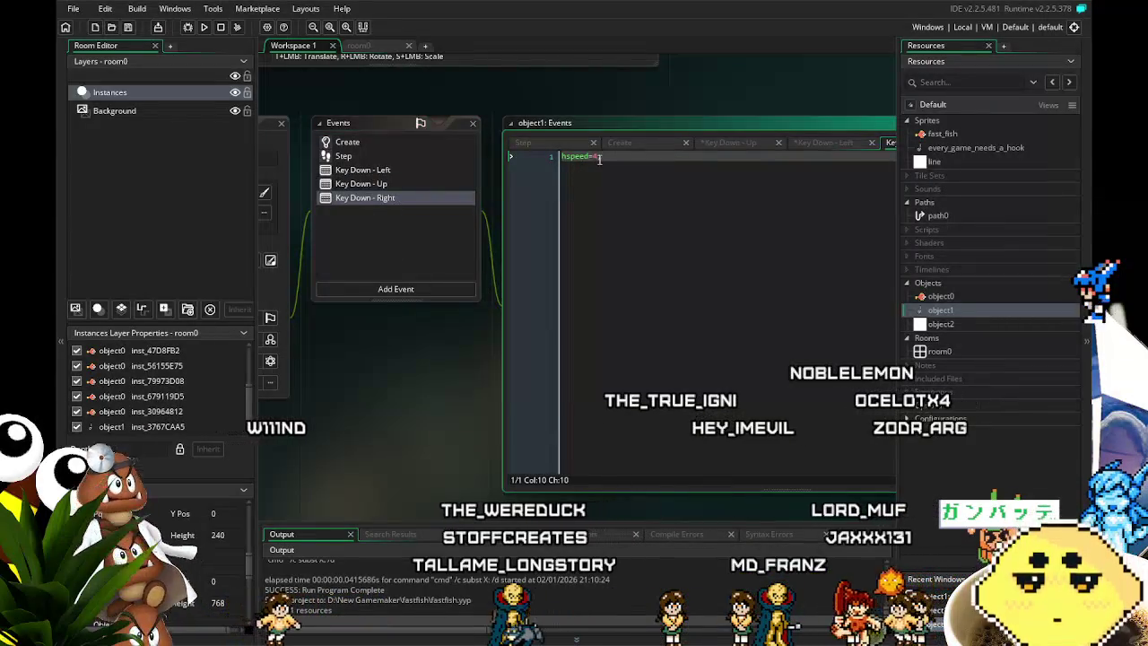
{"action": "type", "text": "x="}
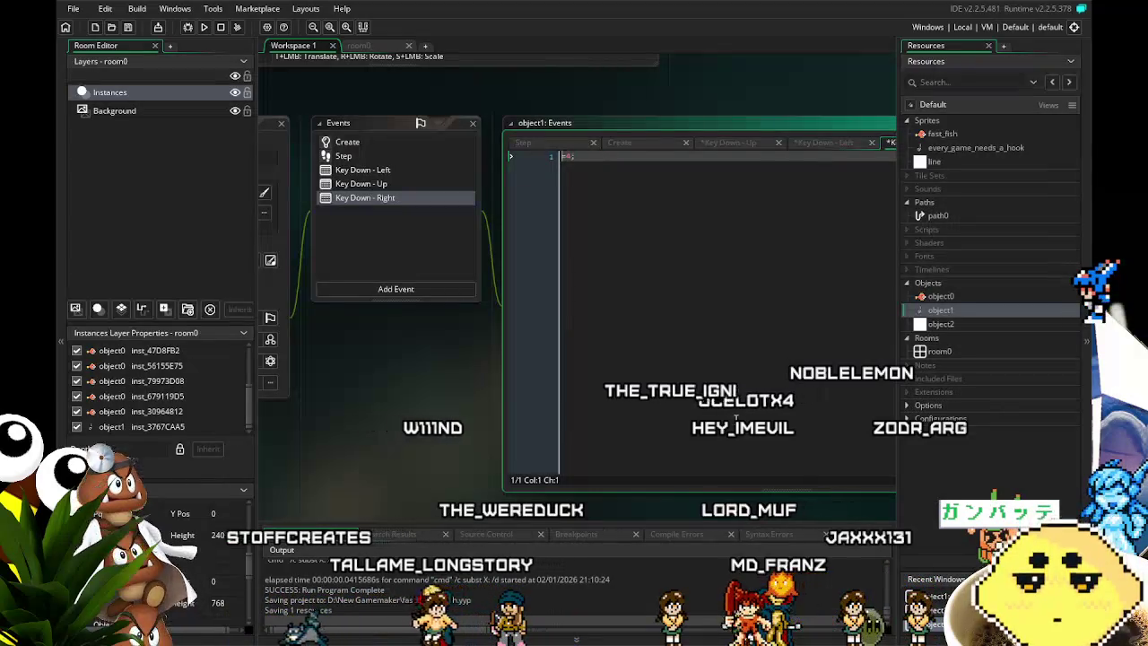
{"action": "type", "text": "x+"}
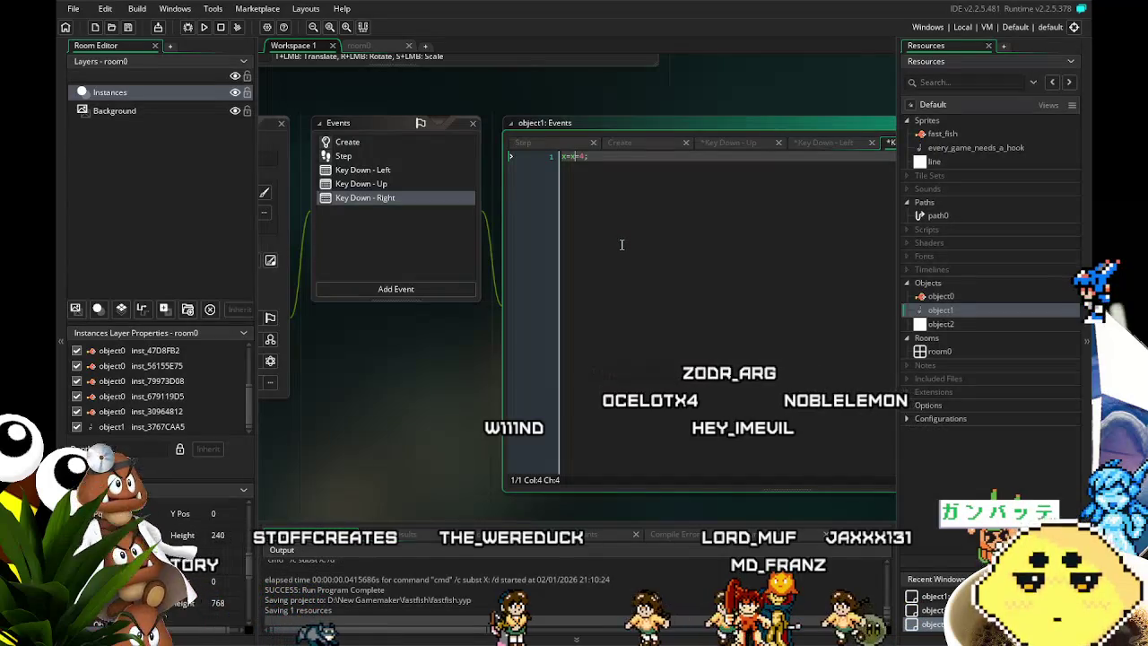
{"action": "key", "text": "ctrl+s"}
Recheck the Up and Left key code and launch a test run of the fishing game.
{"action": "left_click", "coordinate": [364, 184]}
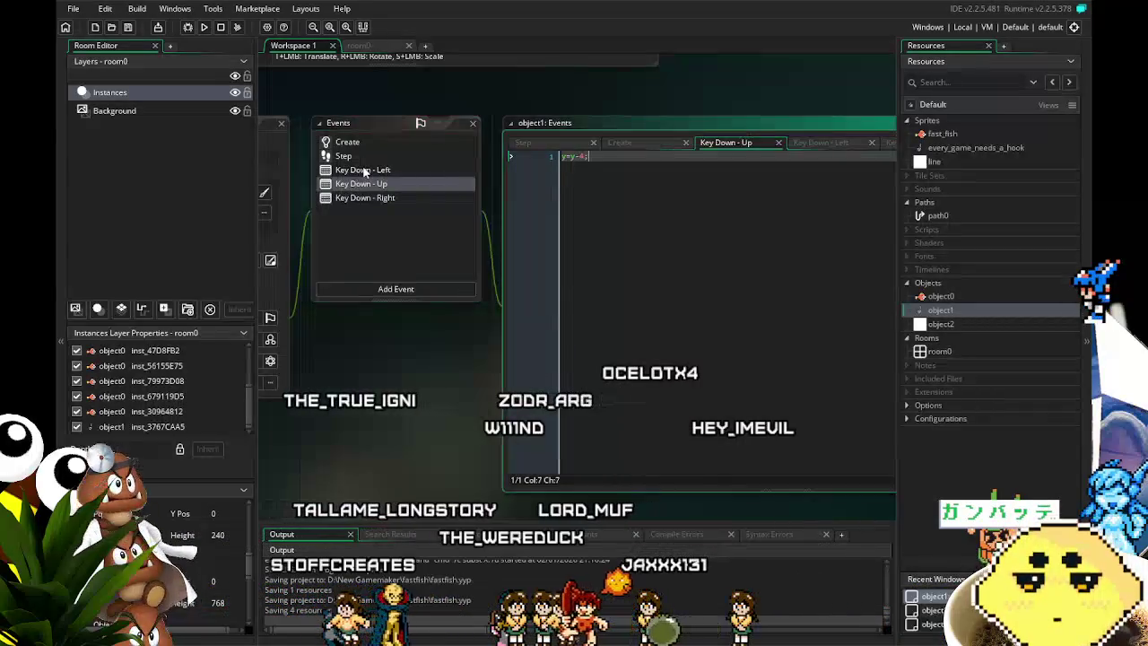
{"action": "left_click", "coordinate": [366, 171]}
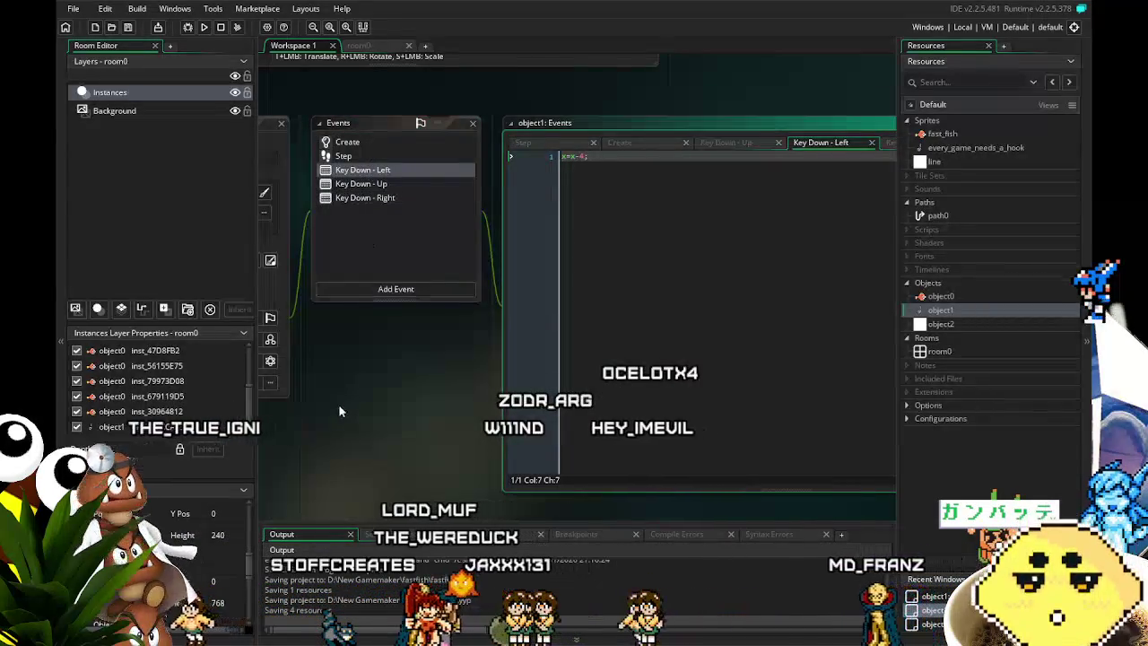
{"action": "left_click_drag", "start_coordinate": [338, 405], "coordinate": [410, 362]}
{"action": "left_click", "coordinate": [203, 26]}
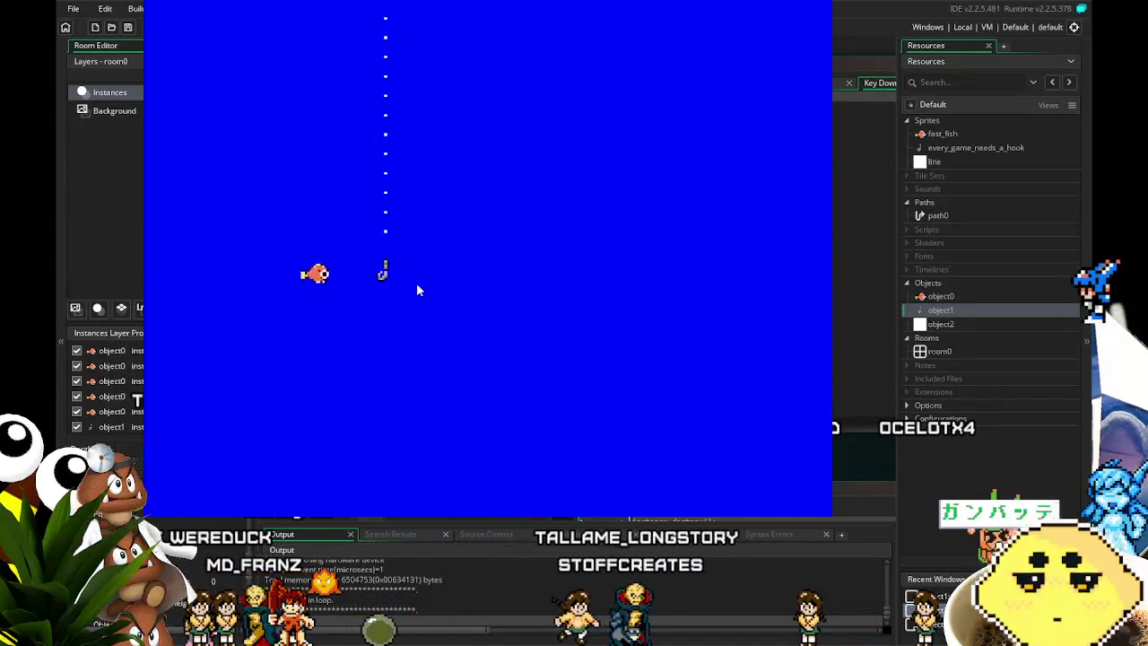
Steer the hook back and forth left and right in the running game.
{"action": "key", "text": "Right"}
{"action": "key", "text": "Left"}
{"action": "key", "text": "Right"}
{"action": "key", "text": "Right"}
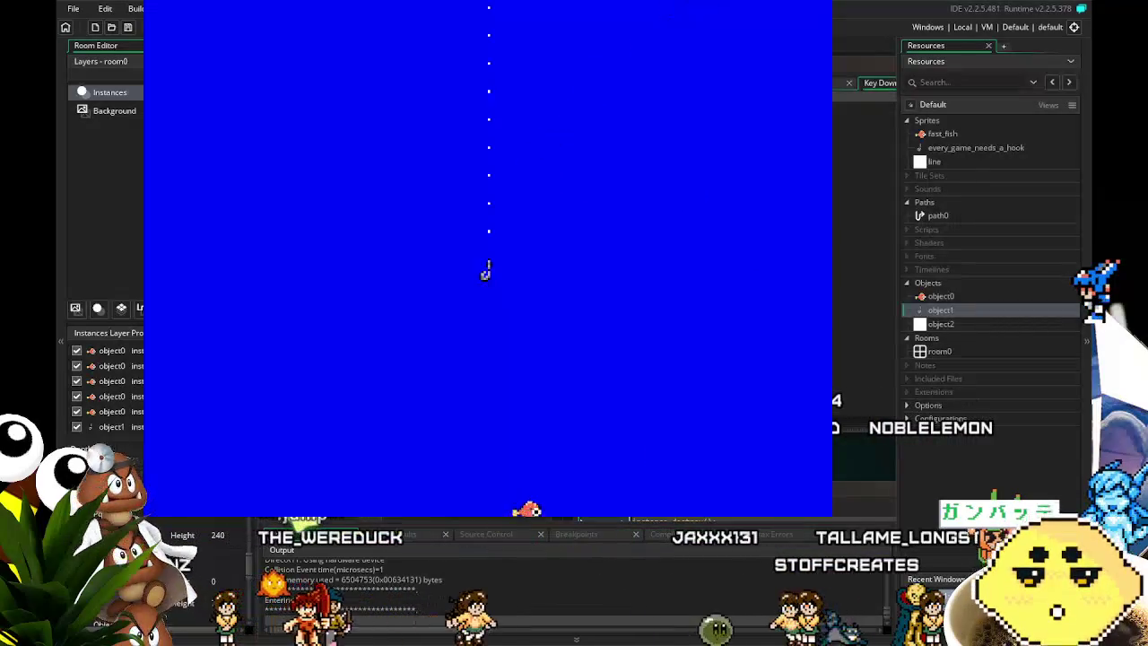
{"action": "key", "text": "Left"}
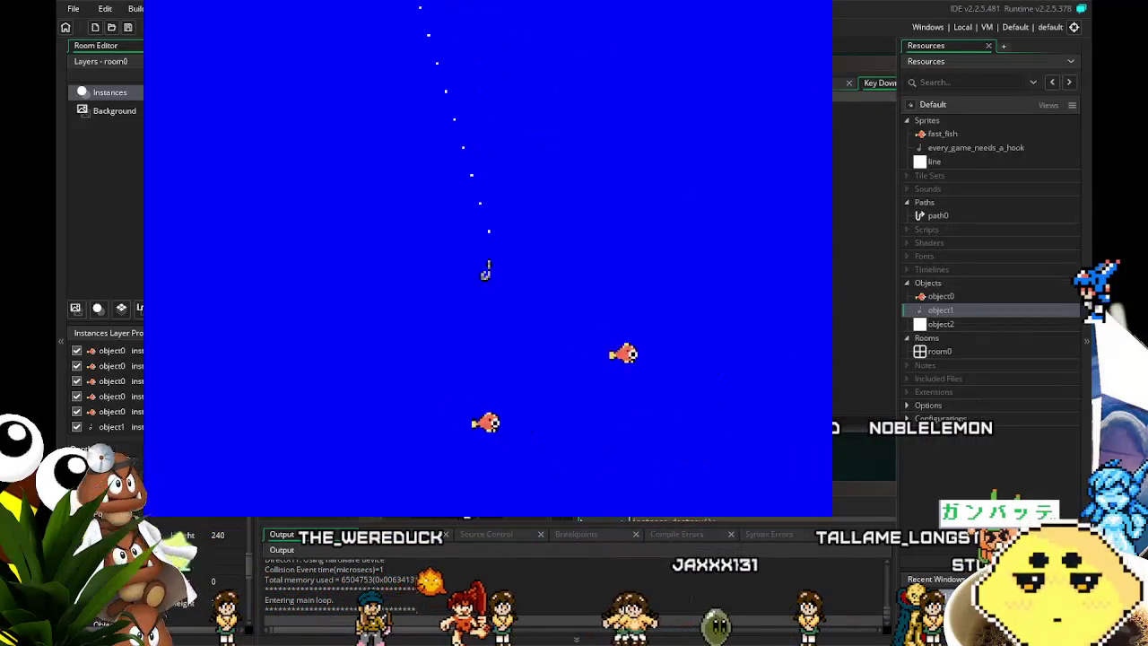
{"action": "key", "text": "Right"}
{"action": "key", "text": "Left"}
{"action": "key", "text": "Right"}
{"action": "key", "text": "Right"}
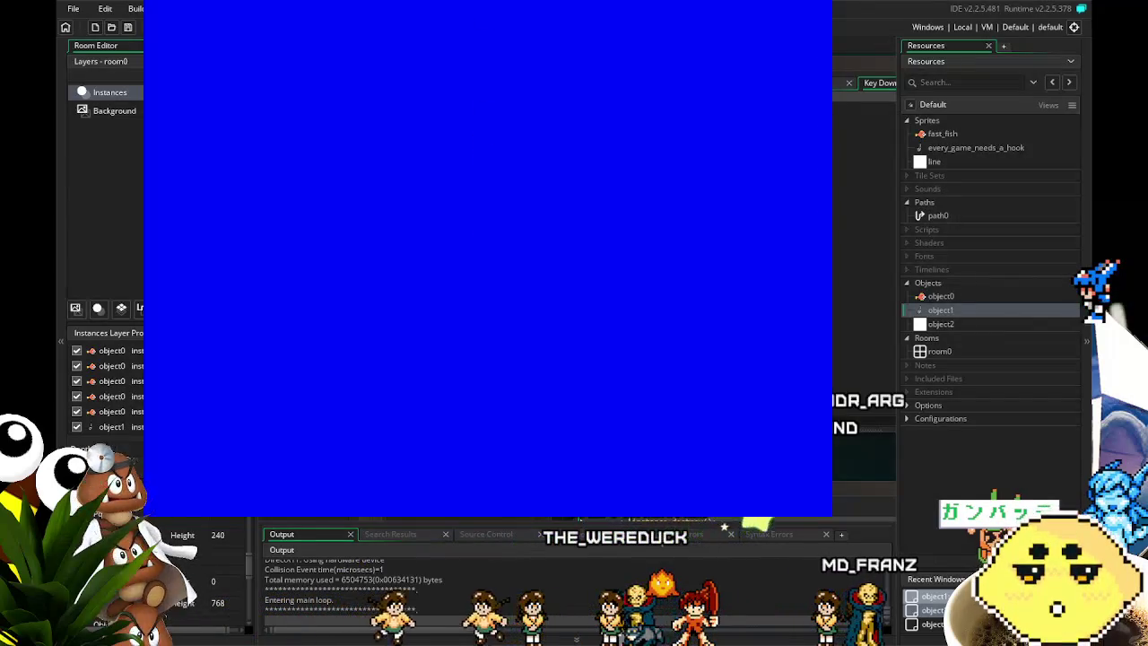
Lower the hook deeper into the water, then shift it to the left.
{"action": "key", "text": "Down"}
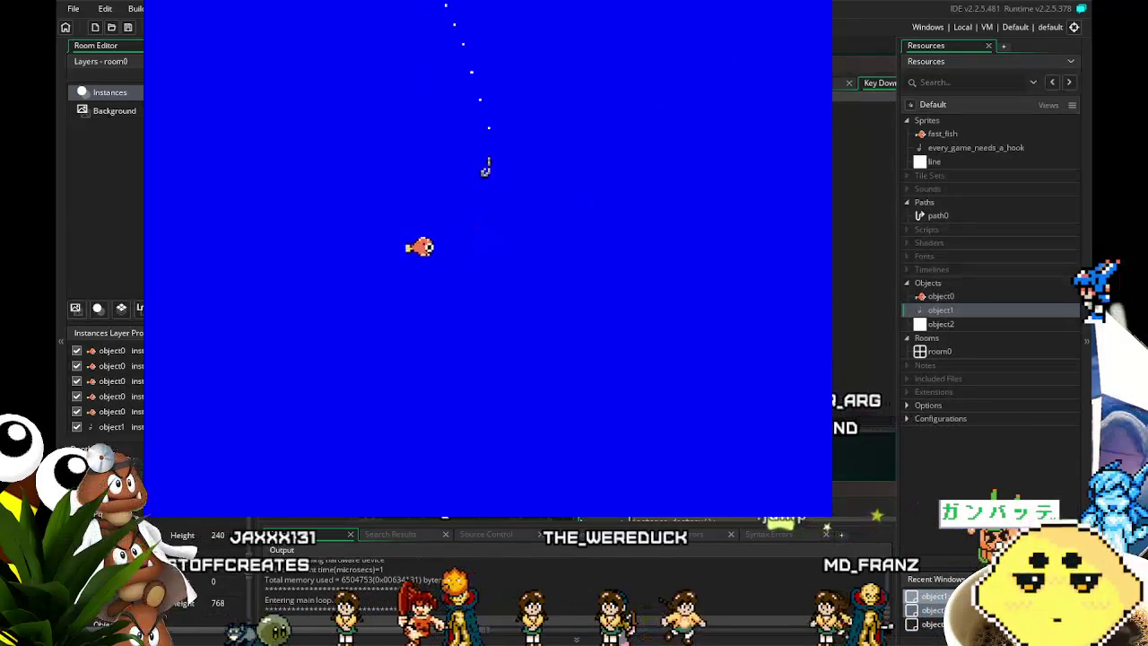
{"action": "key", "text": "Down"}
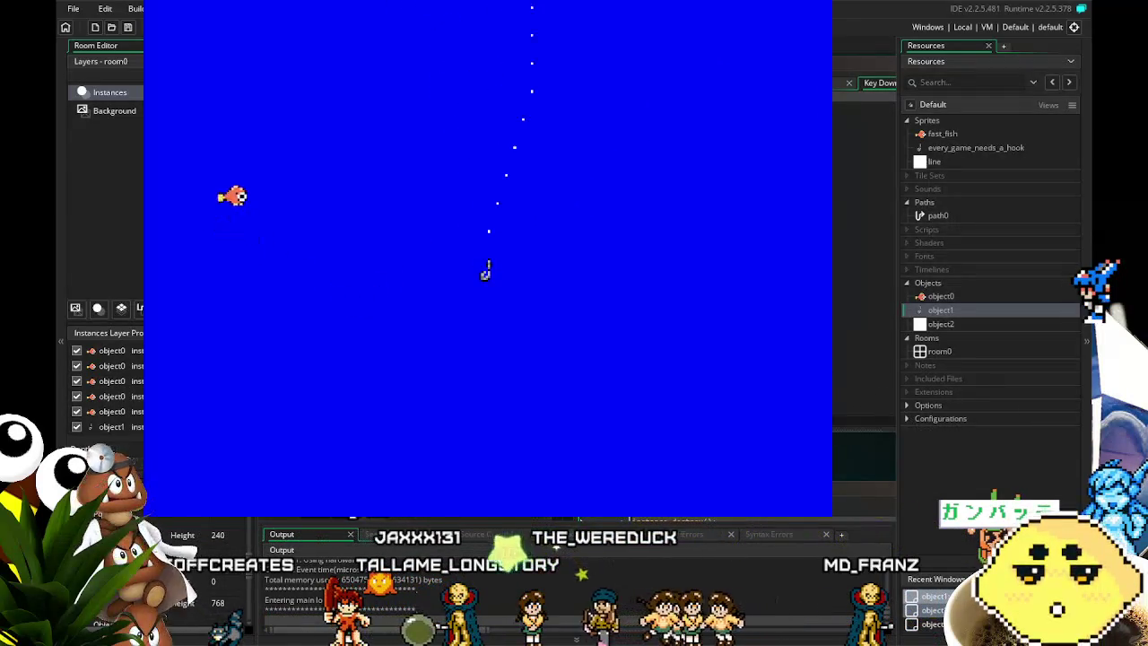
{"action": "key", "text": "Left"}
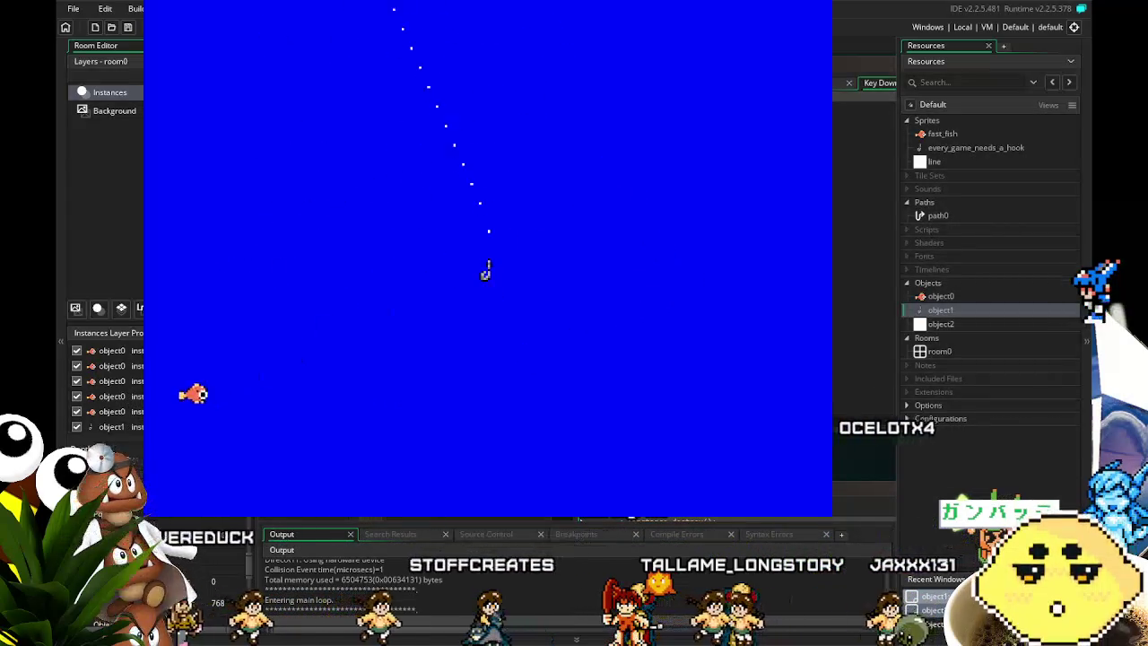
{"action": "key", "text": "Left"}
Keep steering the hook right, left and down toward the bottom of the room.
{"action": "key", "text": "Right"}
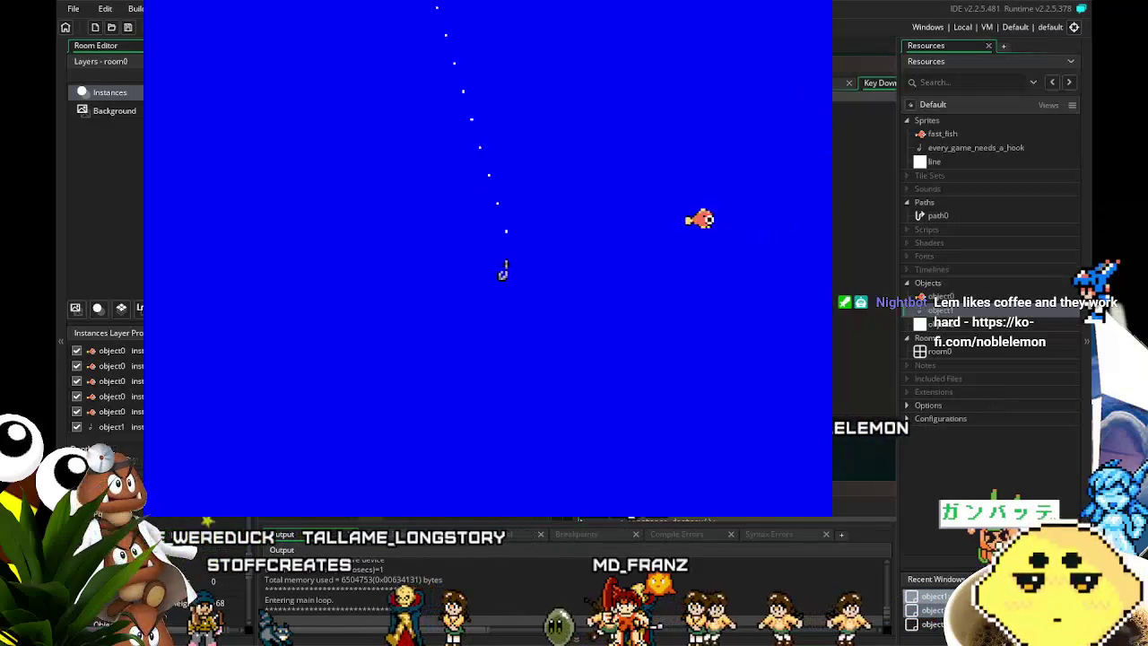
{"action": "key", "text": "Right"}
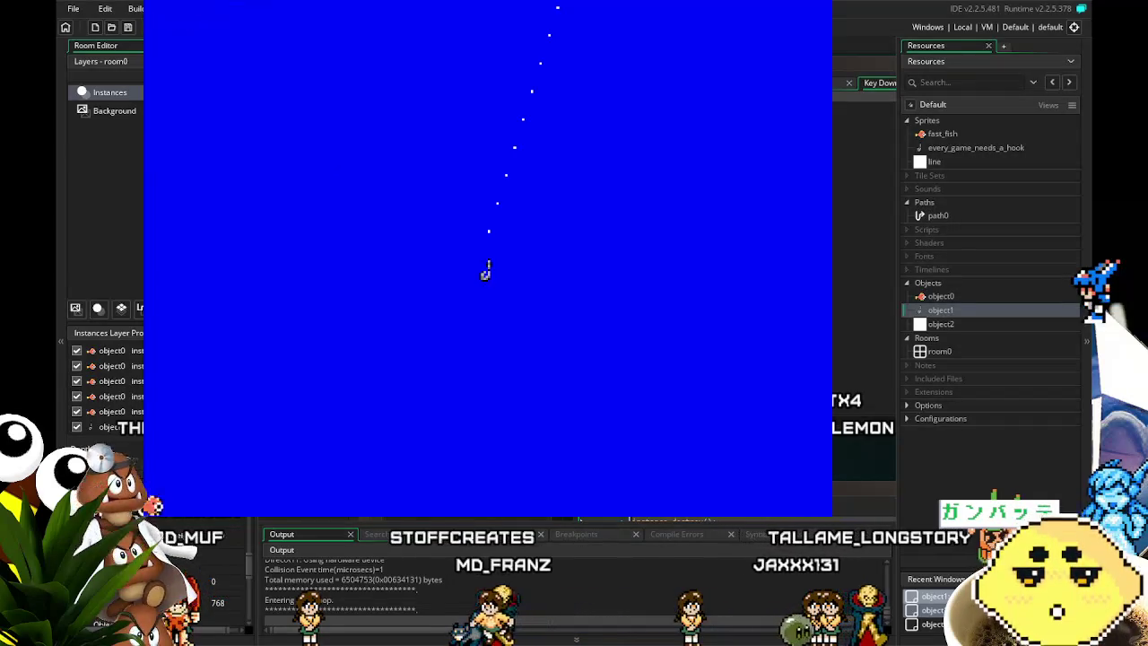
{"action": "key", "text": "Left"}
{"action": "key", "text": "Down"}
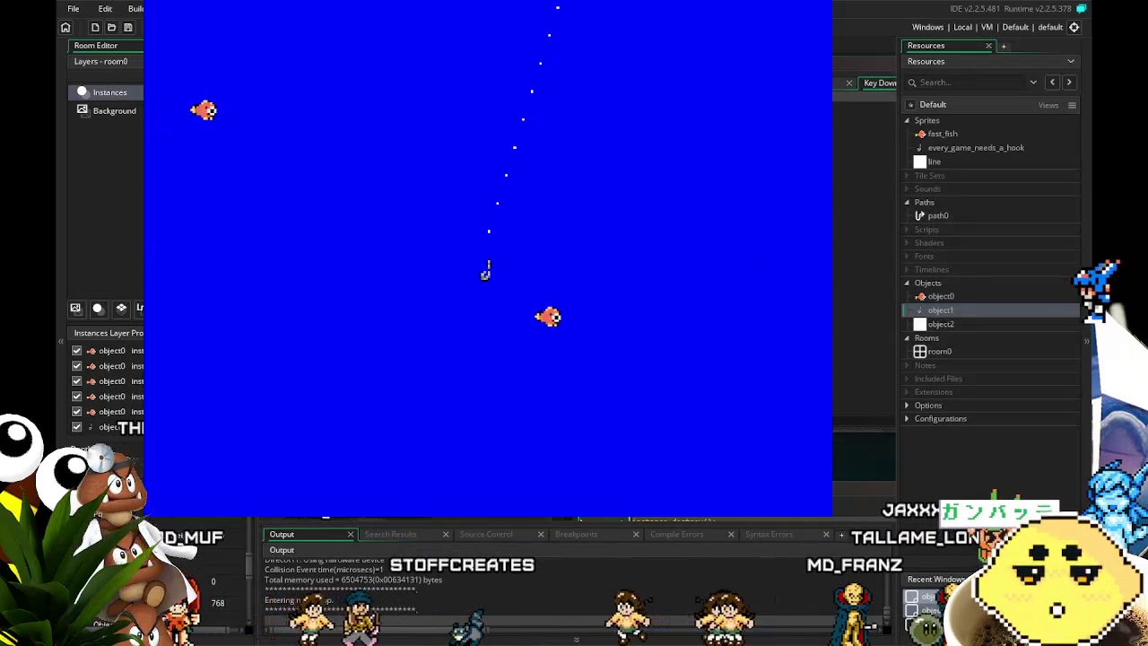
{"action": "key", "text": "Right"}
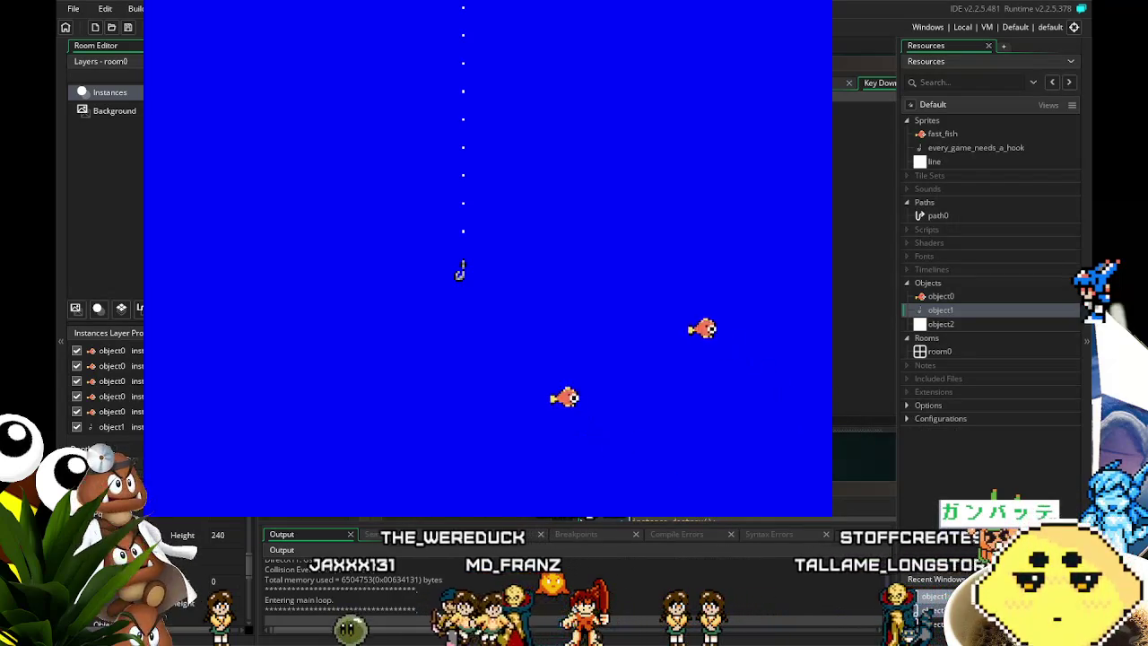
{"action": "key", "text": "Down"}
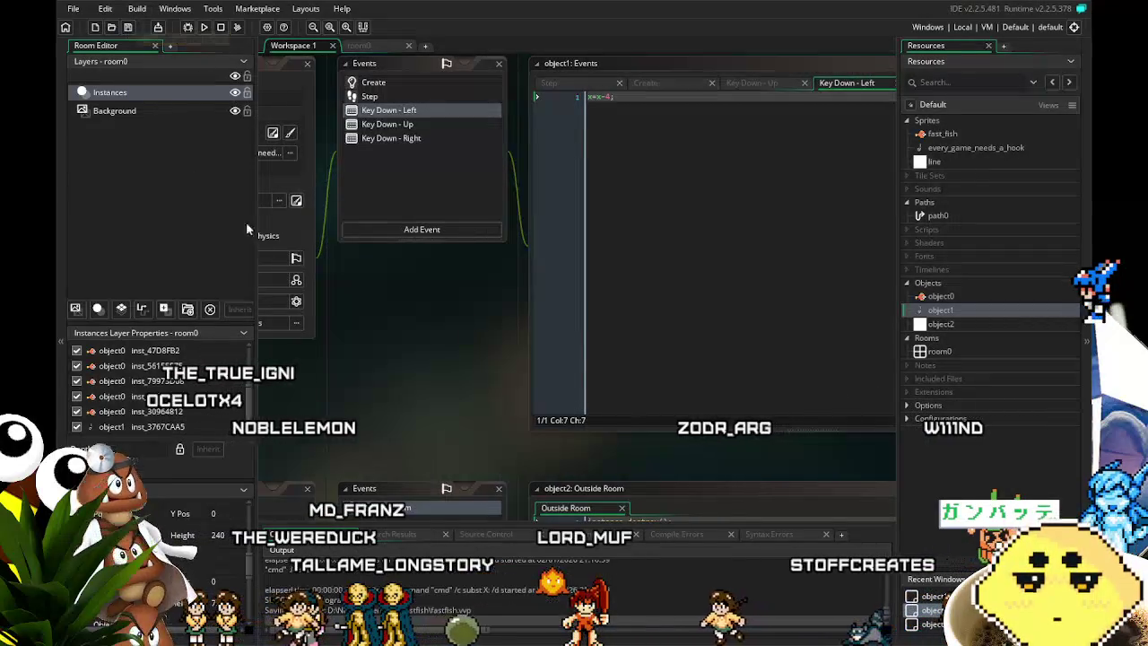
{"action": "left_click_drag", "start_coordinate": [405, 397], "coordinate": [367, 391]}
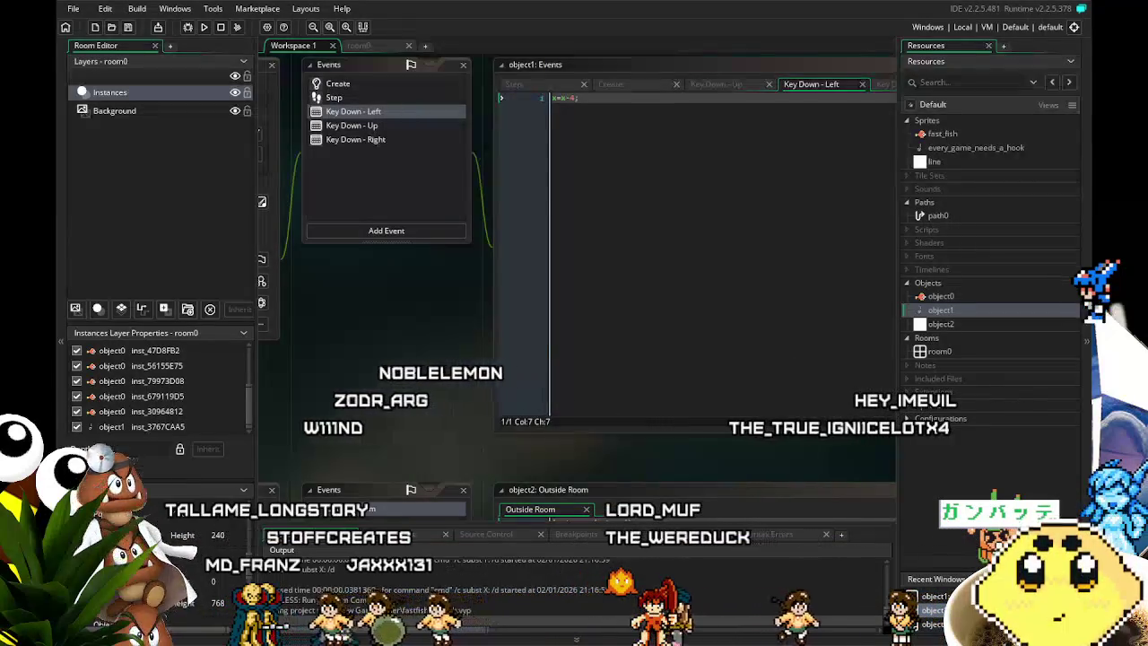
{"action": "left_click_drag", "start_coordinate": [415, 424], "coordinate": [335, 428]}
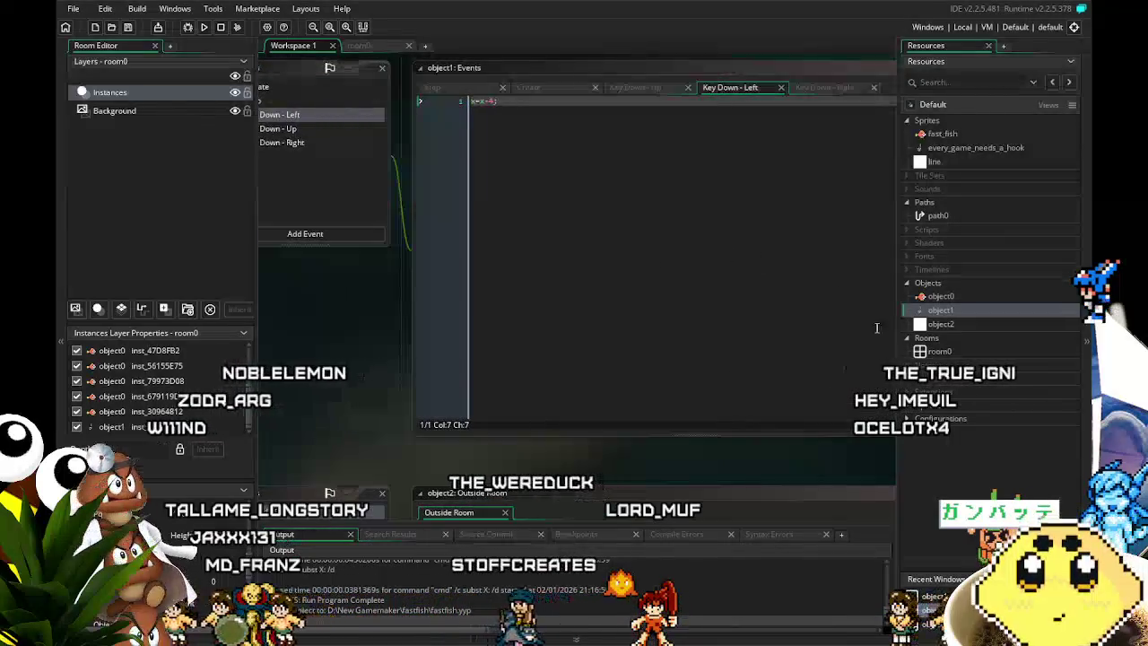
{"action": "double_click", "coordinate": [940, 297]}
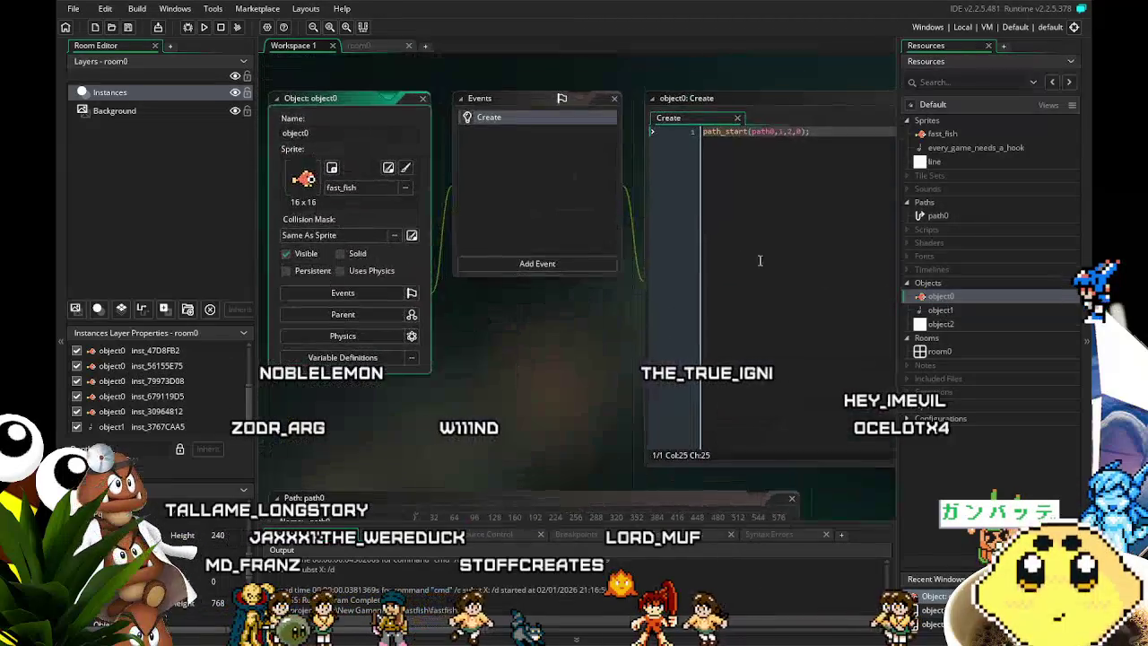
Clear the path_start line from object0's Create code and begin typing 'ra'.
{"action": "mouse_move", "coordinate": [577, 360]}
{"action": "left_mouse_down"}
{"action": "mouse_move", "coordinate": [501, 370]}
{"action": "mouse_move", "coordinate": [540, 376]}
{"action": "left_mouse_up"}
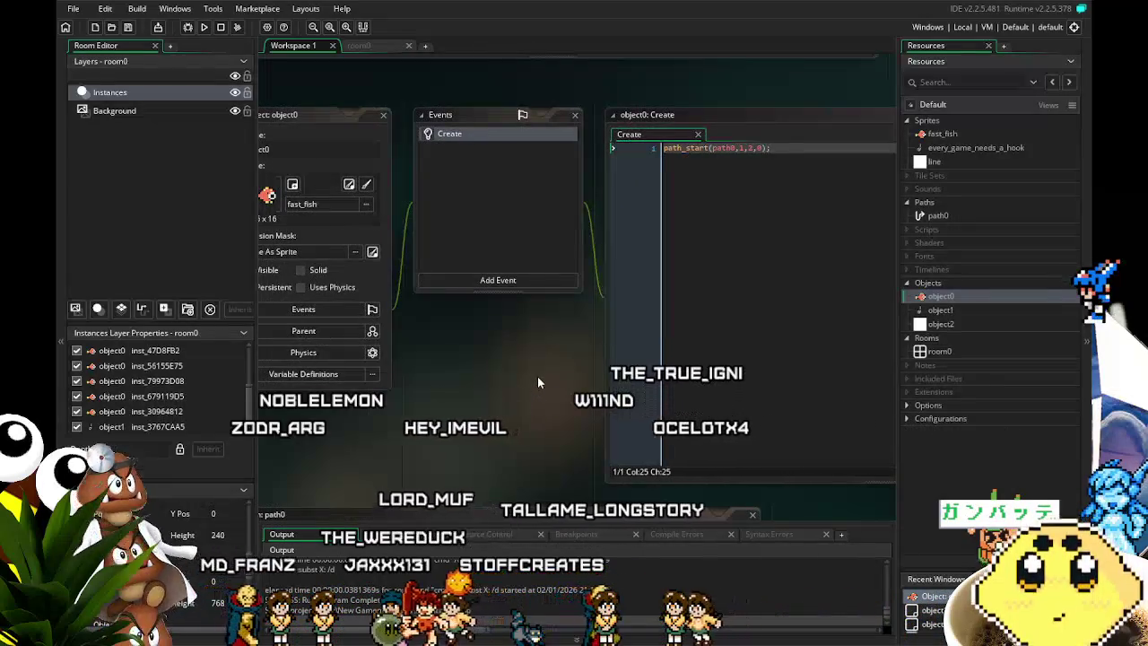
{"action": "mouse_move", "coordinate": [538, 375]}
{"action": "left_mouse_down"}
{"action": "mouse_move", "coordinate": [583, 338]}
{"action": "mouse_move", "coordinate": [553, 358]}
{"action": "left_mouse_up"}
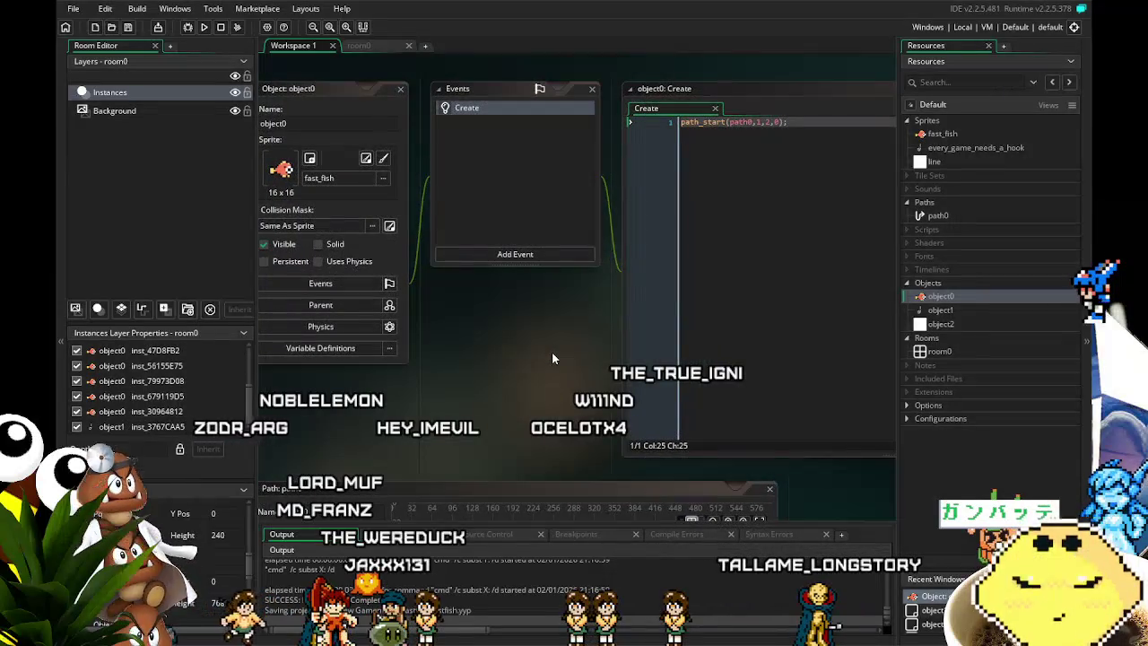
{"action": "left_click_drag", "start_coordinate": [553, 357], "coordinate": [546, 355]}
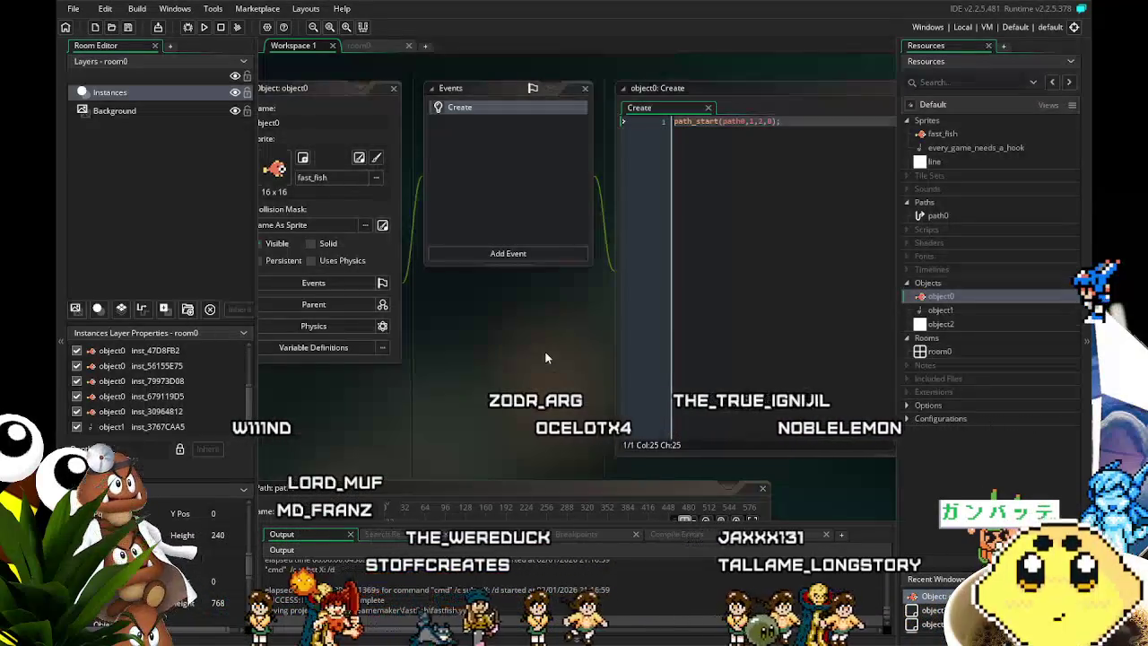
{"action": "mouse_move", "coordinate": [545, 357]}
{"action": "left_mouse_down"}
{"action": "mouse_move", "coordinate": [461, 349]}
{"action": "mouse_move", "coordinate": [493, 350]}
{"action": "left_mouse_up"}
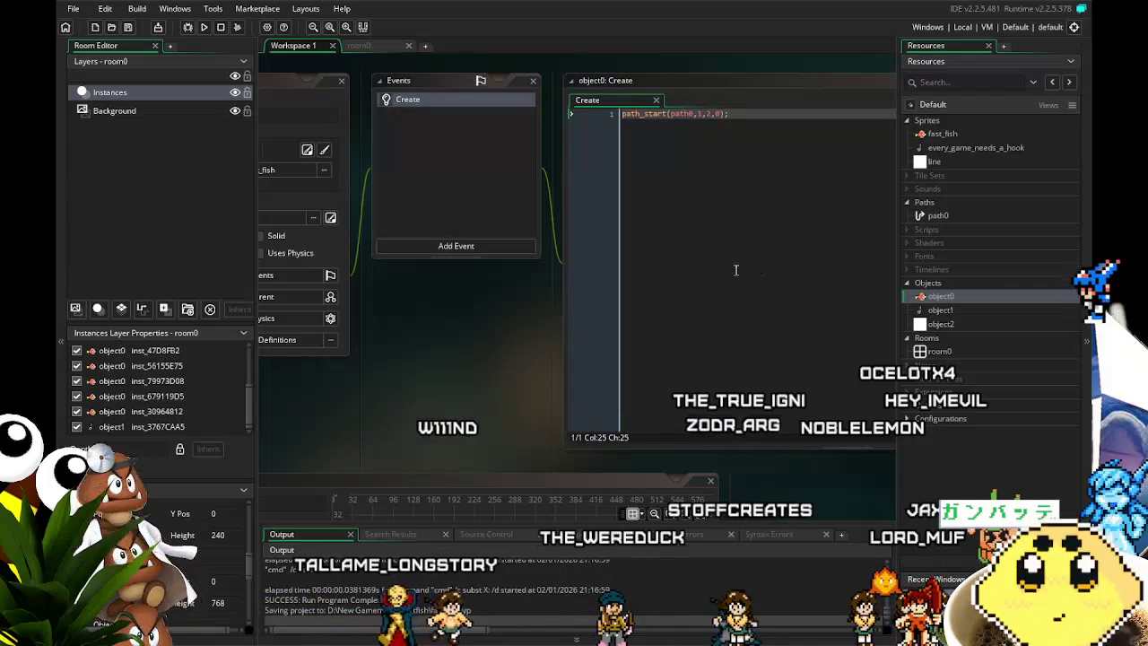
{"action": "left_click", "coordinate": [824, 258]}
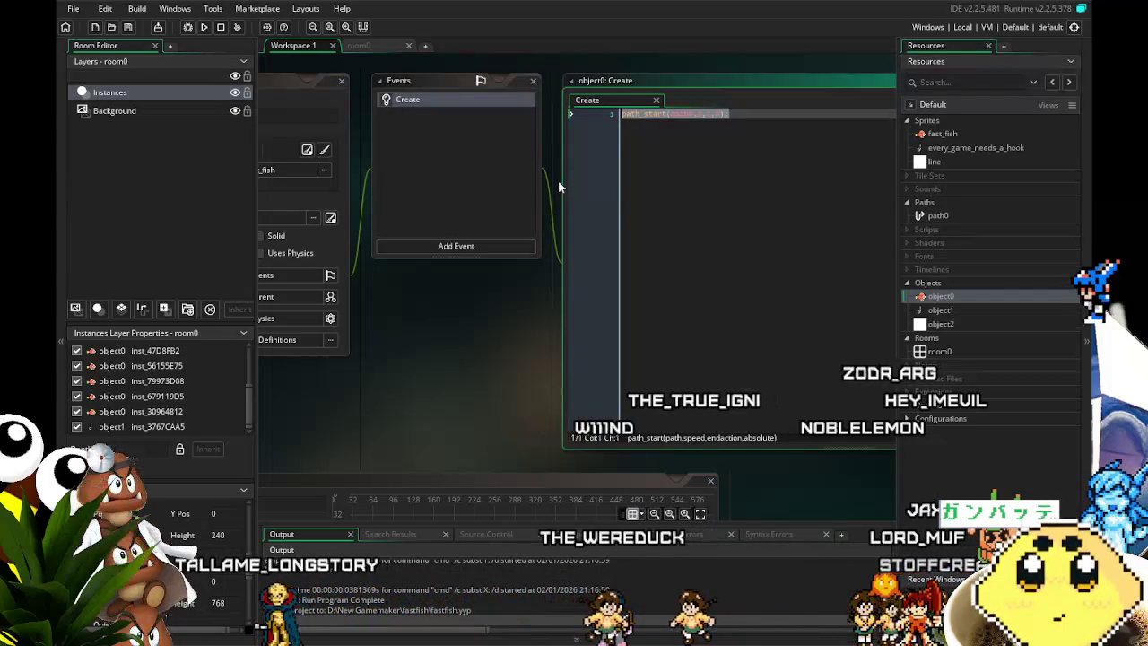
{"action": "key", "text": "ctrl+a"}
{"action": "key", "text": "BackSpace"}
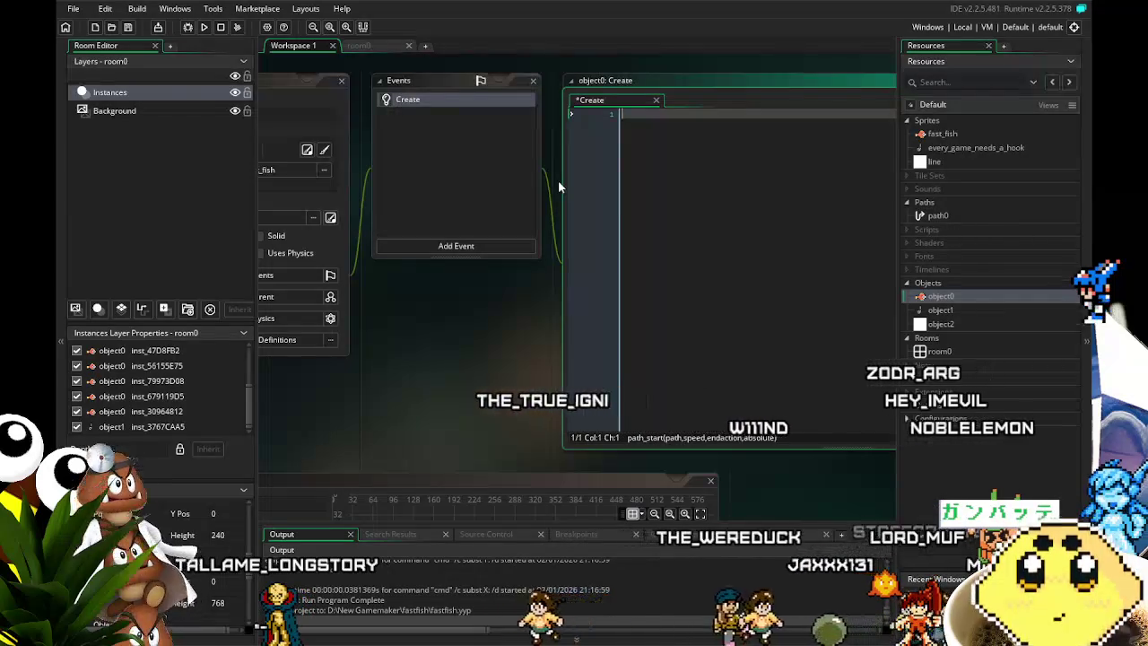
{"action": "type", "text": "ra"}
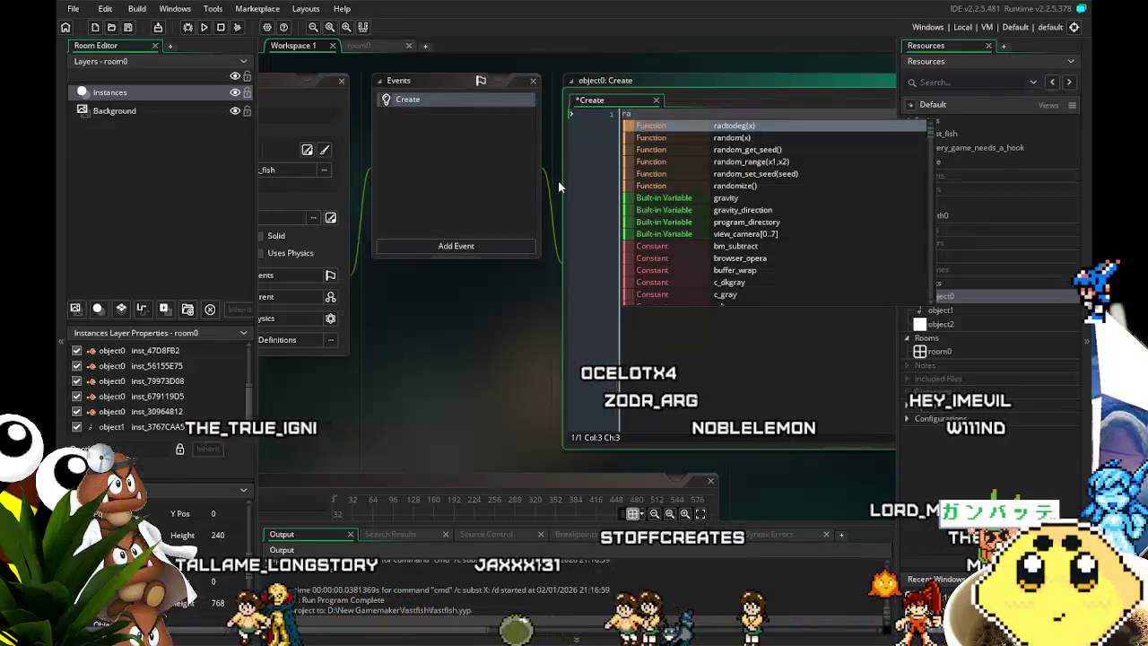
Write random_roll=random_range(1,4); on line 1 of the Create code and start line 2.
{"action": "key", "text": "BackSpace"}
{"action": "type", "text": "andom"}
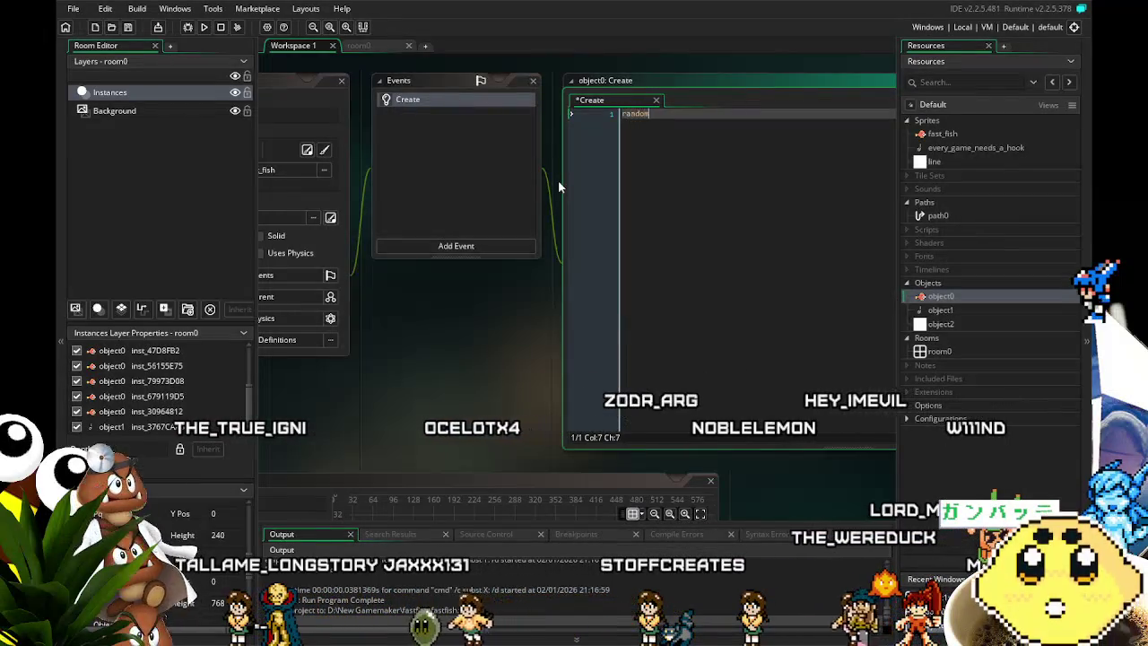
{"action": "type", "text": "_roll="}
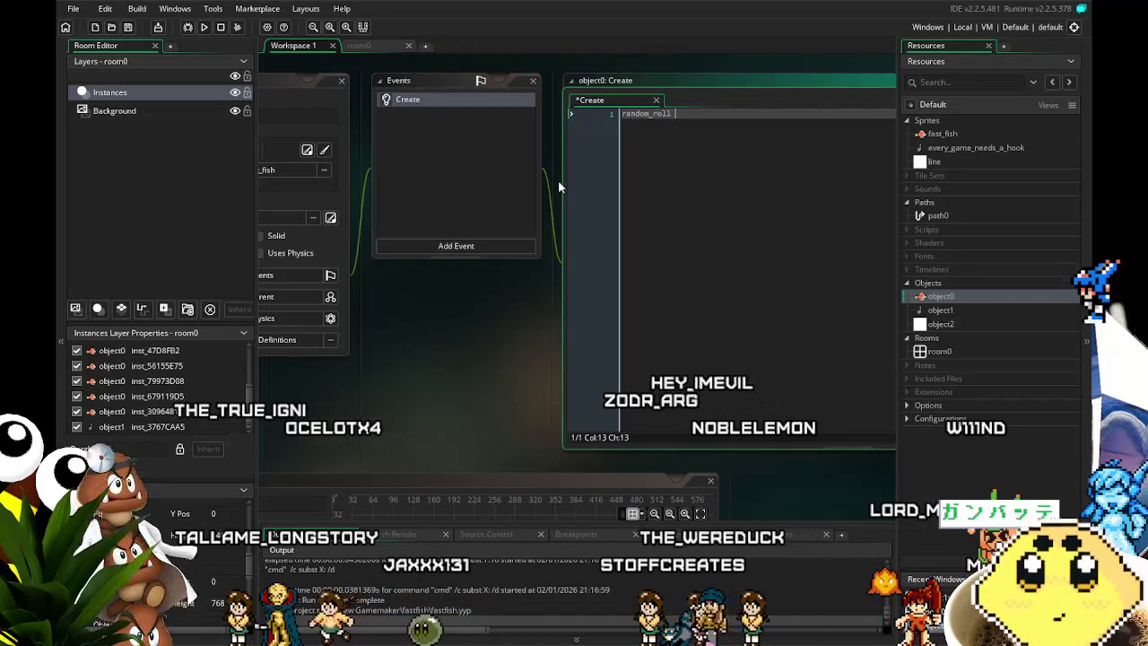
{"action": "key", "text": "BackSpace"}
{"action": "type", "text": "rando"}
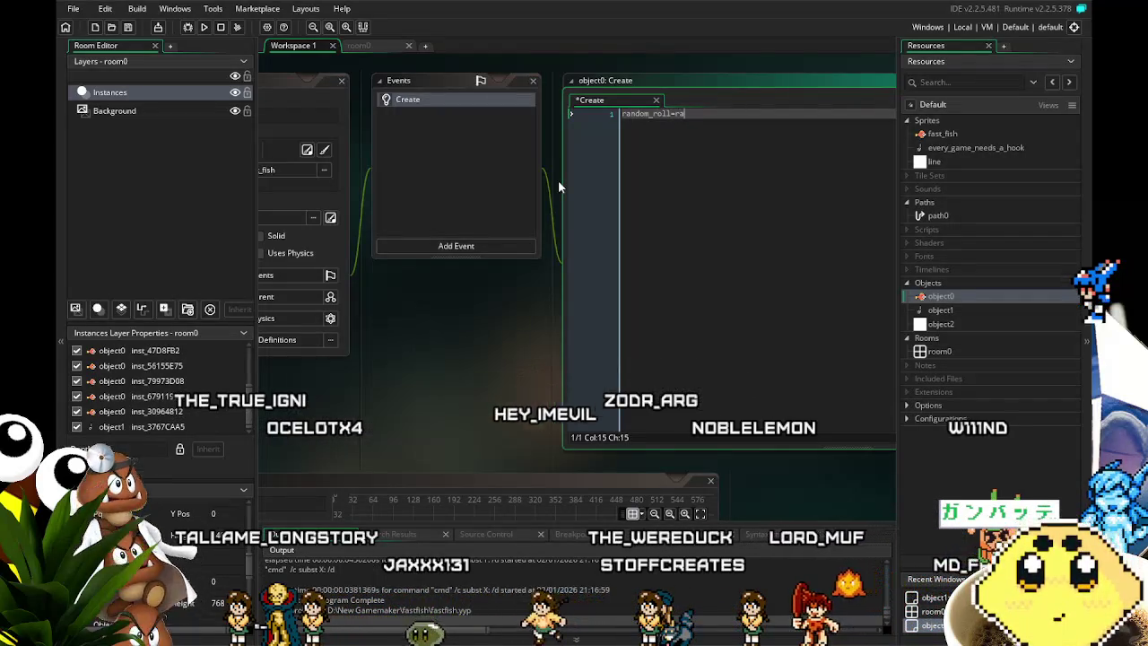
{"action": "type", "text": "m"}
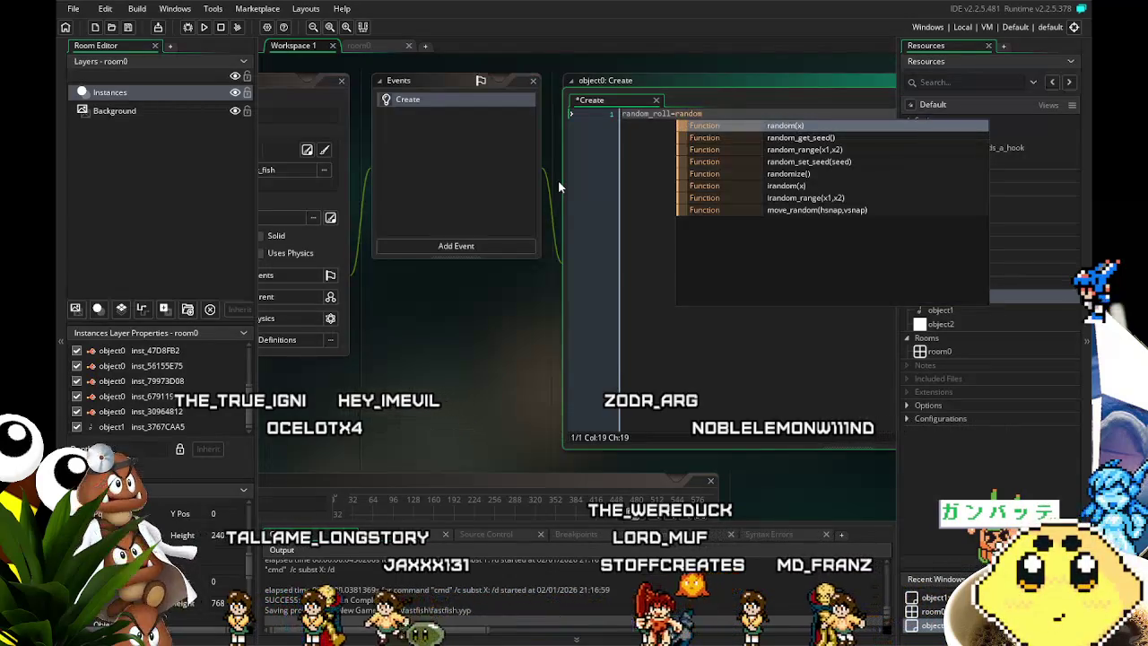
{"action": "type", "text": "_r"}
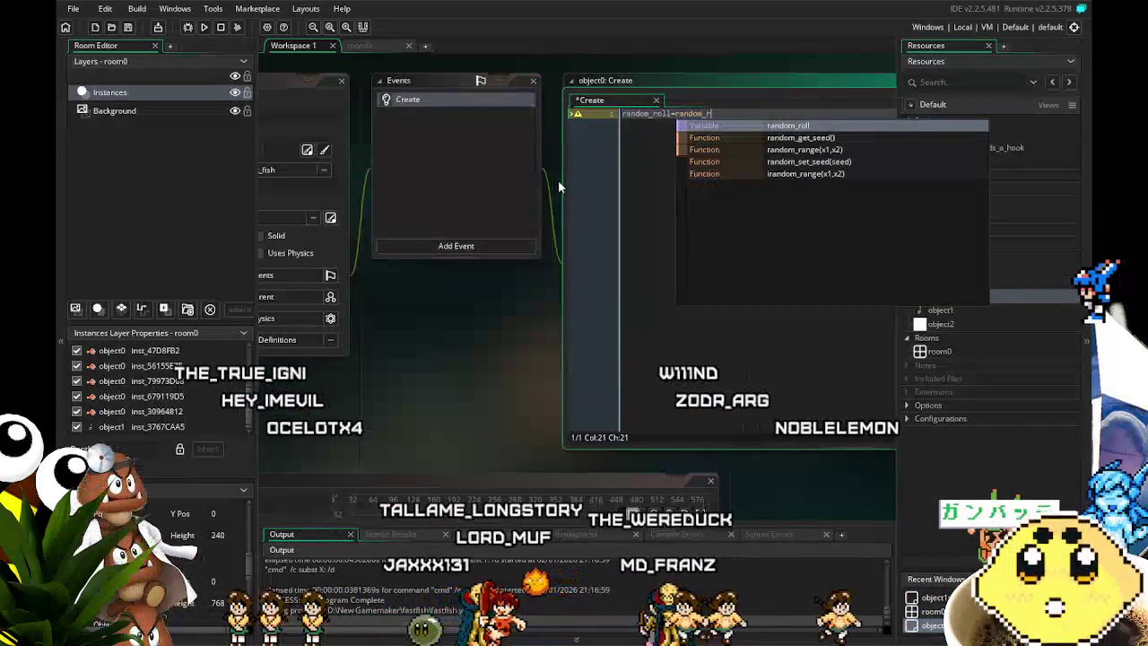
{"action": "type", "text": "ange("}
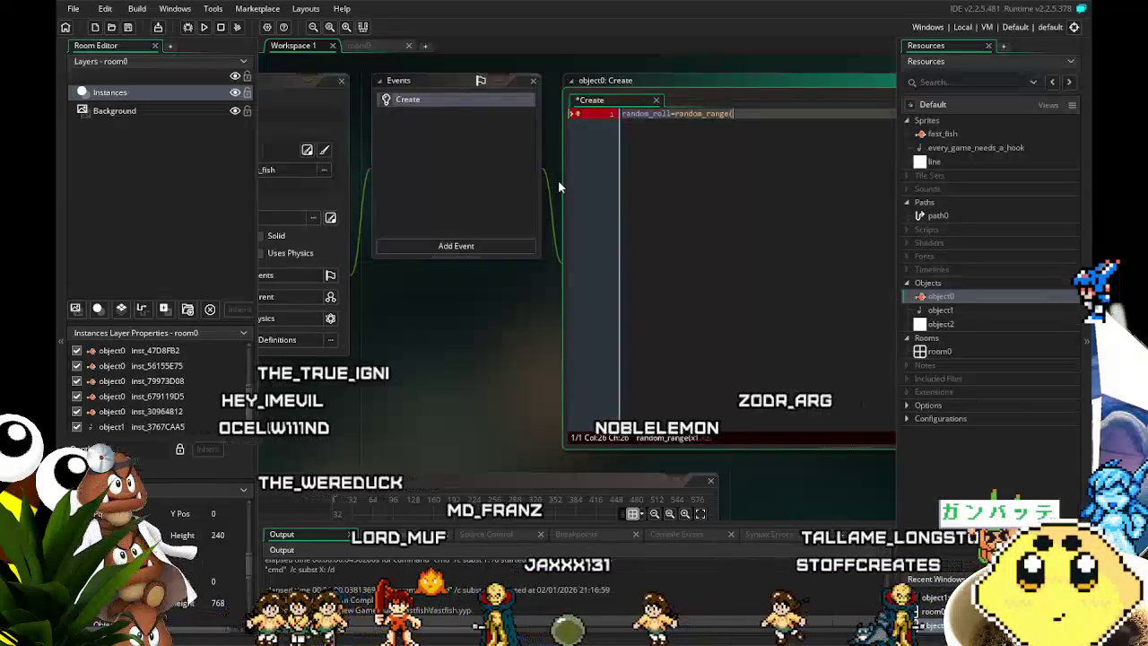
{"action": "type", "text": "1,4"}
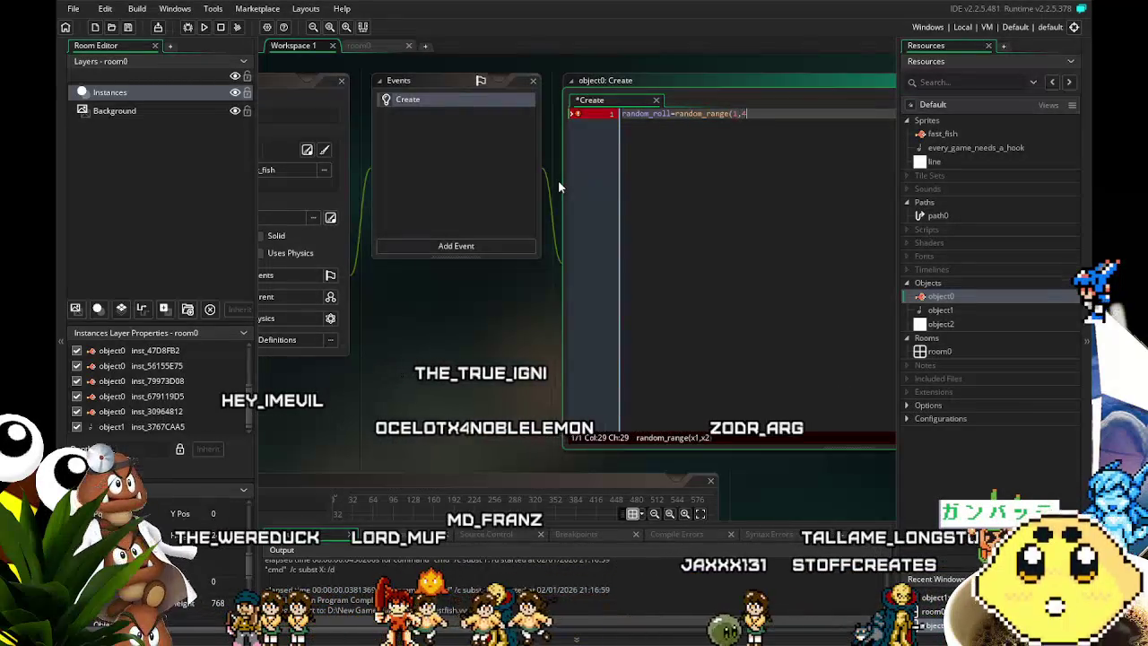
{"action": "type", "text": ");"}
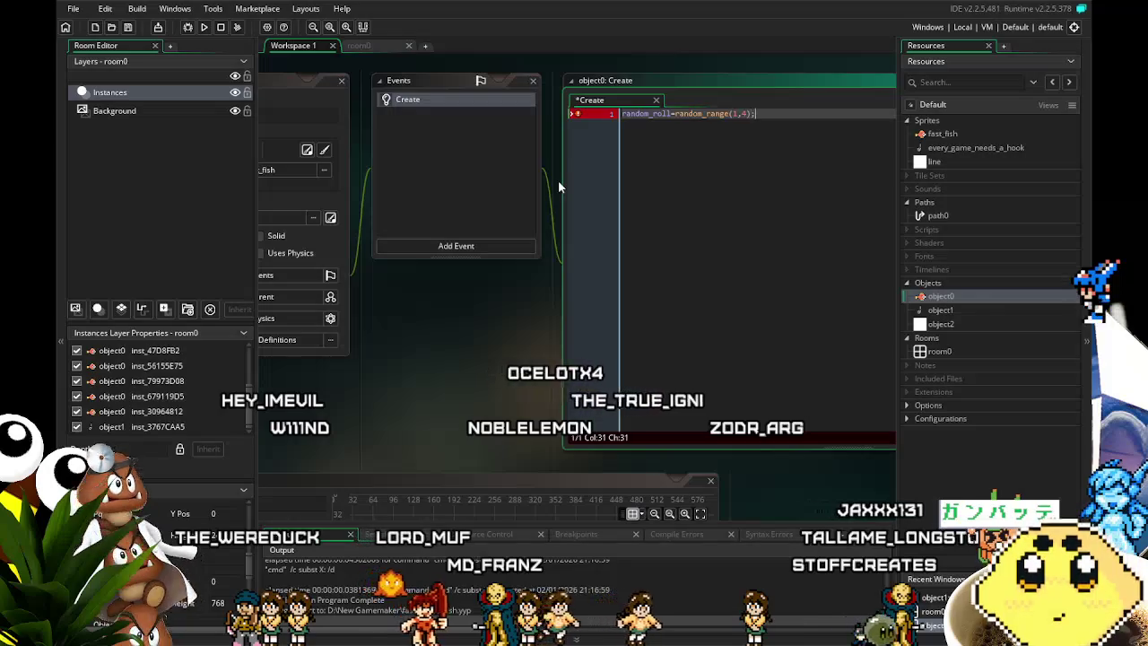
{"action": "key", "text": "Return"}
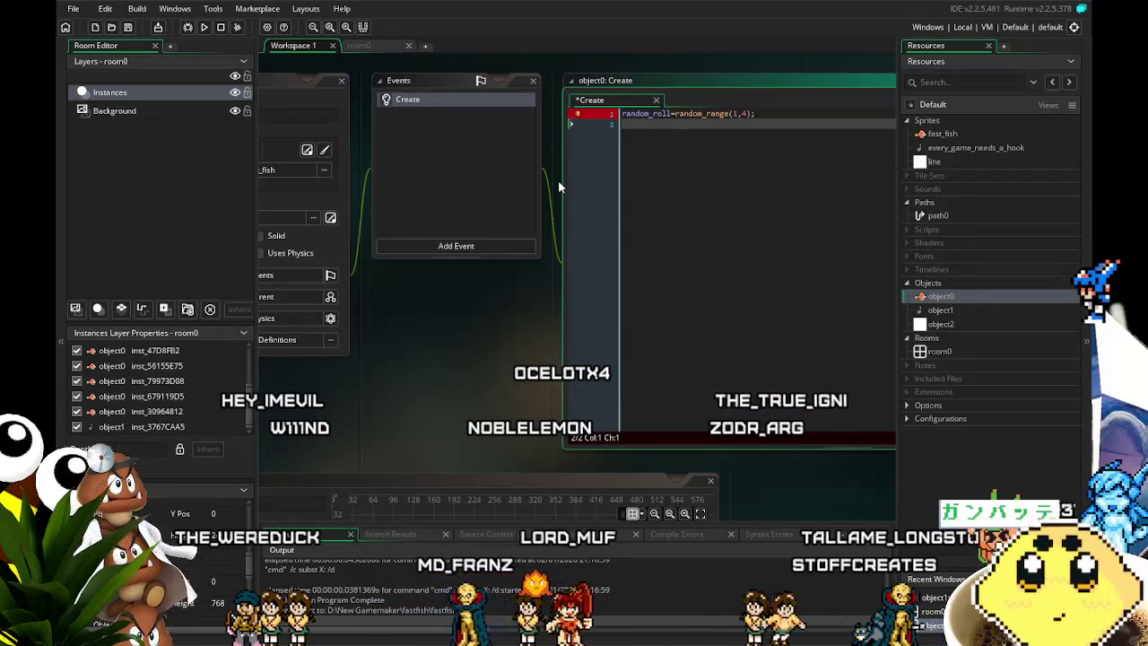
Write line 2's if test for random_roll=1 setting direction=0 and image_xscale=-1, then select it.
{"action": "type", "text": "if (random"}
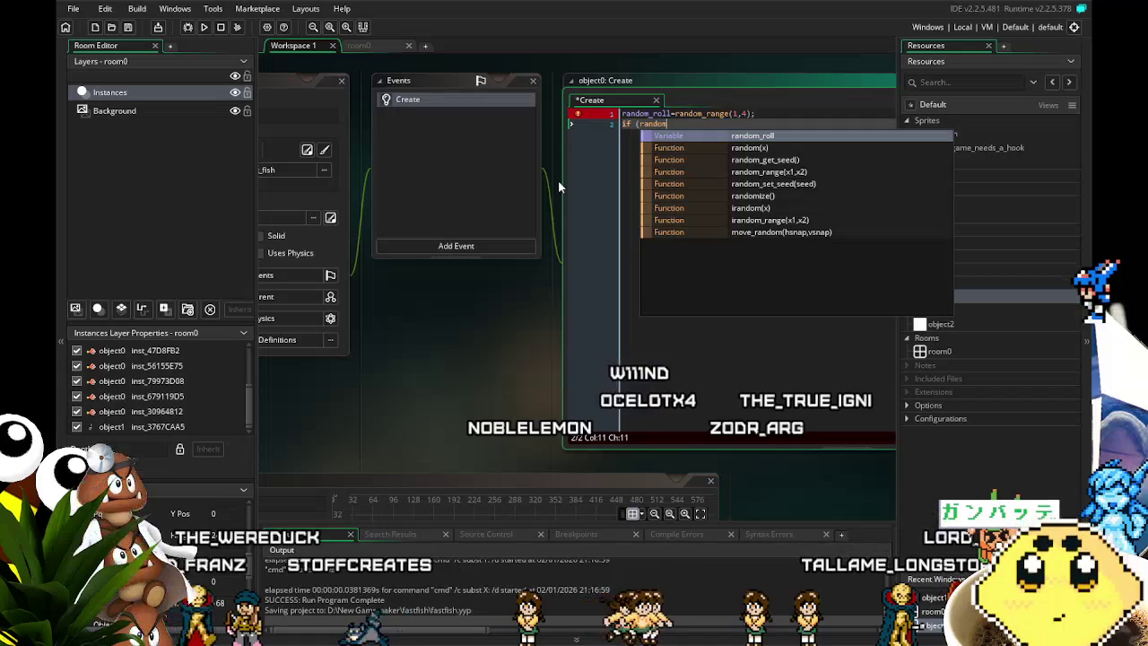
{"action": "type", "text": "_r"}
{"action": "key", "text": "Return"}
{"action": "type", "text": "=1) "}
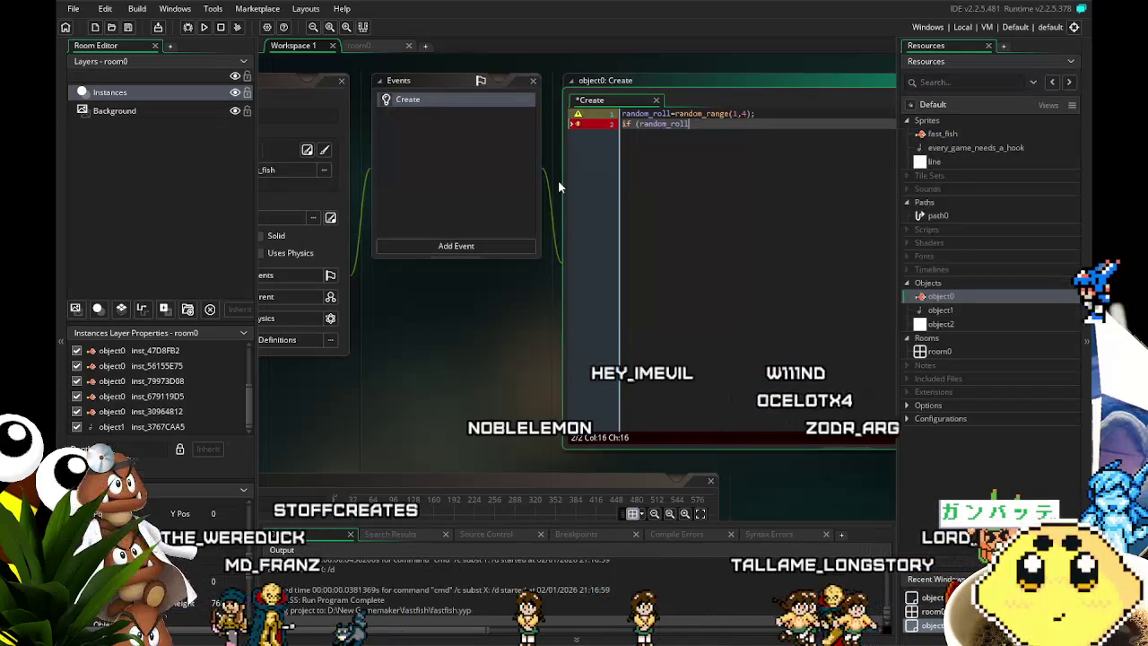
{"action": "type", "text": "{dre"}
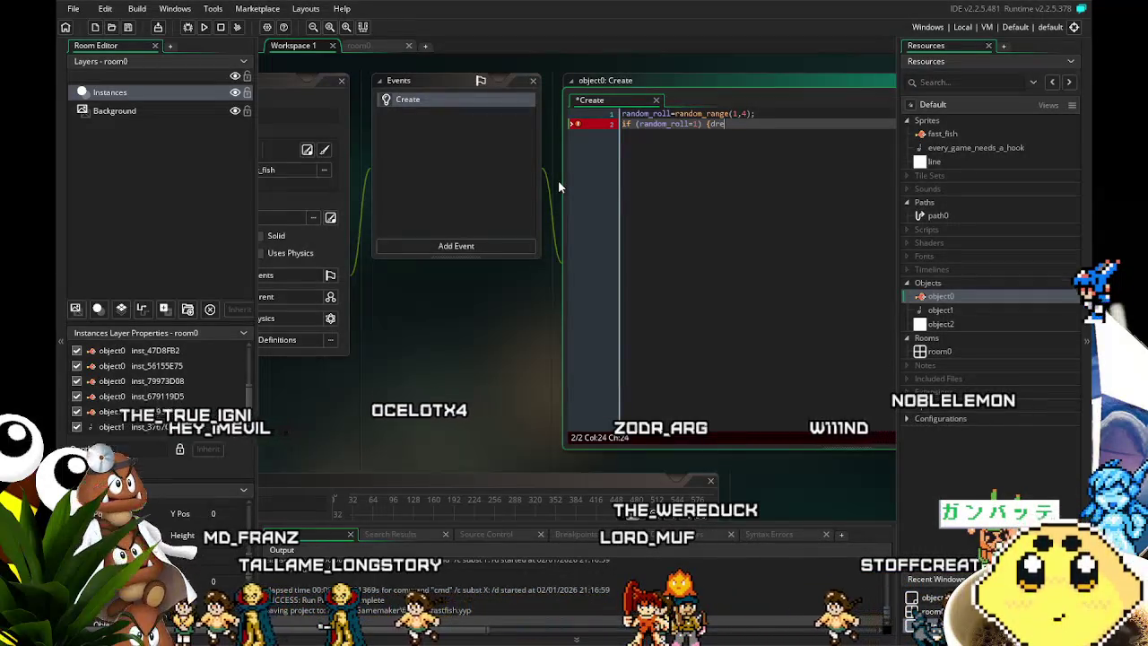
{"action": "key", "text": "BackSpace"}
{"action": "key", "text": "BackSpace"}
{"action": "key", "text": "BackSpace"}
{"action": "type", "text": "directio"}
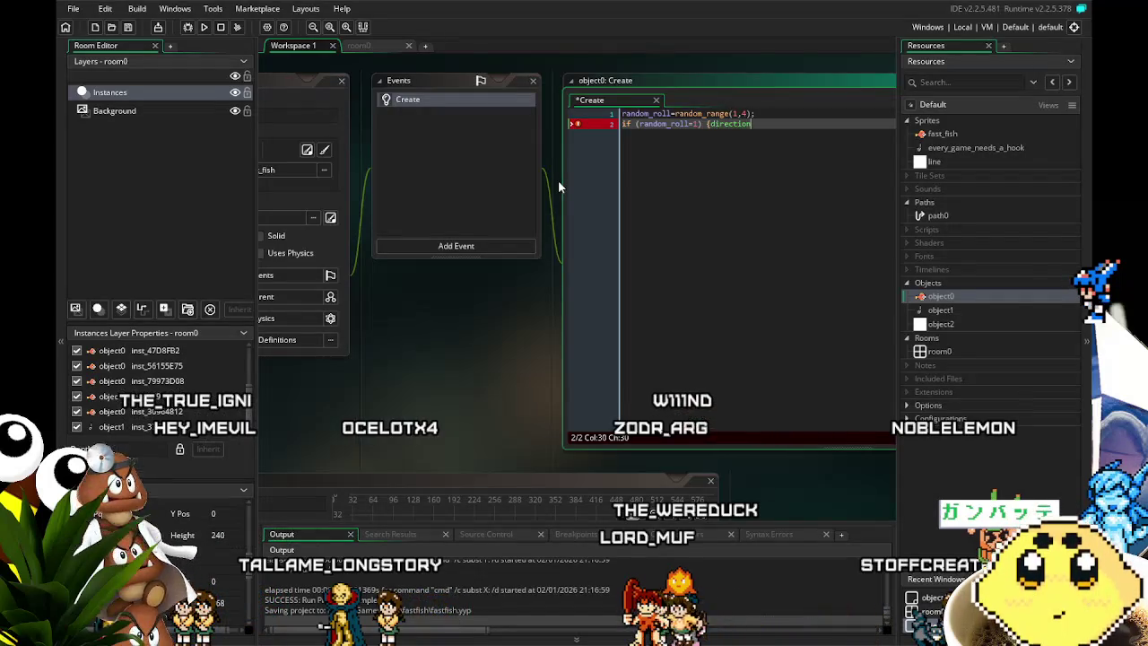
{"action": "type", "text": "n"}
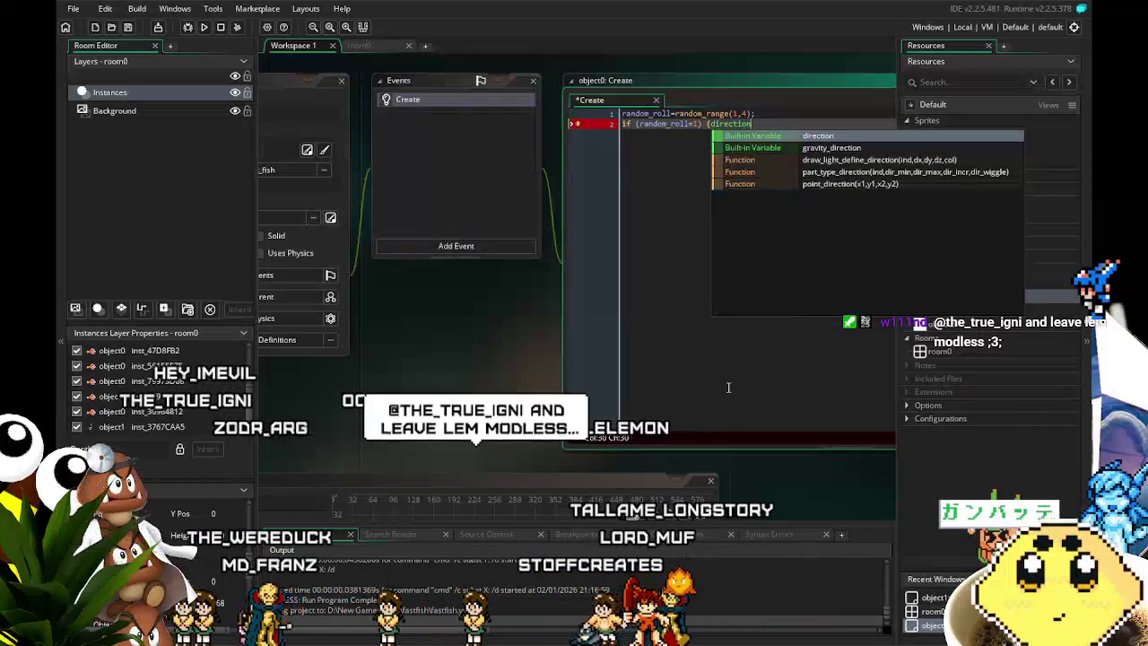
{"action": "key", "text": "Escape"}
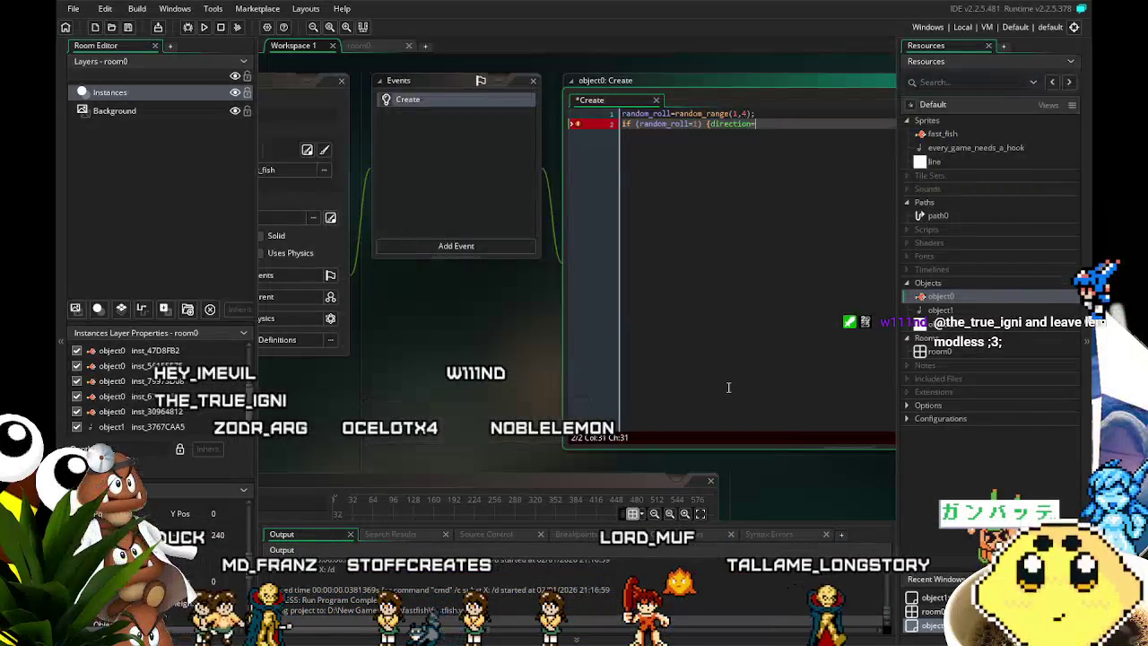
{"action": "type", "text": "0;"}
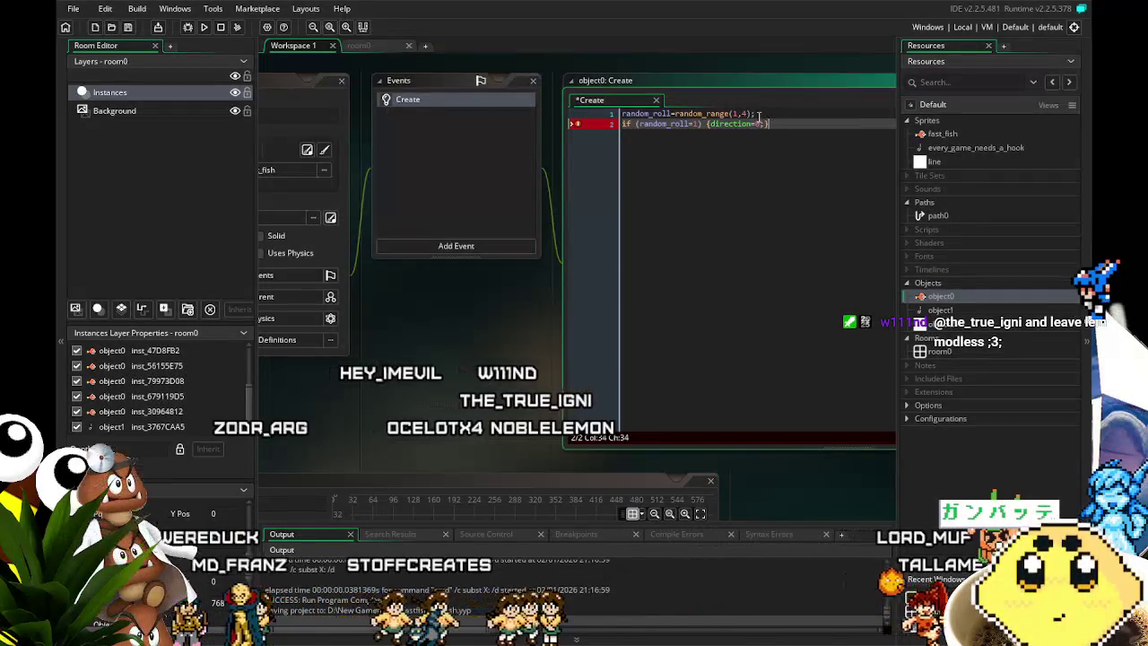
{"action": "left_click_drag", "start_coordinate": [763, 145], "coordinate": [584, 153]}
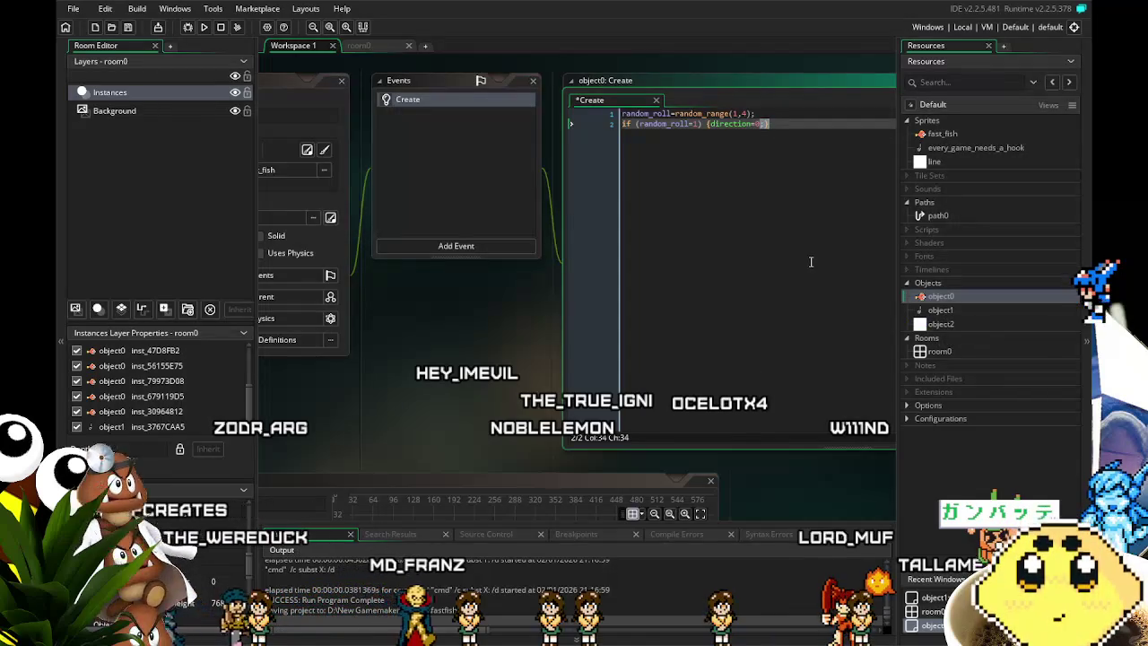
{"action": "type", "text": "image_i"}
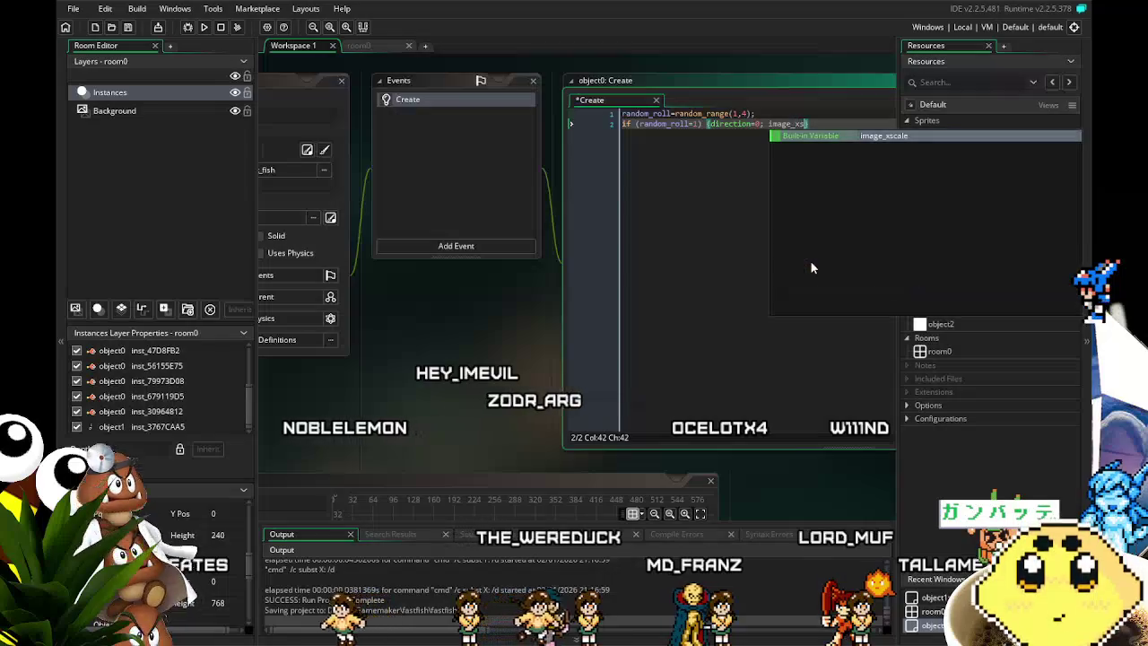
{"action": "key", "text": "Return"}
{"action": "type", "text": "=-1;"}
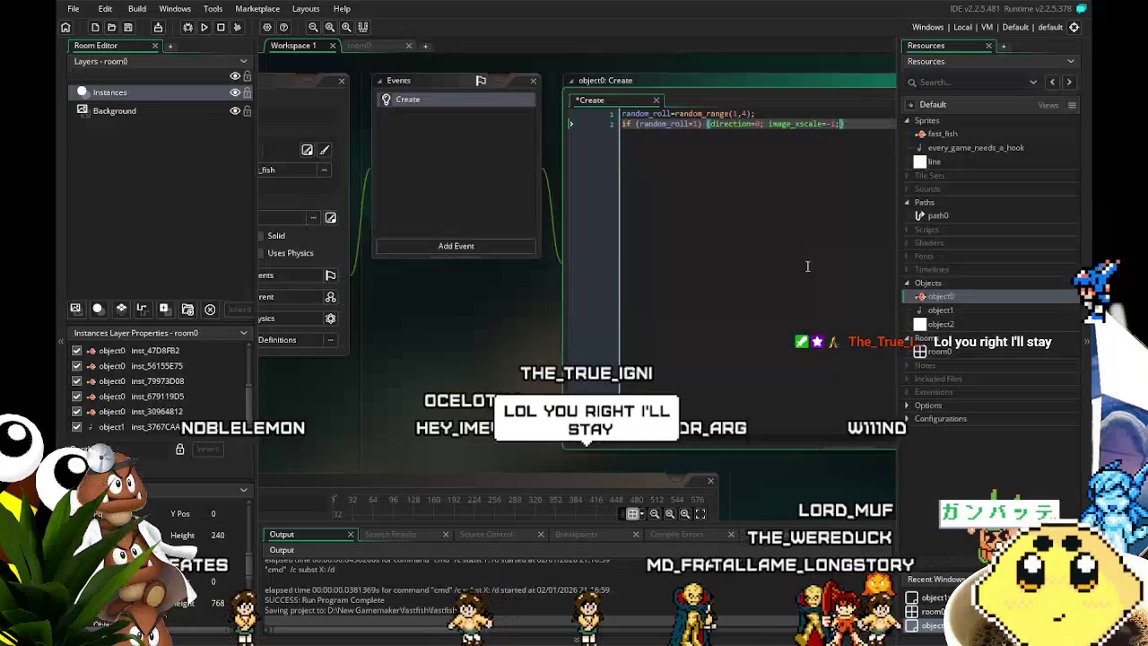
{"action": "key", "text": "shift+Home"}
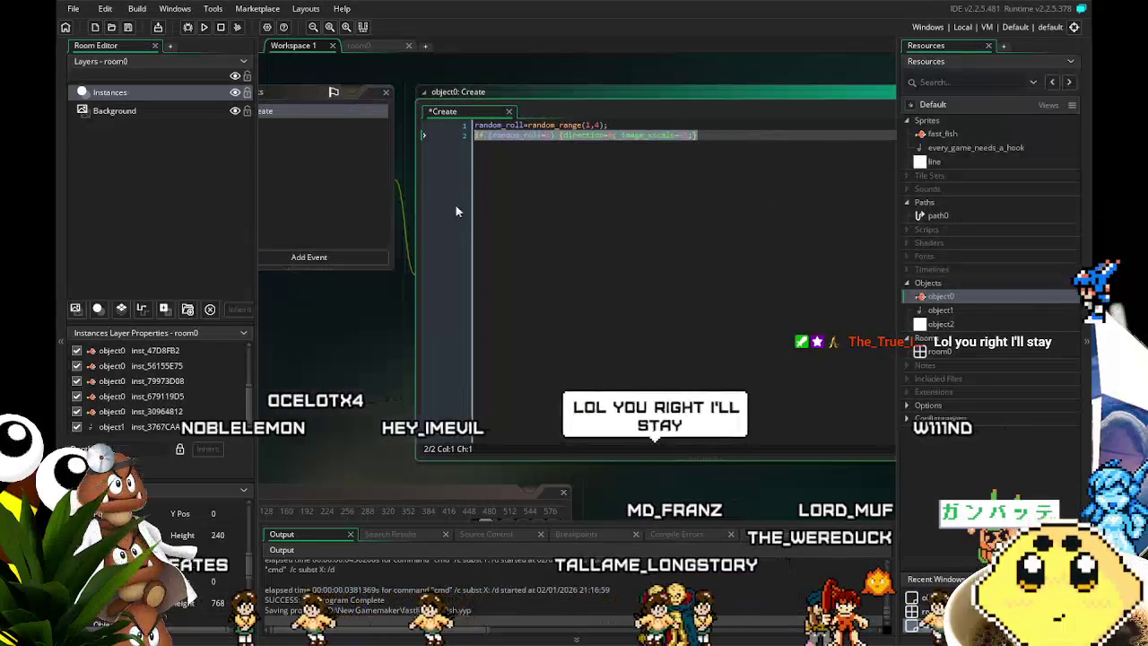
Duplicate the if line three times and change the copies' roll values to 2, 3 and 4.
{"action": "left_click", "coordinate": [777, 181]}
{"action": "key", "text": "ctrl+d"}
{"action": "key", "text": "ctrl+d"}
{"action": "key", "text": "ctrl+d"}
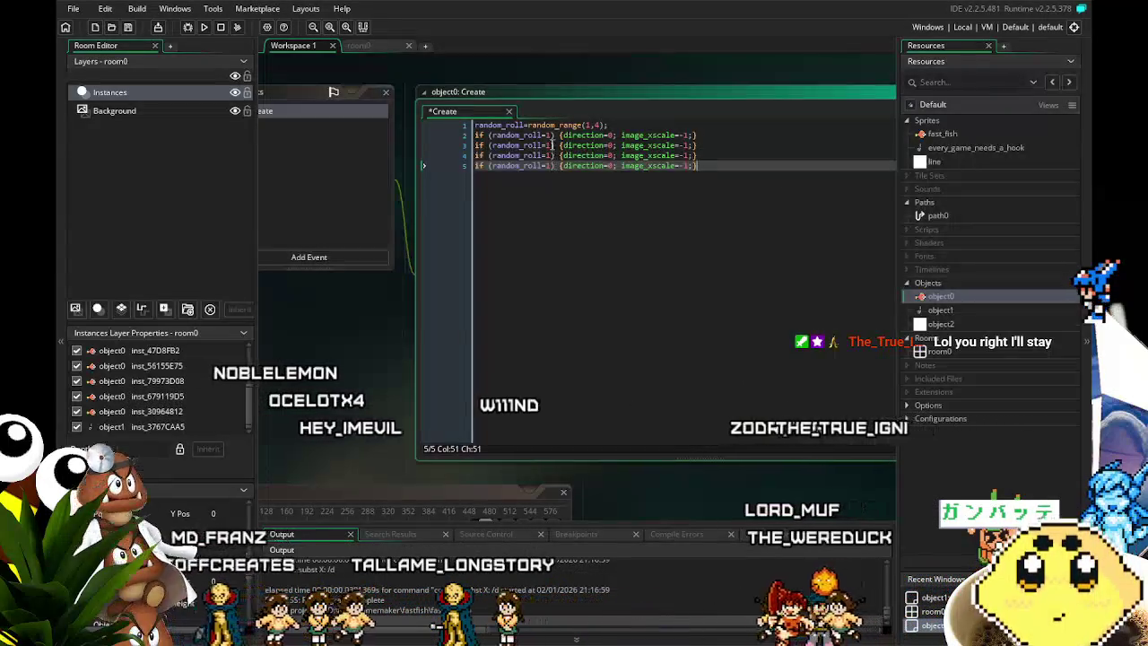
{"action": "left_click", "coordinate": [554, 144]}
{"action": "key", "text": "BackSpace"}
{"action": "type", "text": "2"}
{"action": "key", "text": "Down"}
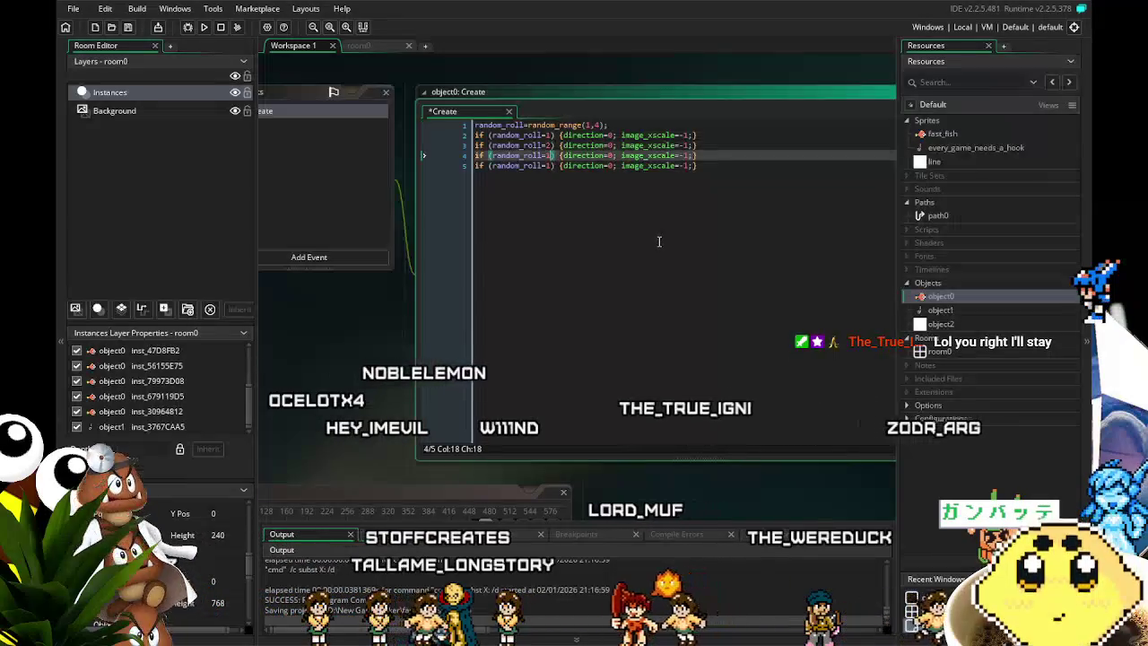
{"action": "key", "text": "BackSpace"}
{"action": "type", "text": "3"}
{"action": "key", "text": "Down"}
{"action": "key", "text": "BackSpace"}
{"action": "type", "text": "4"}
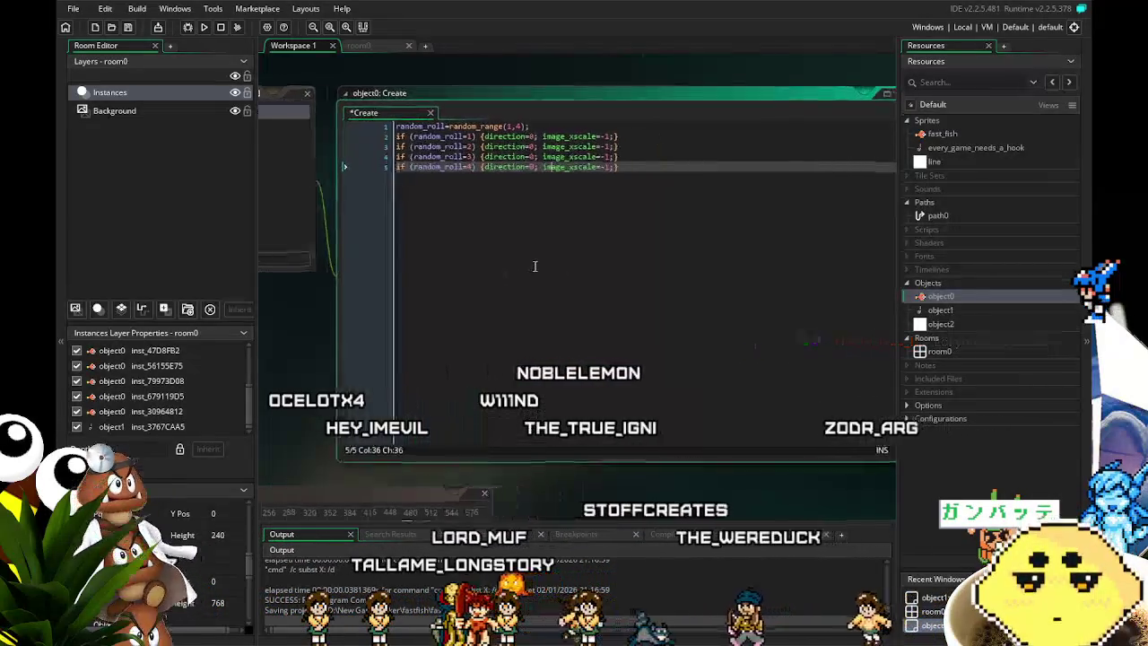
Position the caret in line 5's statement, then at line 3's direction value for editing.
{"action": "left_click", "coordinate": [628, 165]}
{"action": "key", "text": "Left"}
{"action": "key", "text": "Left"}
{"action": "key", "text": "Left"}
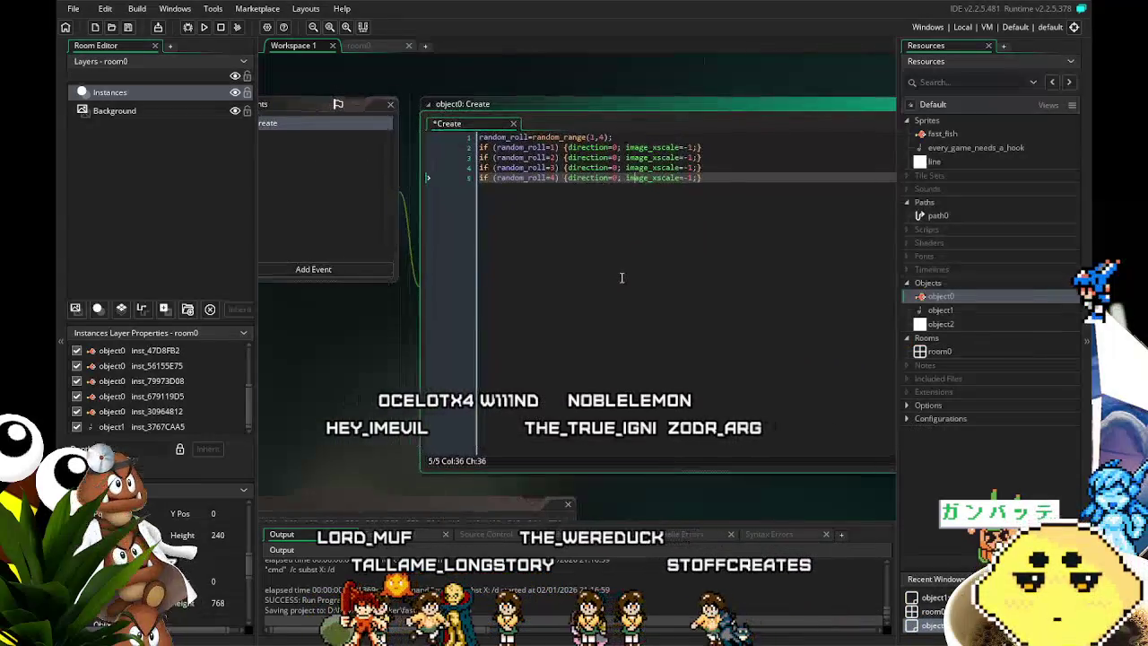
{"action": "key", "text": "Left"}
{"action": "key", "text": "Left"}
{"action": "key", "text": "Left"}
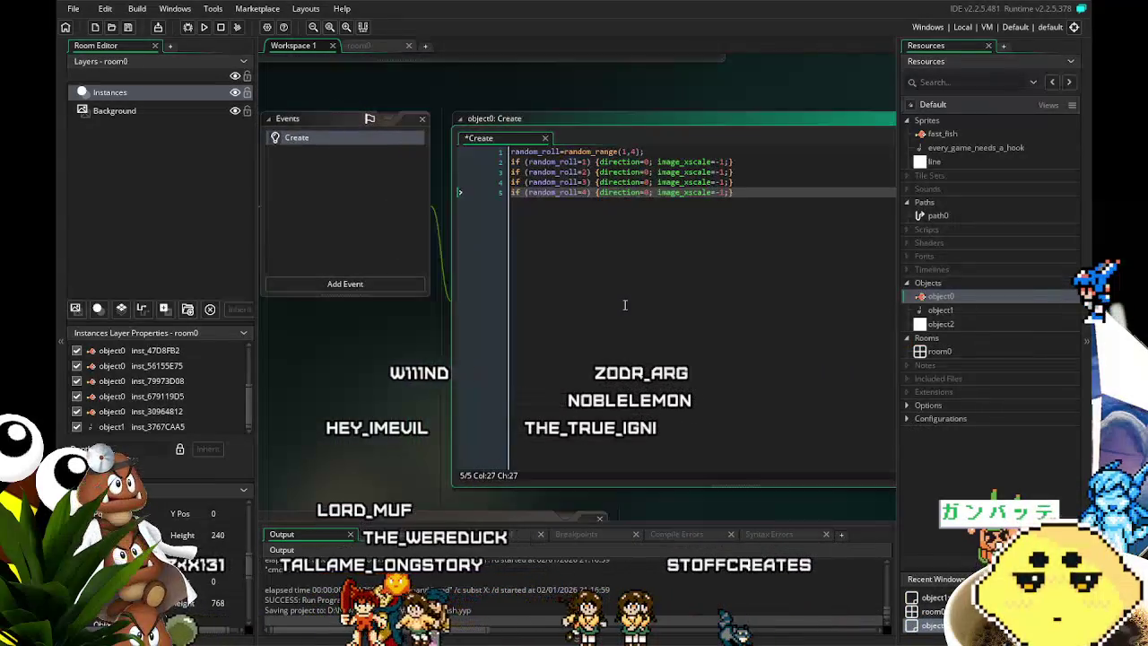
{"action": "key", "text": "Left"}
{"action": "key", "text": "Left"}
{"action": "key", "text": "Left"}
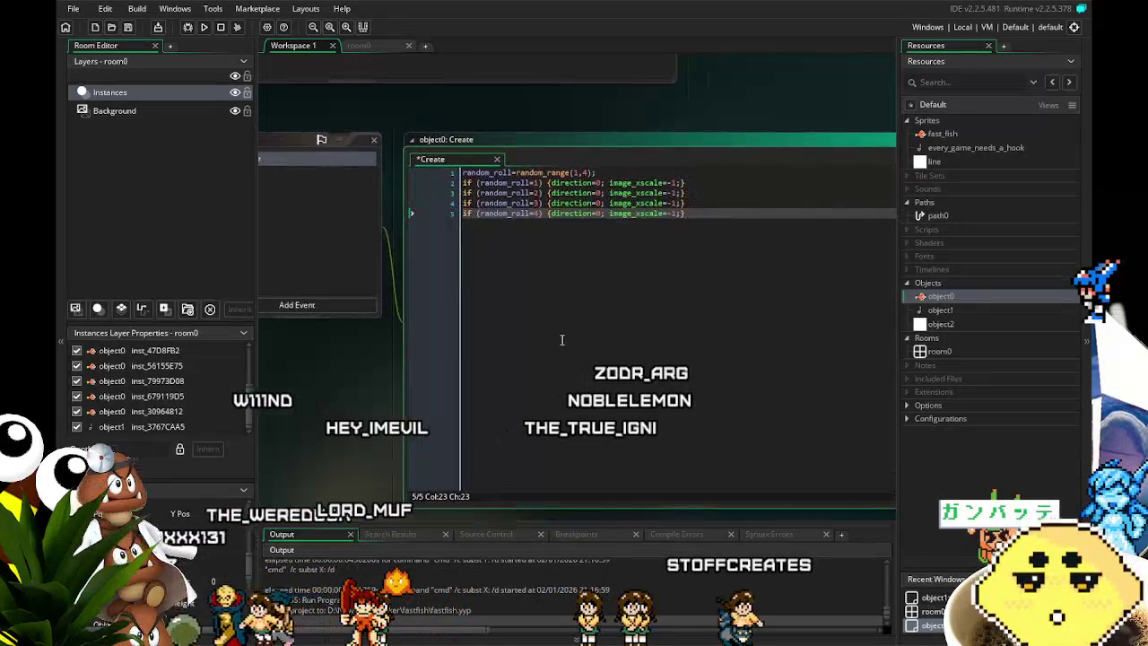
{"action": "left_click", "coordinate": [599, 192]}
{"action": "type", "text": "18"}
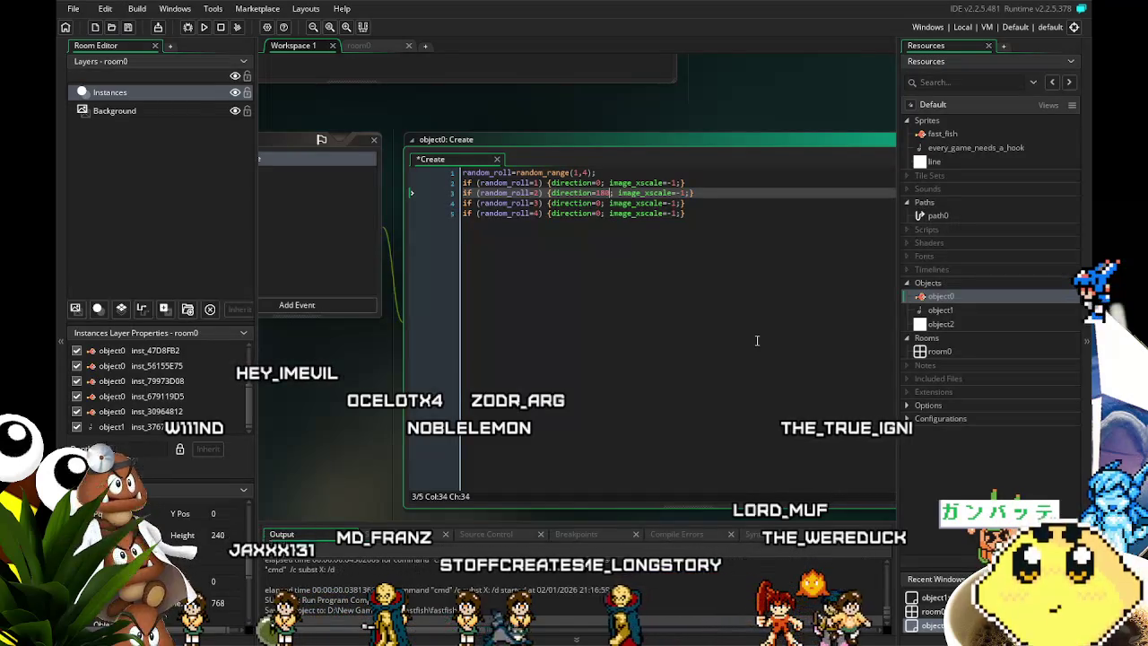
{"action": "left_click", "coordinate": [759, 354]}
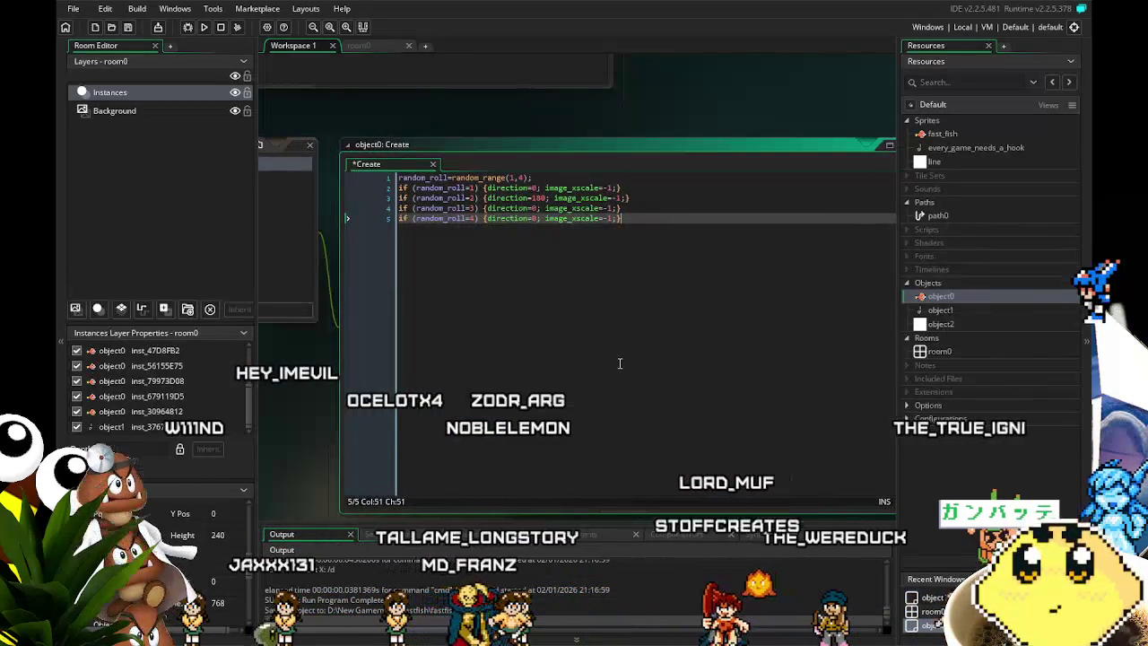
{"action": "mouse_move", "coordinate": [619, 363]}
{"action": "left_mouse_down"}
{"action": "mouse_move", "coordinate": [679, 356]}
{"action": "mouse_move", "coordinate": [587, 363]}
{"action": "left_mouse_up"}
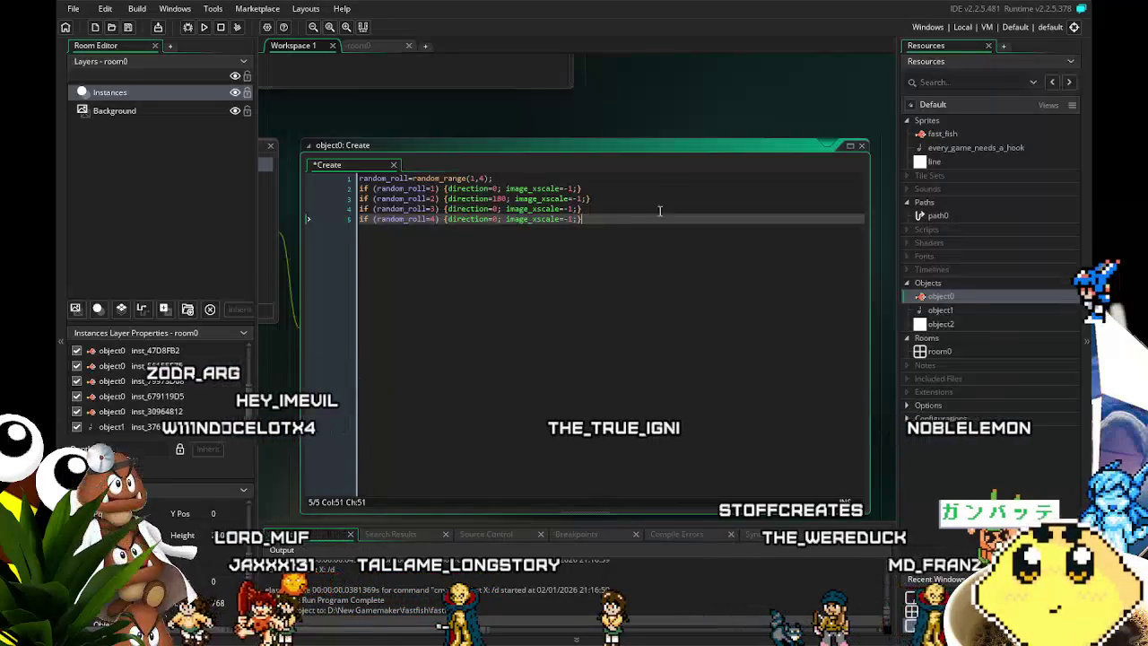
{"action": "left_click", "coordinate": [579, 199]}
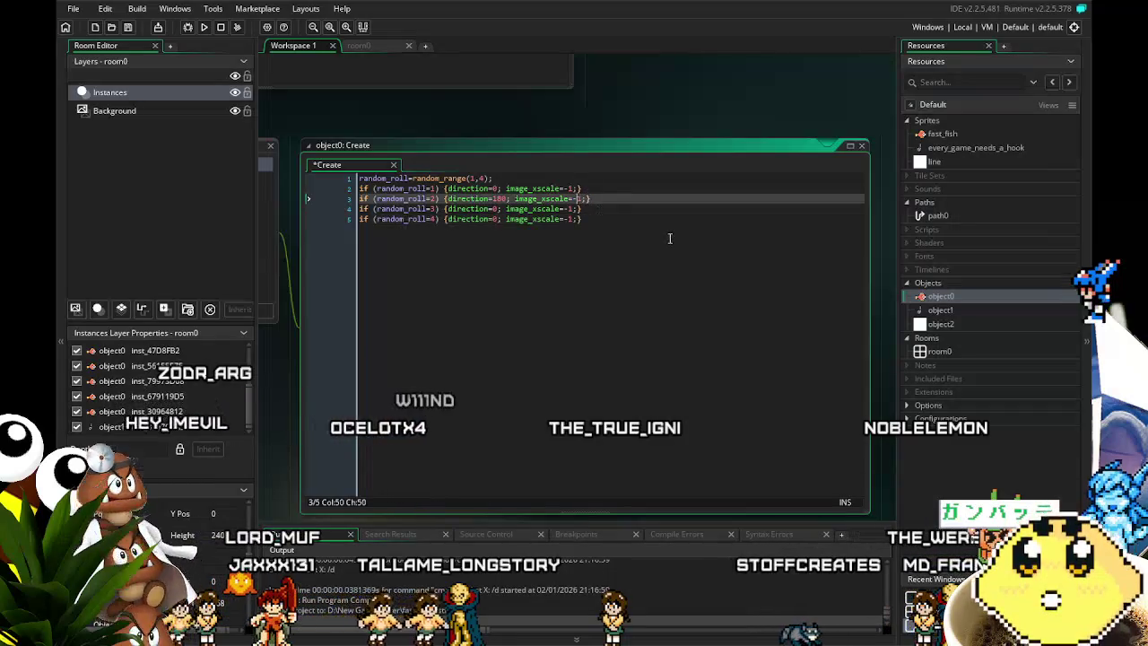
{"action": "key", "text": "BackSpace"}
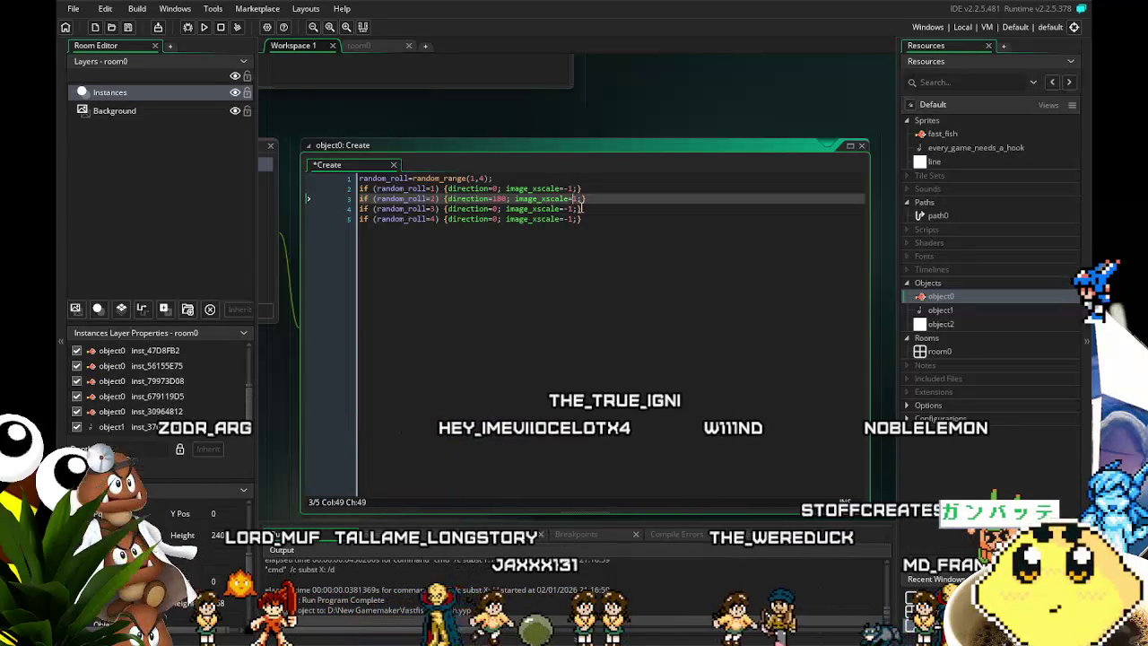
{"action": "left_click_drag", "start_coordinate": [581, 208], "coordinate": [508, 209]}
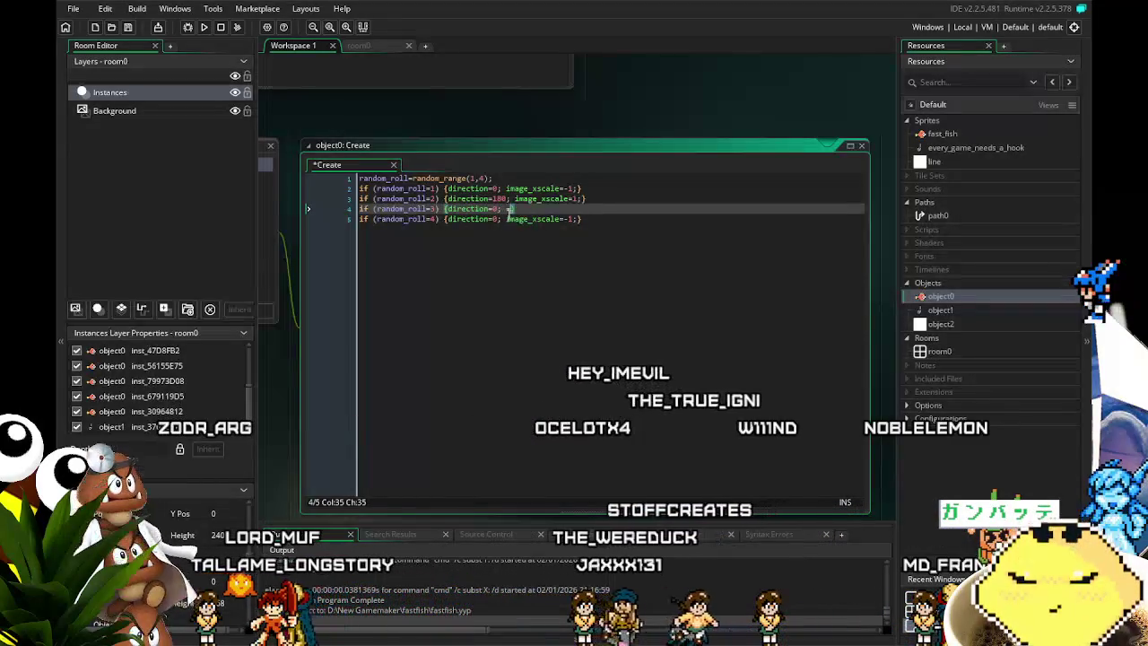
{"action": "left_click", "coordinate": [581, 218]}
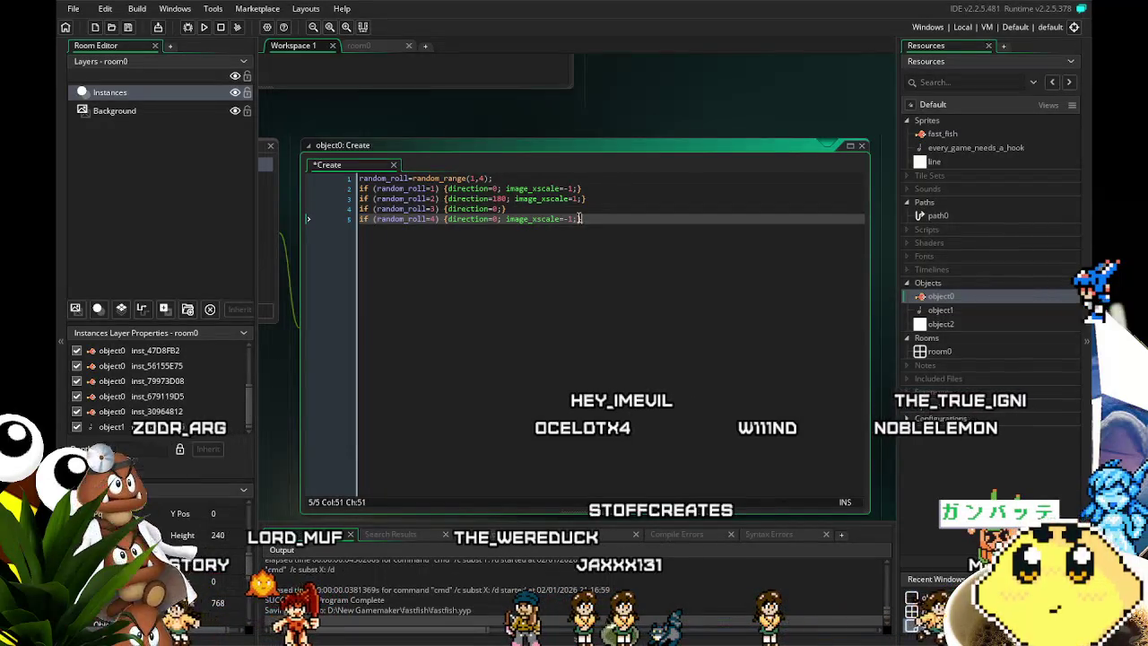
{"action": "key", "text": "BackSpace"}
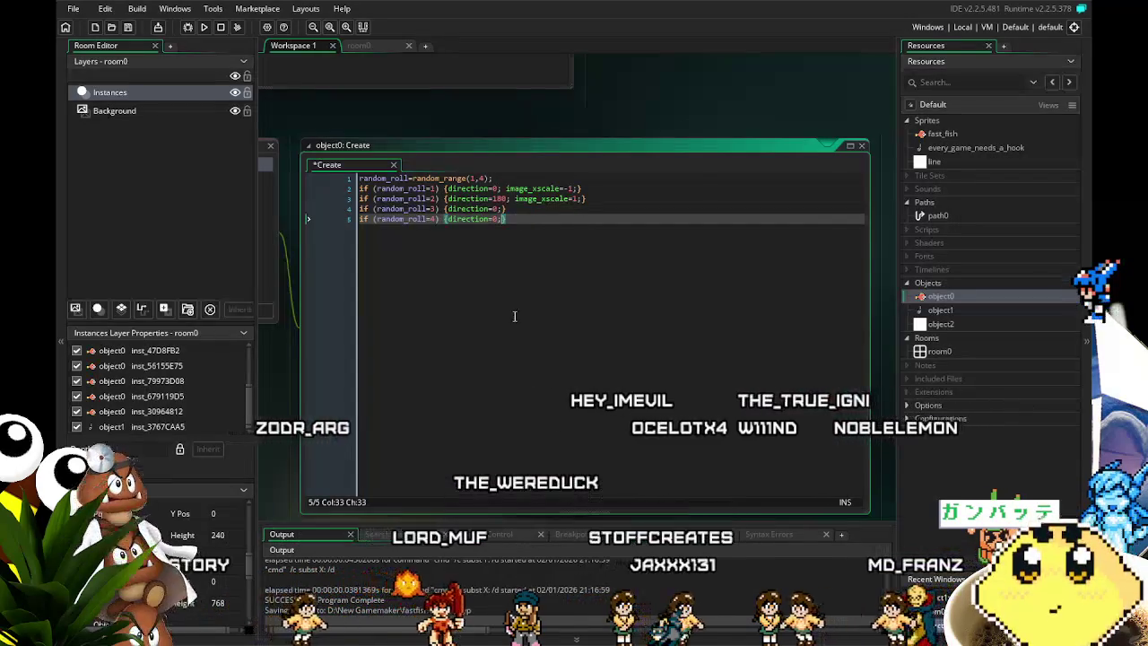
{"action": "left_click", "coordinate": [498, 208]}
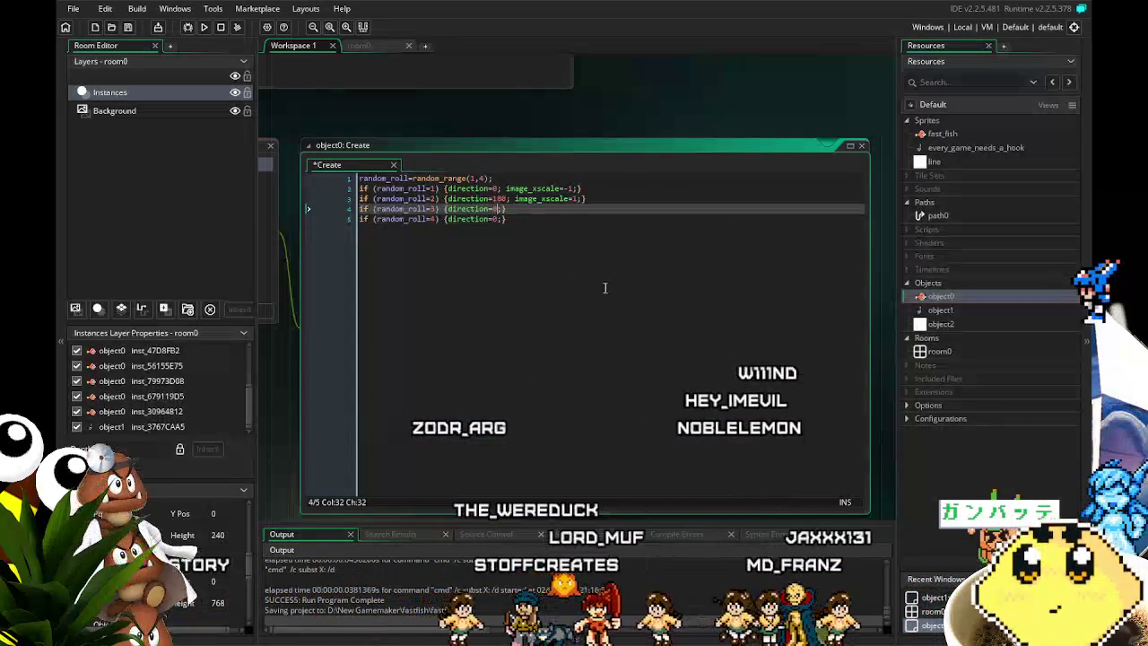
{"action": "type", "text": "9"}
{"action": "key", "text": "BackSpace"}
{"action": "type", "text": "90"}
{"action": "key", "text": "Down"}
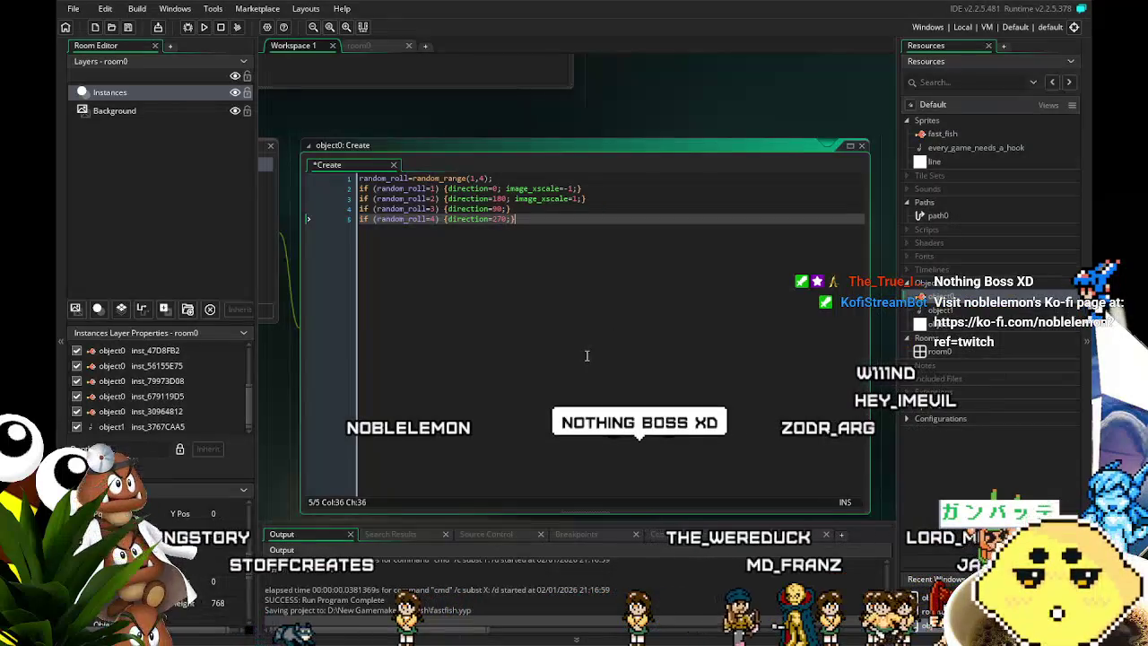
{"action": "left_click_drag", "start_coordinate": [587, 355], "coordinate": [636, 351]}
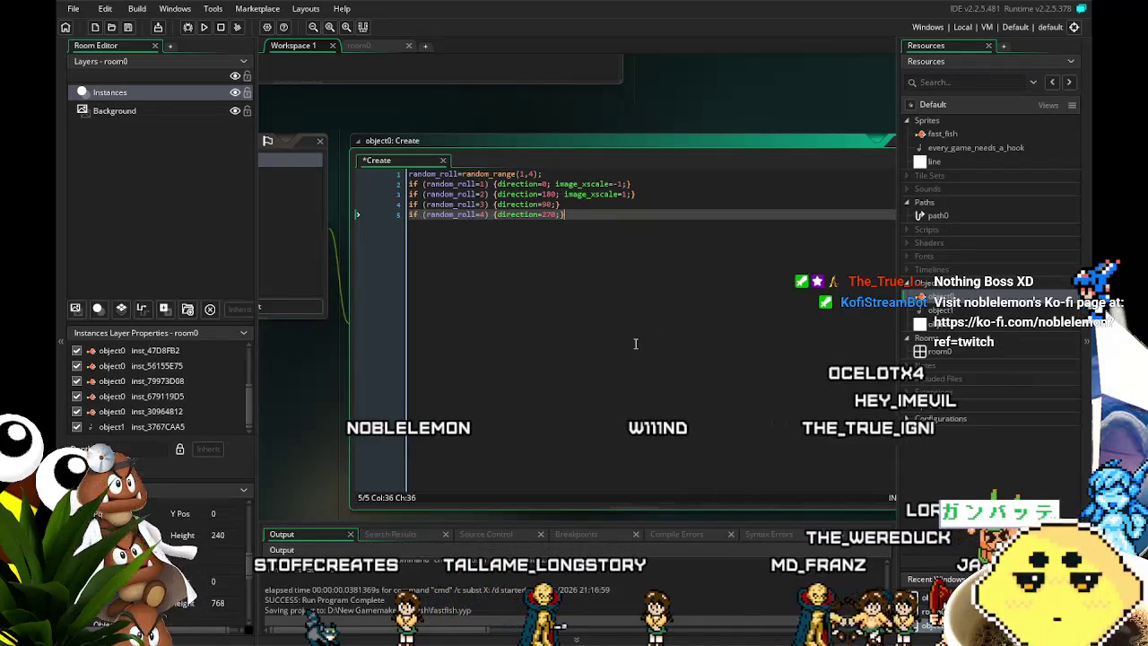
{"action": "mouse_move", "coordinate": [565, 354]}
{"action": "left_mouse_down"}
{"action": "mouse_move", "coordinate": [676, 353]}
{"action": "mouse_move", "coordinate": [667, 356]}
{"action": "left_mouse_up"}
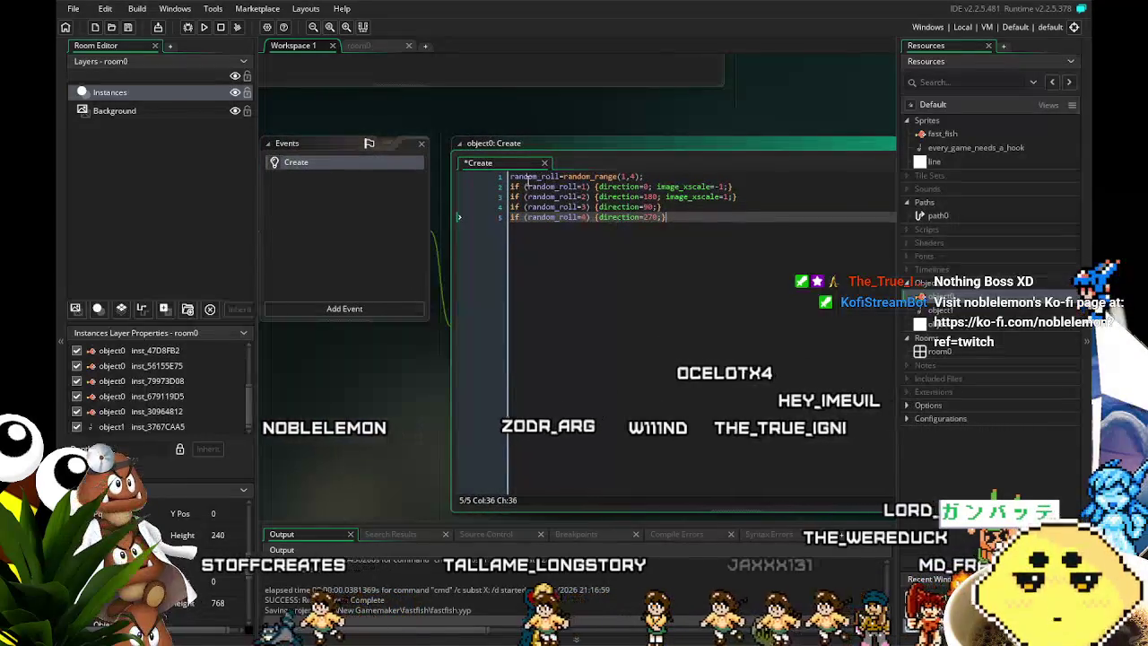
{"action": "key", "text": "ctrl+Home"}
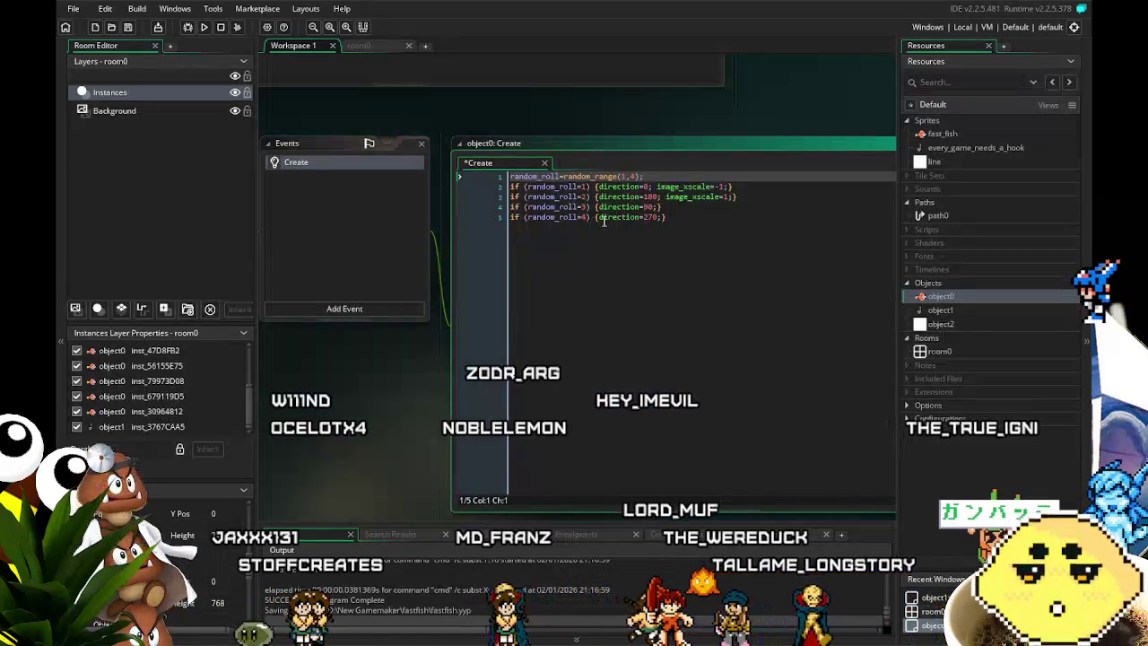
After a blank line, add line 7 'speed=random_range(1,4);' to object0's Create code and save.
{"action": "left_click", "coordinate": [682, 240]}
{"action": "key", "text": "Return"}
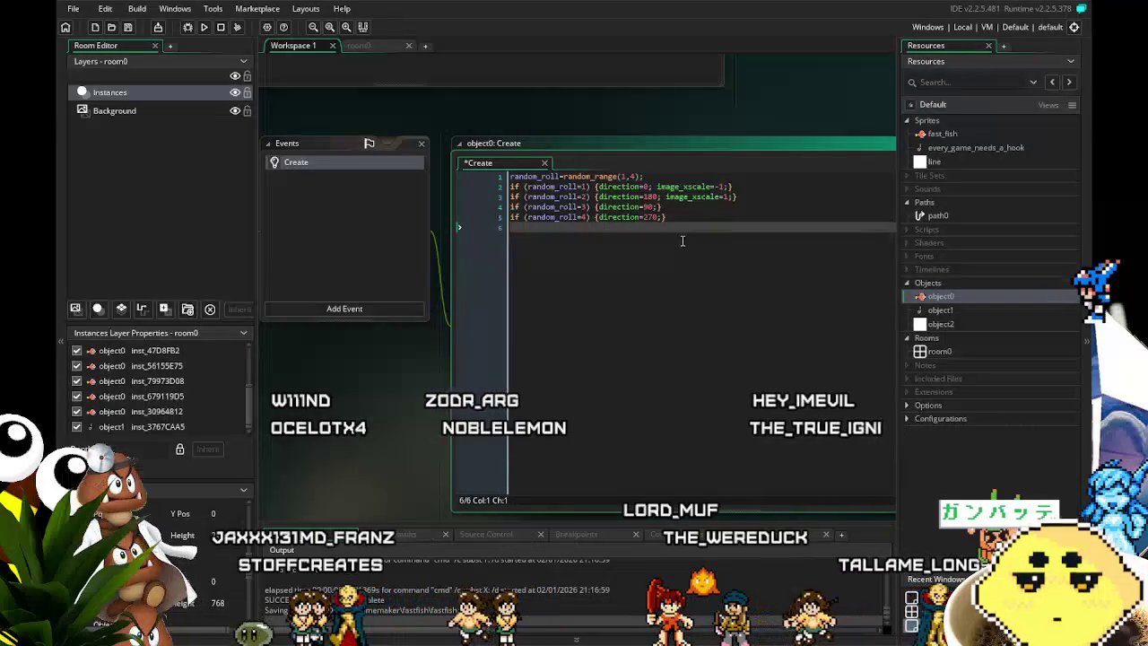
{"action": "key", "text": "Return"}
{"action": "type", "text": "spee"}
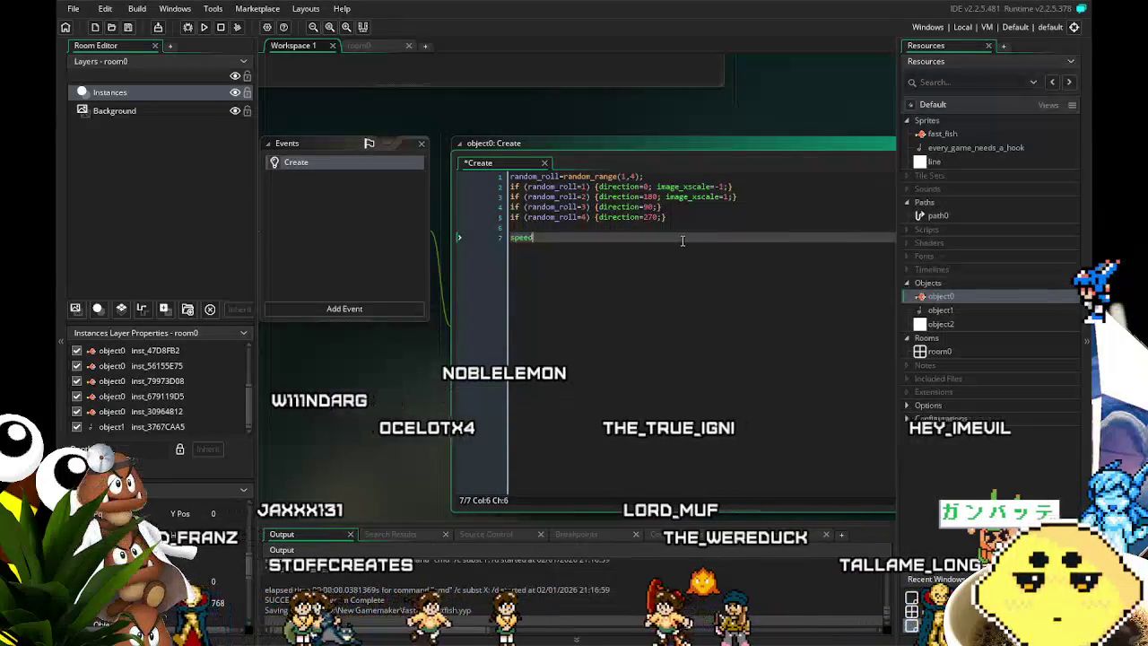
{"action": "type", "text": "d="}
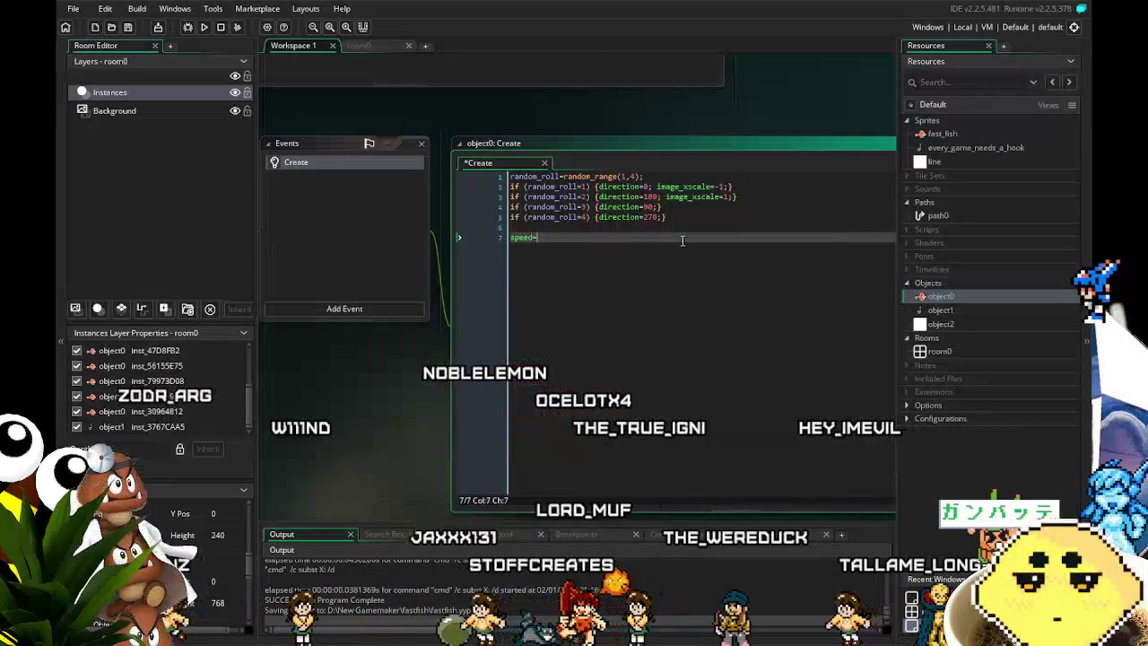
{"action": "type", "text": "rand"}
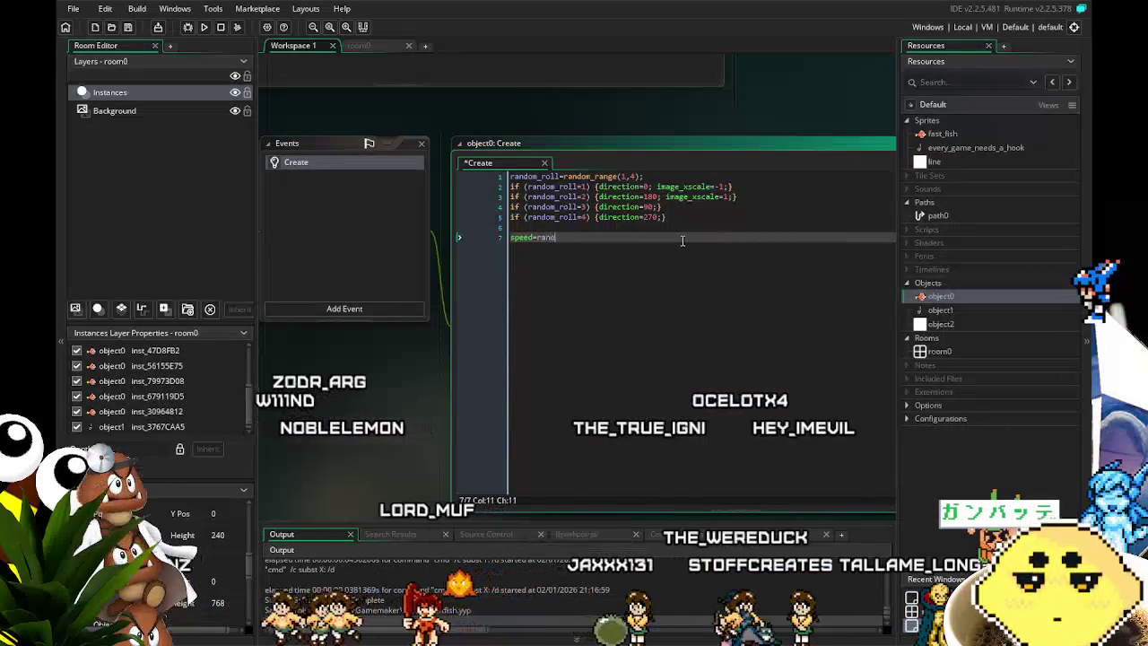
{"action": "type", "text": "om_range"}
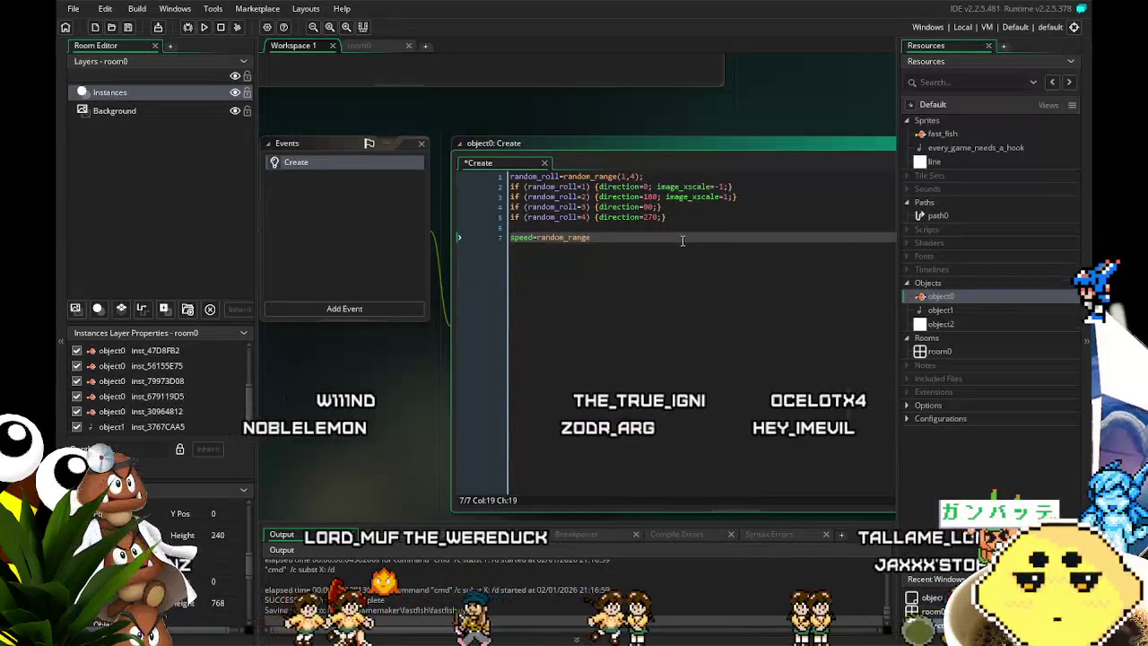
{"action": "type", "text": "("}
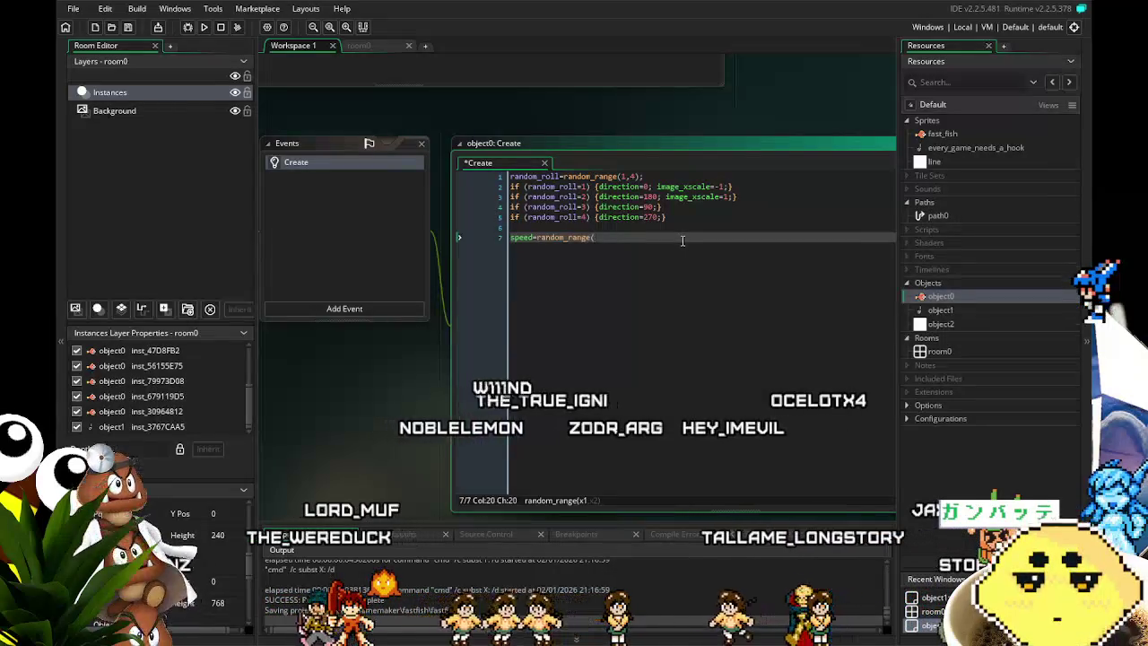
{"action": "type", "text": "1,4)"}
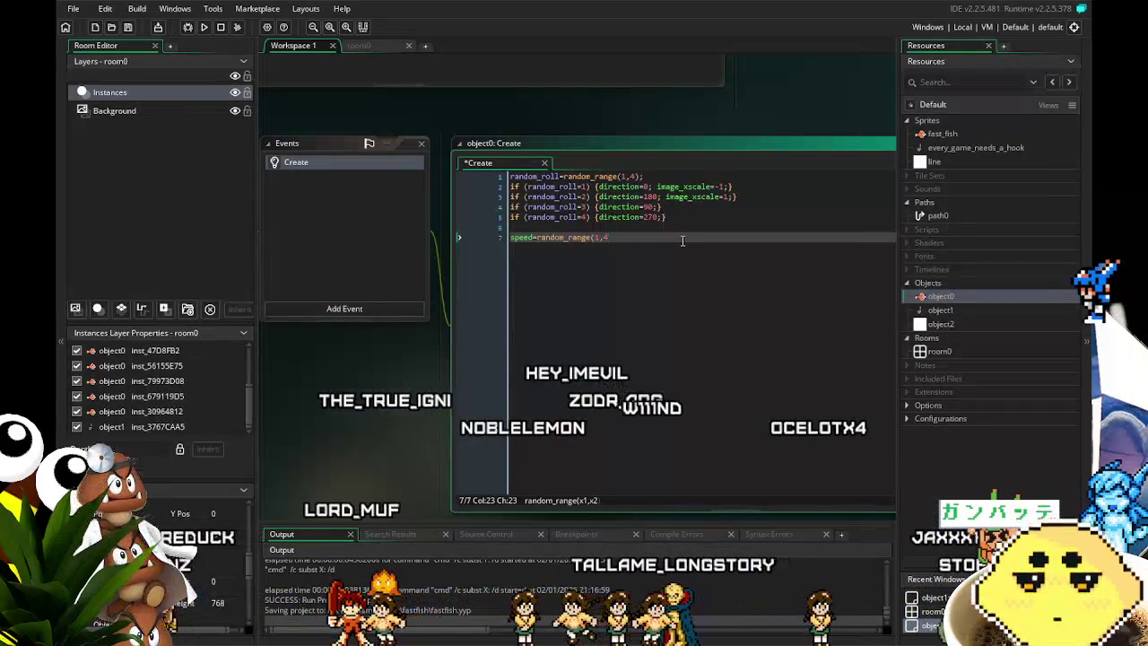
{"action": "key", "text": "ctrl+s"}
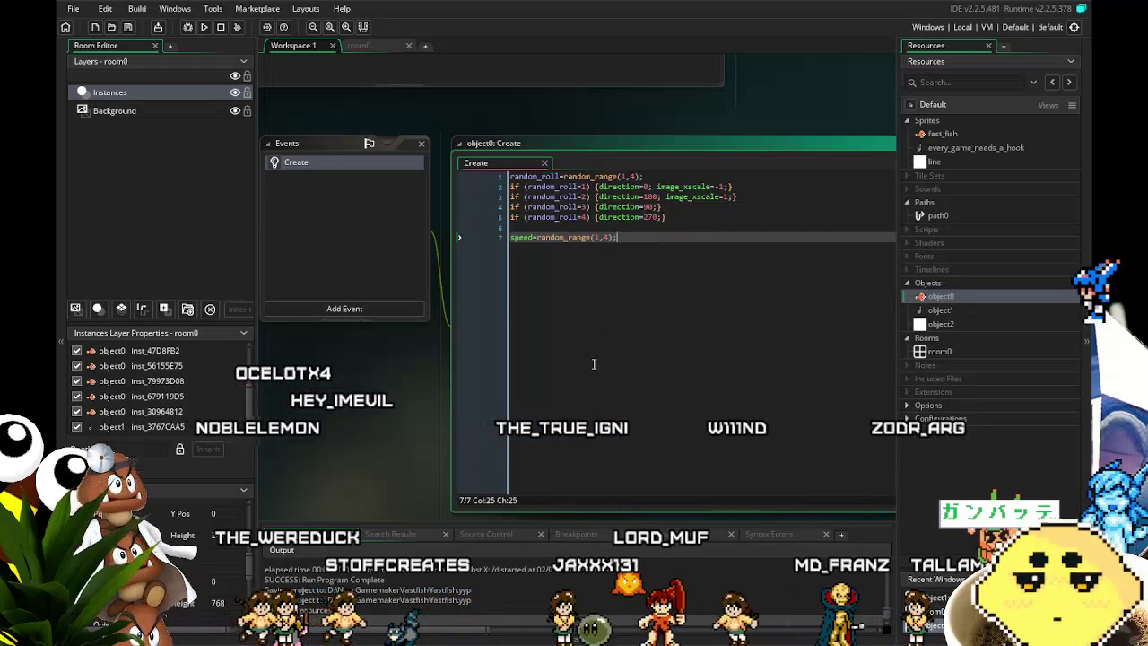
{"action": "key", "text": "Left"}
{"action": "key", "text": "Left"}
{"action": "key", "text": "Left"}
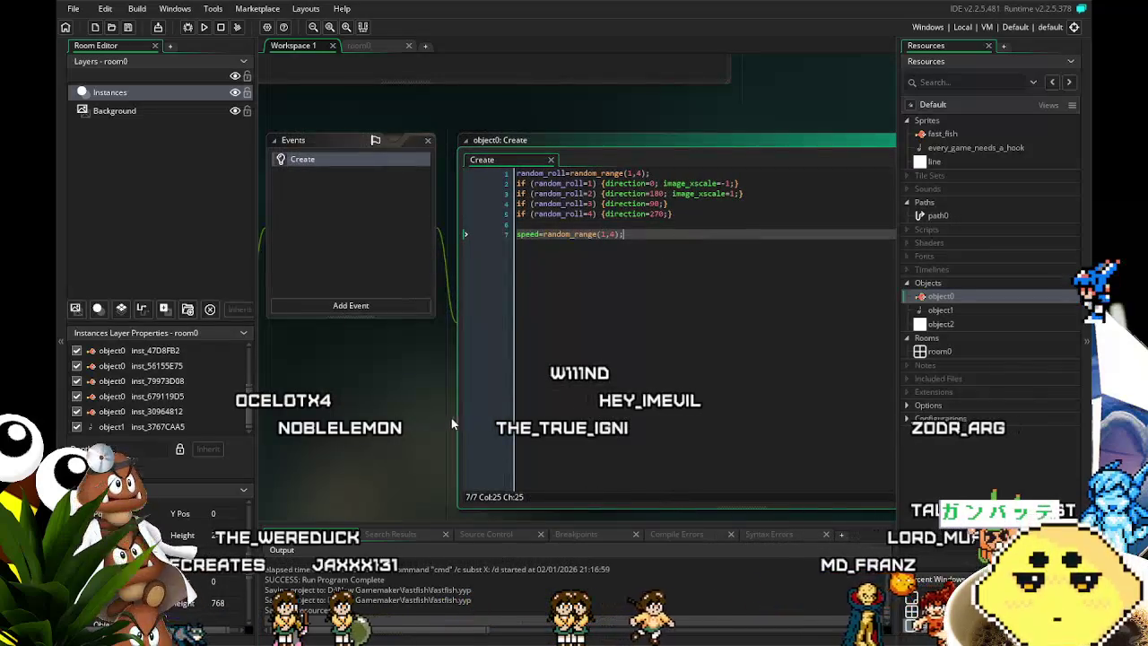
{"action": "left_click_drag", "start_coordinate": [455, 417], "coordinate": [505, 402]}
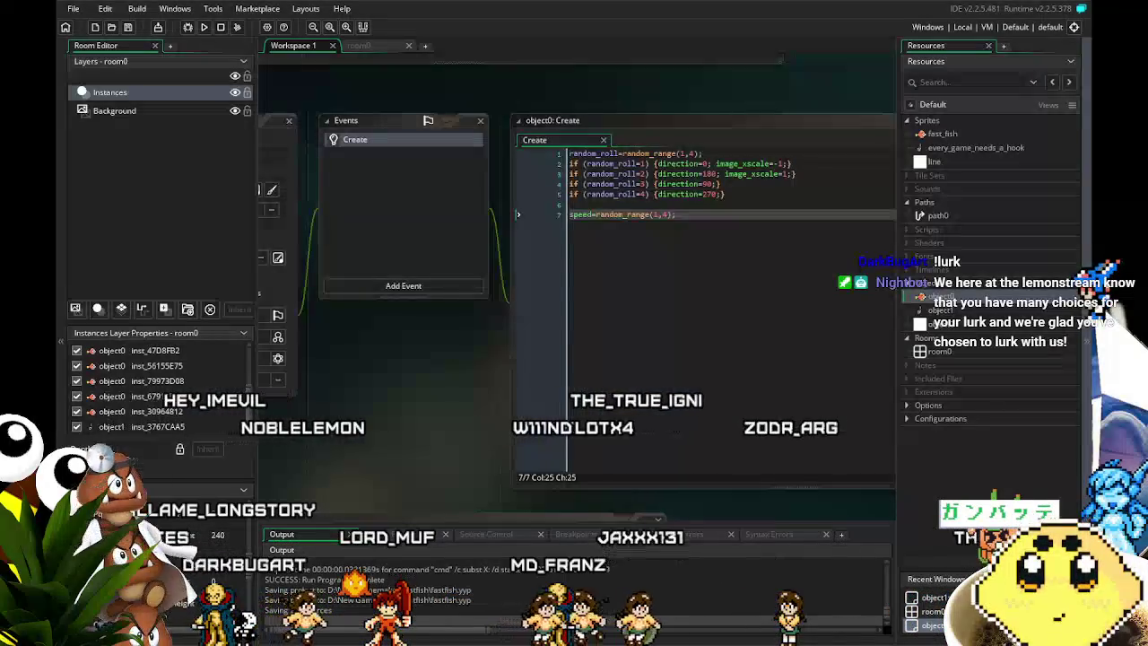
{"action": "mouse_move", "coordinate": [433, 415]}
{"action": "left_mouse_down"}
{"action": "mouse_move", "coordinate": [380, 415]}
{"action": "mouse_move", "coordinate": [500, 415]}
{"action": "mouse_move", "coordinate": [429, 432]}
{"action": "left_mouse_up"}
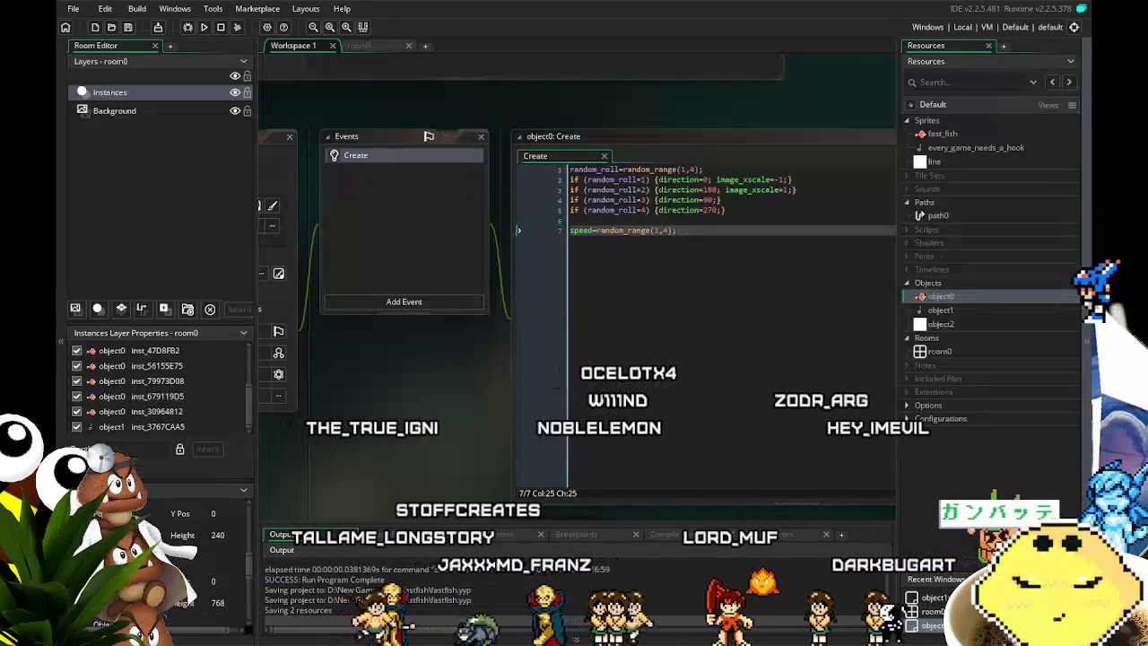
{"action": "left_click_drag", "start_coordinate": [448, 435], "coordinate": [402, 433]}
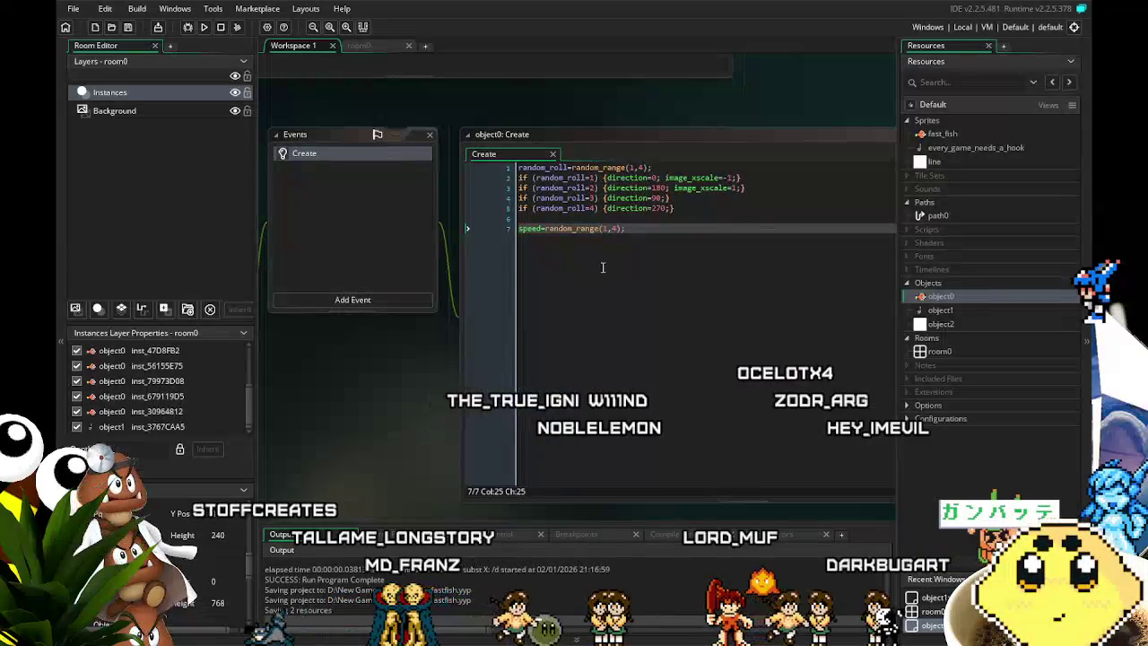
{"action": "left_click", "coordinate": [651, 248]}
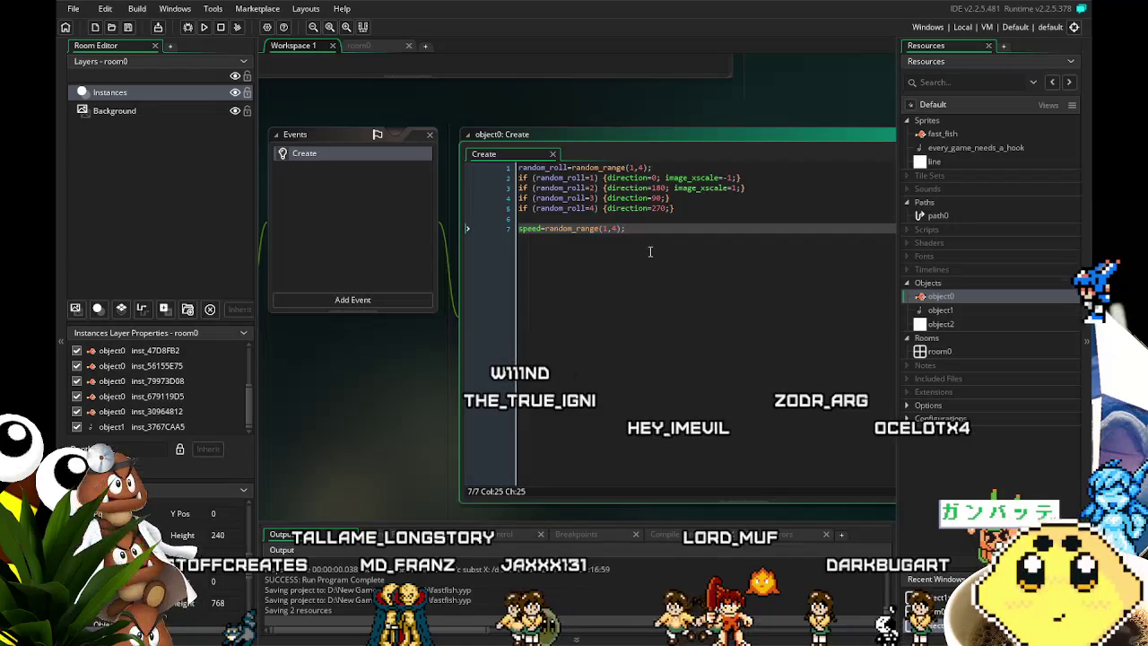
{"action": "mouse_move", "coordinate": [548, 444]}
{"action": "left_mouse_down"}
{"action": "mouse_move", "coordinate": [659, 431]}
{"action": "mouse_move", "coordinate": [614, 431]}
{"action": "mouse_move", "coordinate": [640, 429]}
{"action": "left_mouse_up"}
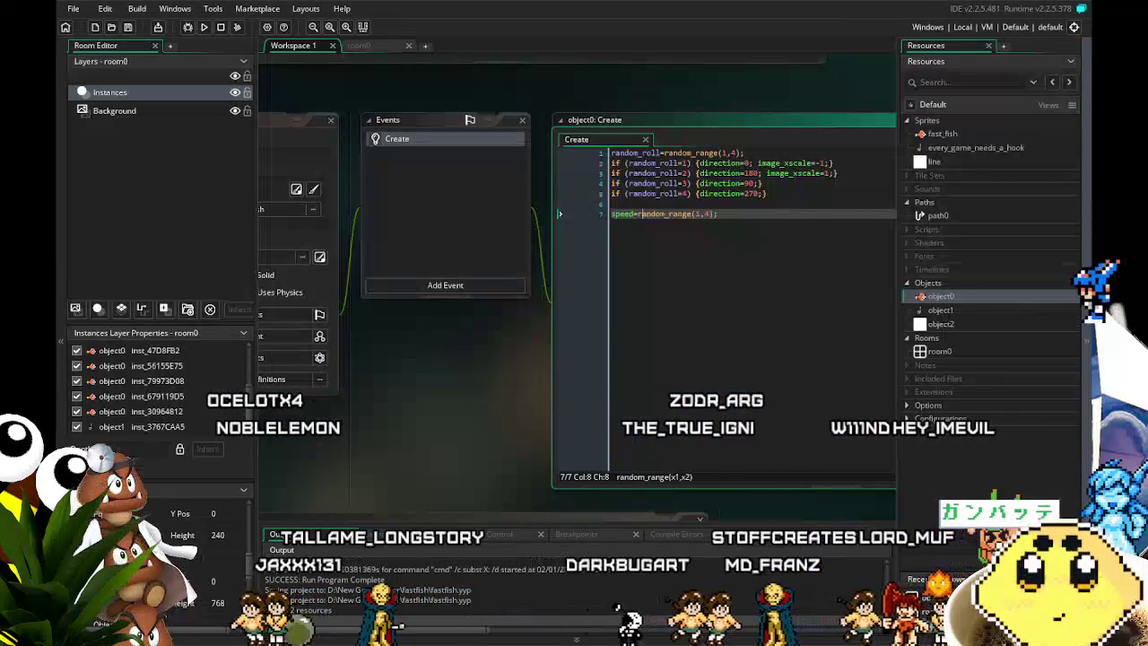
{"action": "mouse_move", "coordinate": [408, 449]}
{"action": "left_mouse_down"}
{"action": "mouse_move", "coordinate": [355, 477]}
{"action": "mouse_move", "coordinate": [336, 450]}
{"action": "left_mouse_up"}
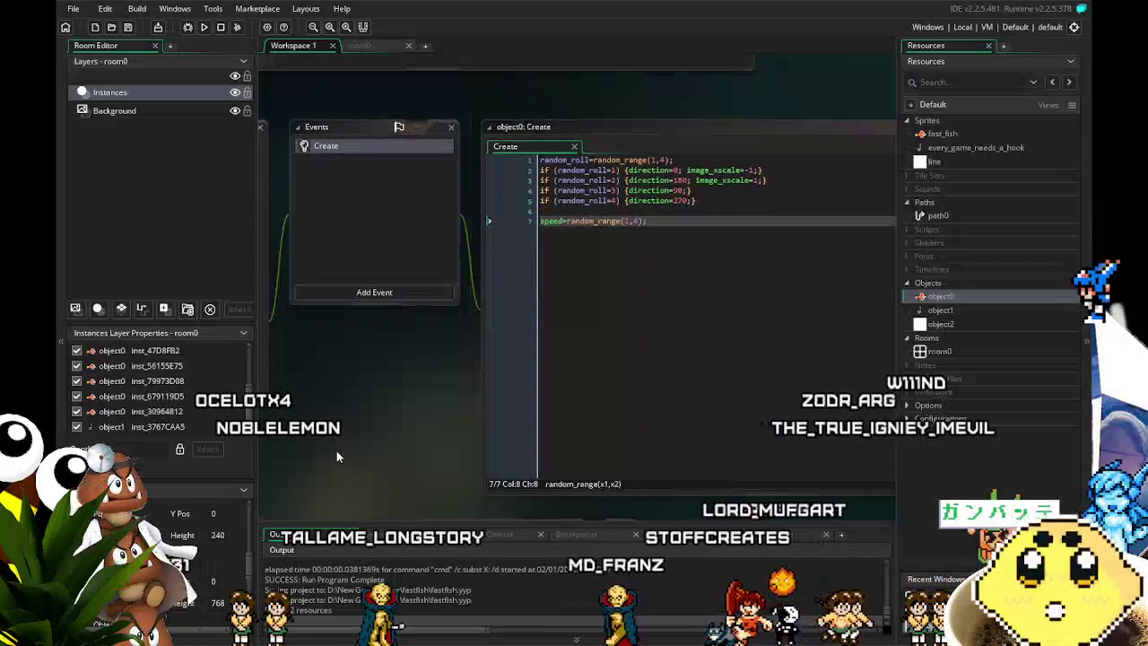
{"action": "left_click", "coordinate": [658, 288]}
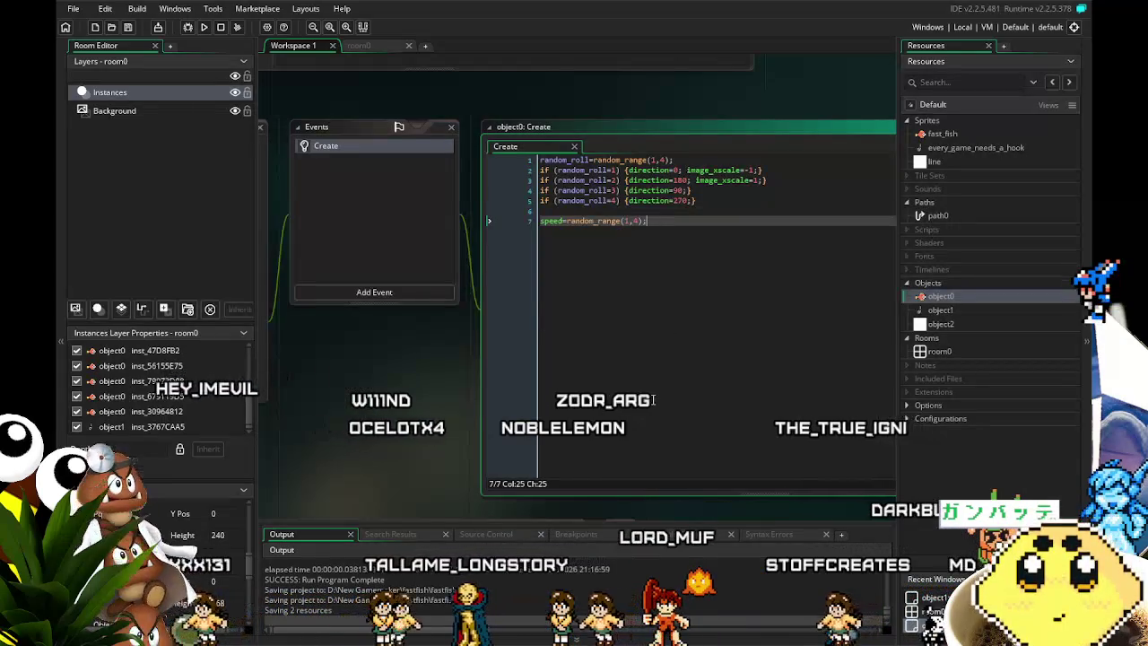
{"action": "scroll", "coordinate": [673, 317], "scroll_direction": "right", "scroll_amount": 2}
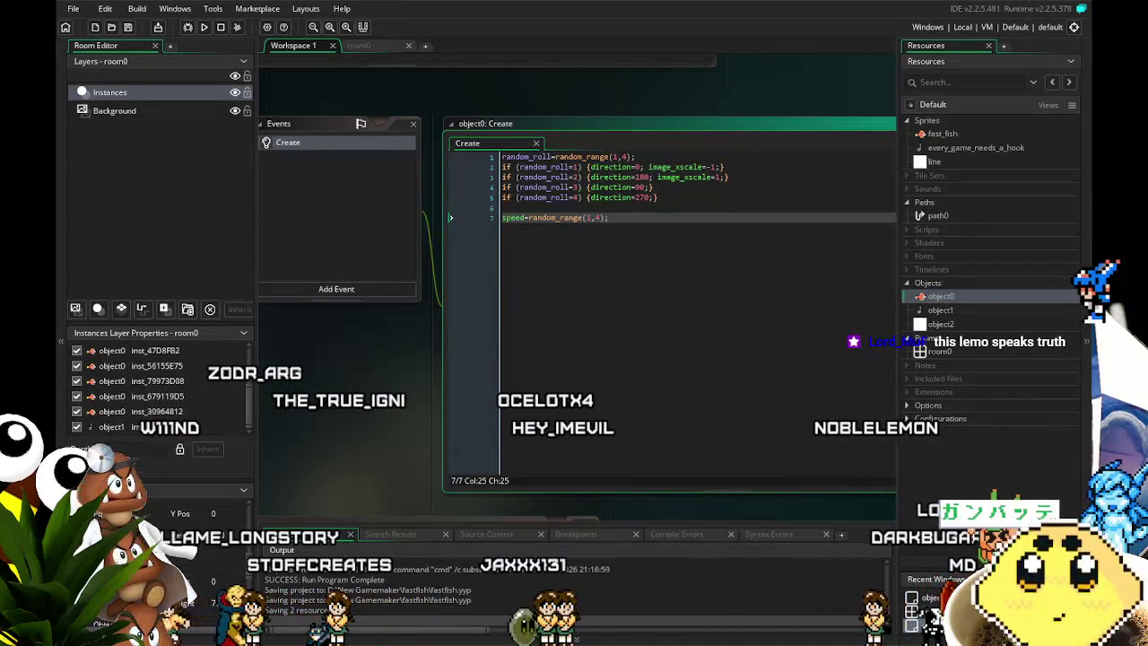
{"action": "scroll", "coordinate": [386, 440], "scroll_direction": "down", "scroll_amount": 1}
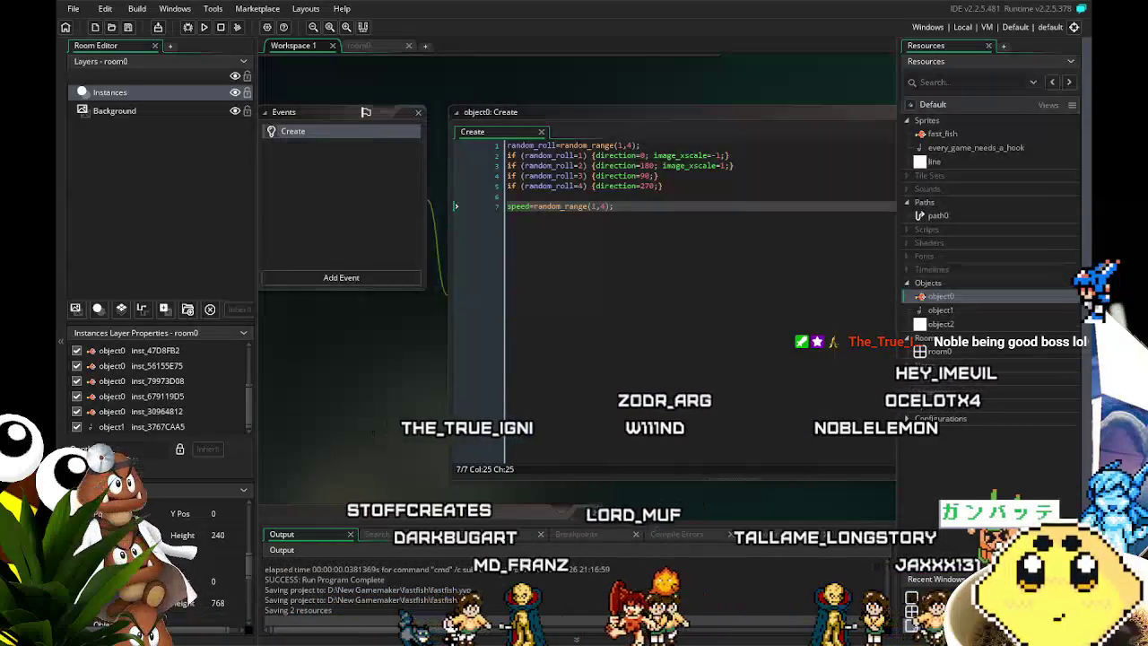
{"action": "mouse_move", "coordinate": [386, 451]}
{"action": "left_mouse_down"}
{"action": "mouse_move", "coordinate": [367, 443]}
{"action": "mouse_move", "coordinate": [400, 429]}
{"action": "left_mouse_up"}
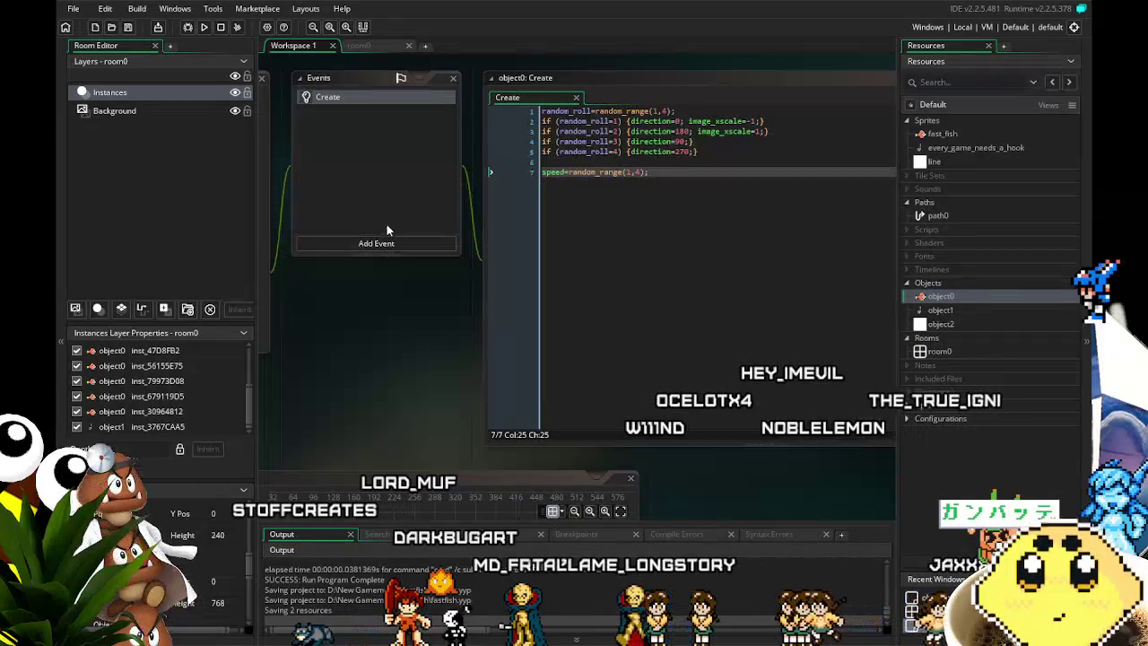
Add an Alarm 0 event to object0 and edit the speed line's range call in the Create code.
{"action": "left_click", "coordinate": [381, 243]}
{"action": "left_click", "coordinate": [358, 196]}
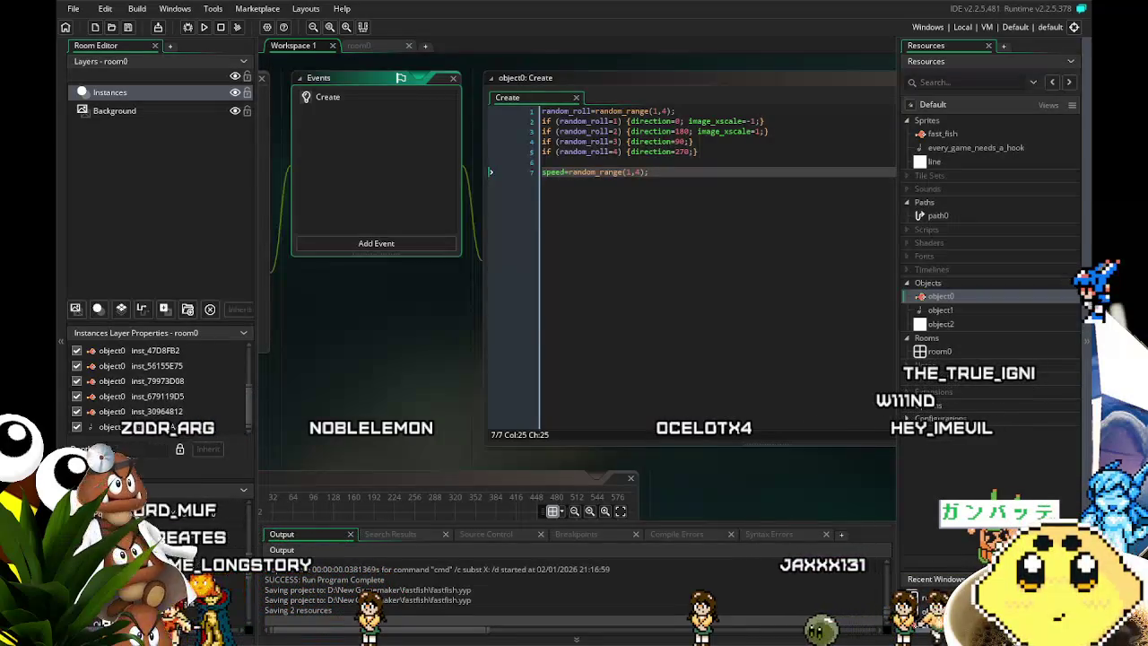
{"action": "left_click_drag", "start_coordinate": [366, 341], "coordinate": [333, 351]}
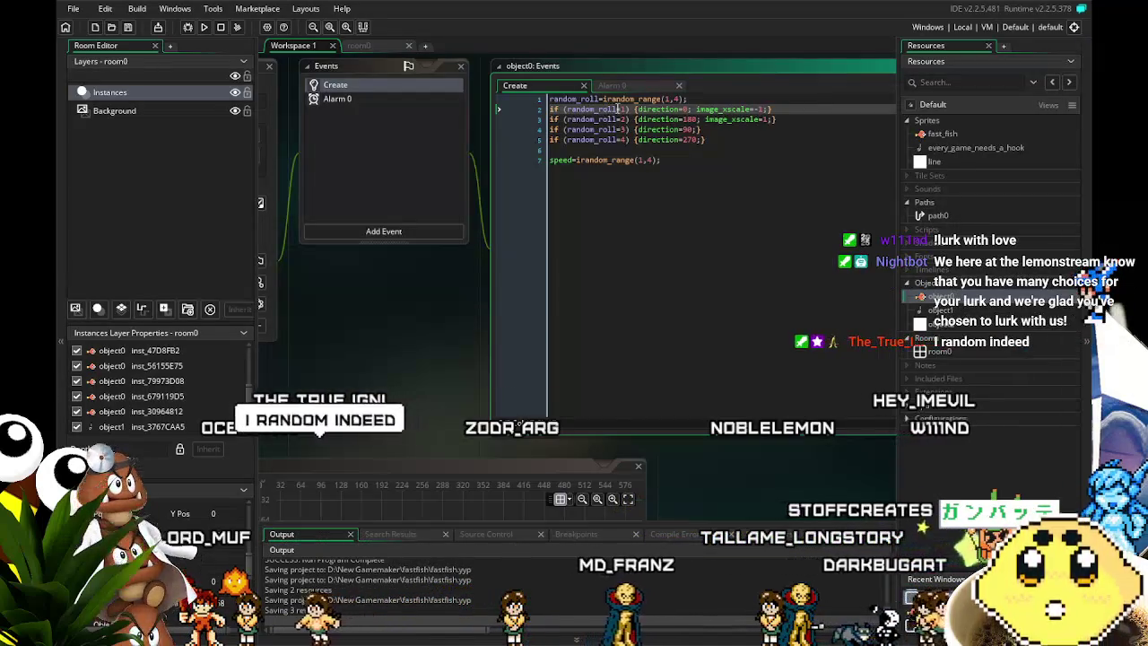
{"action": "left_click", "coordinate": [642, 213]}
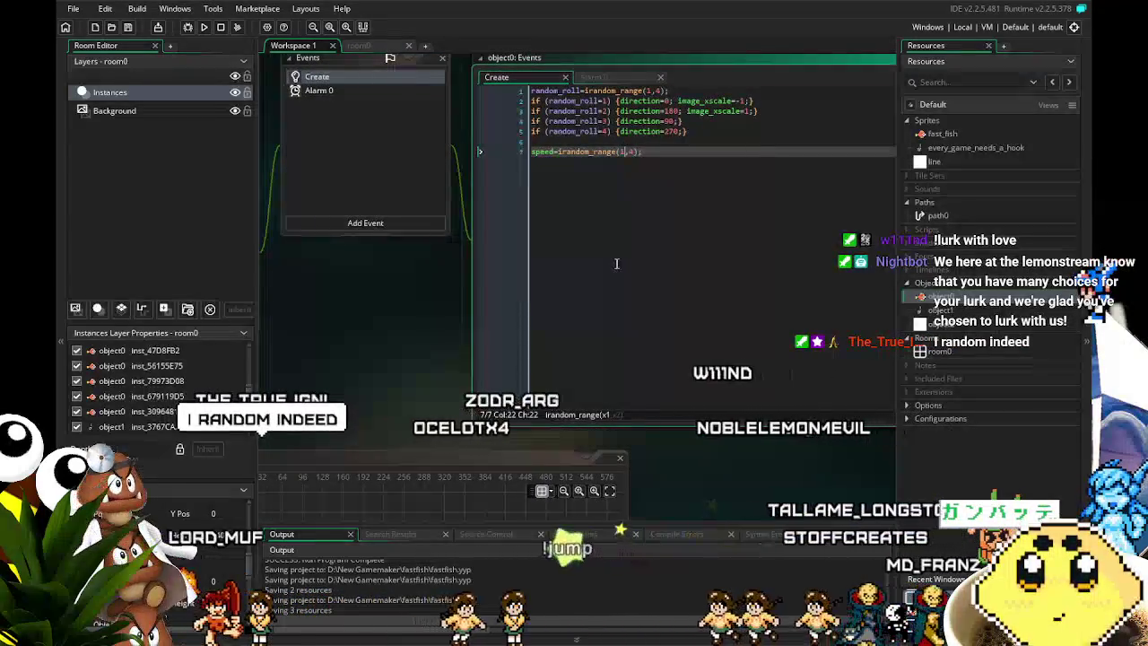
{"action": "left_click", "coordinate": [305, 96]}
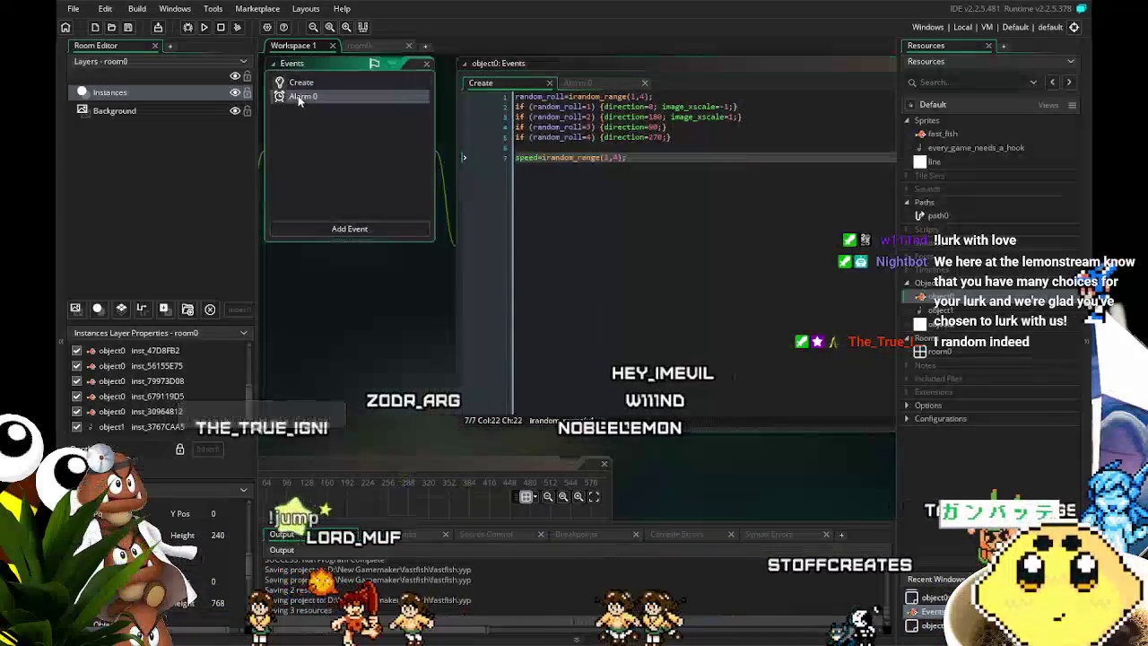
{"action": "left_click", "coordinate": [650, 207]}
{"action": "left_click", "coordinate": [565, 96]}
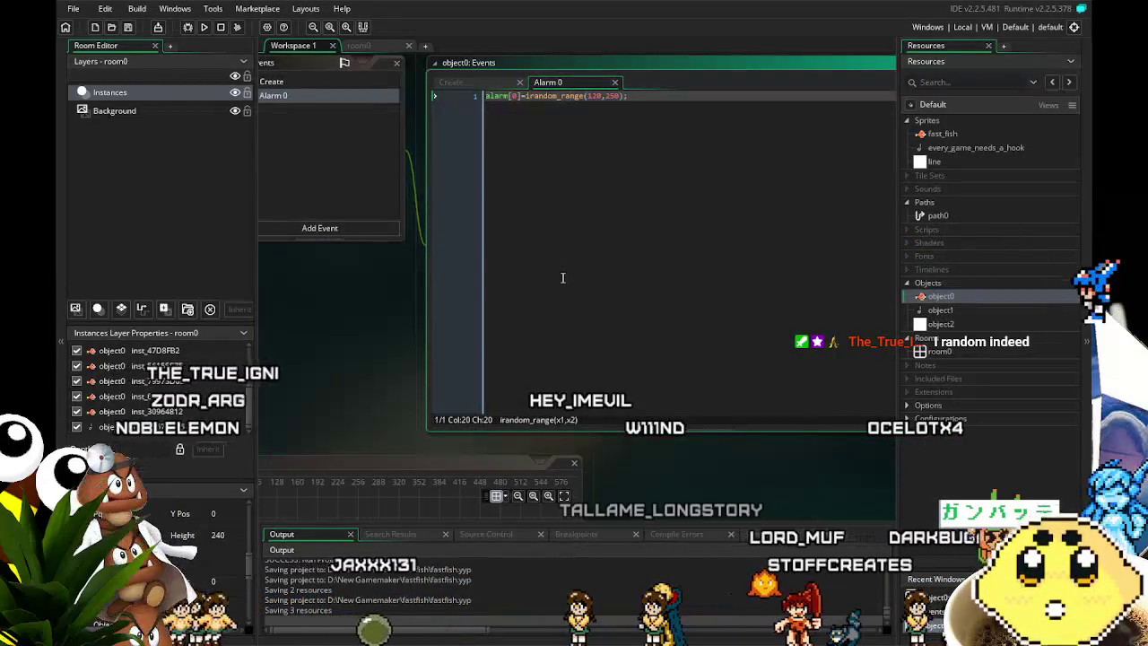
{"action": "left_click_drag", "start_coordinate": [387, 428], "coordinate": [359, 423]}
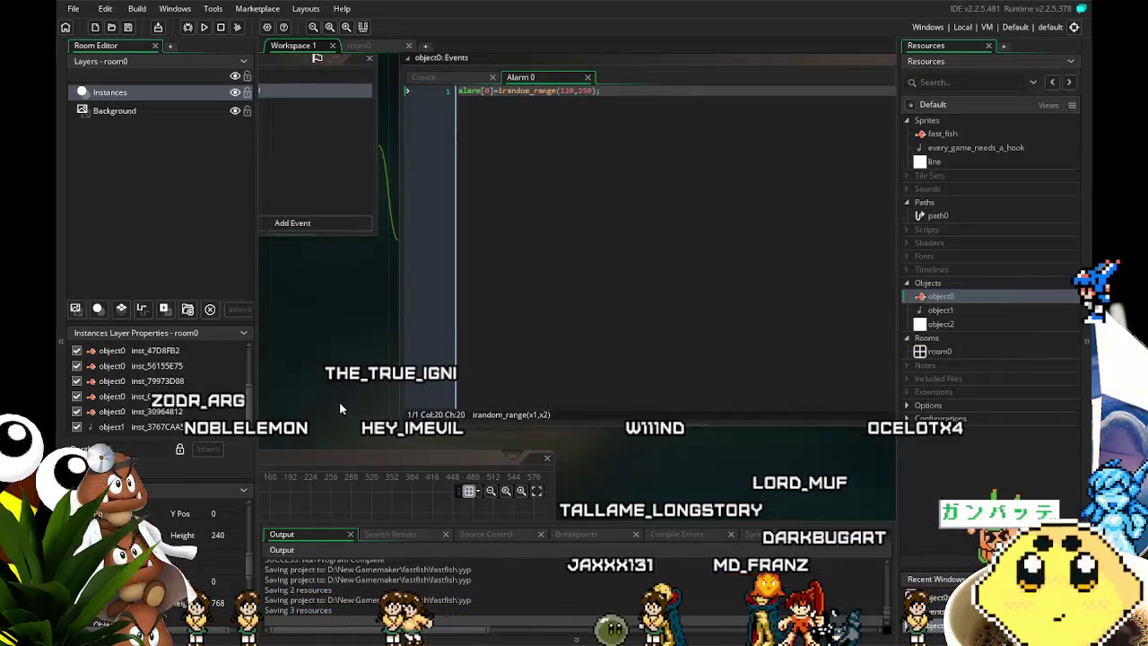
{"action": "mouse_move", "coordinate": [336, 386]}
{"action": "left_mouse_down"}
{"action": "mouse_move", "coordinate": [300, 384]}
{"action": "mouse_move", "coordinate": [369, 396]}
{"action": "left_mouse_up"}
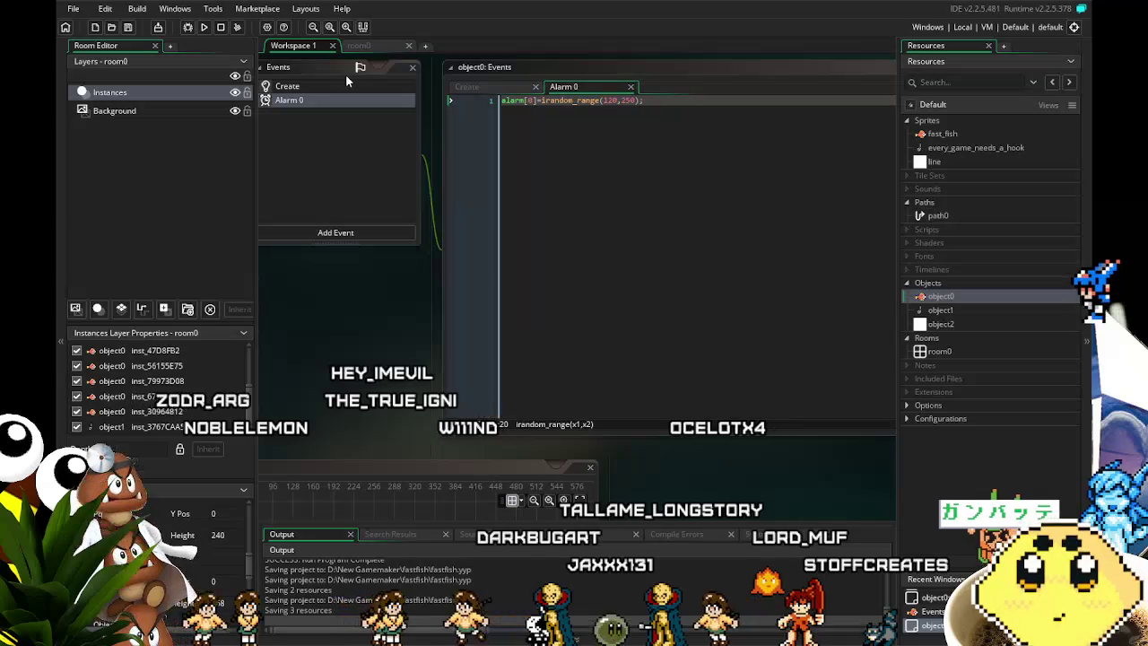
{"action": "left_click", "coordinate": [321, 89]}
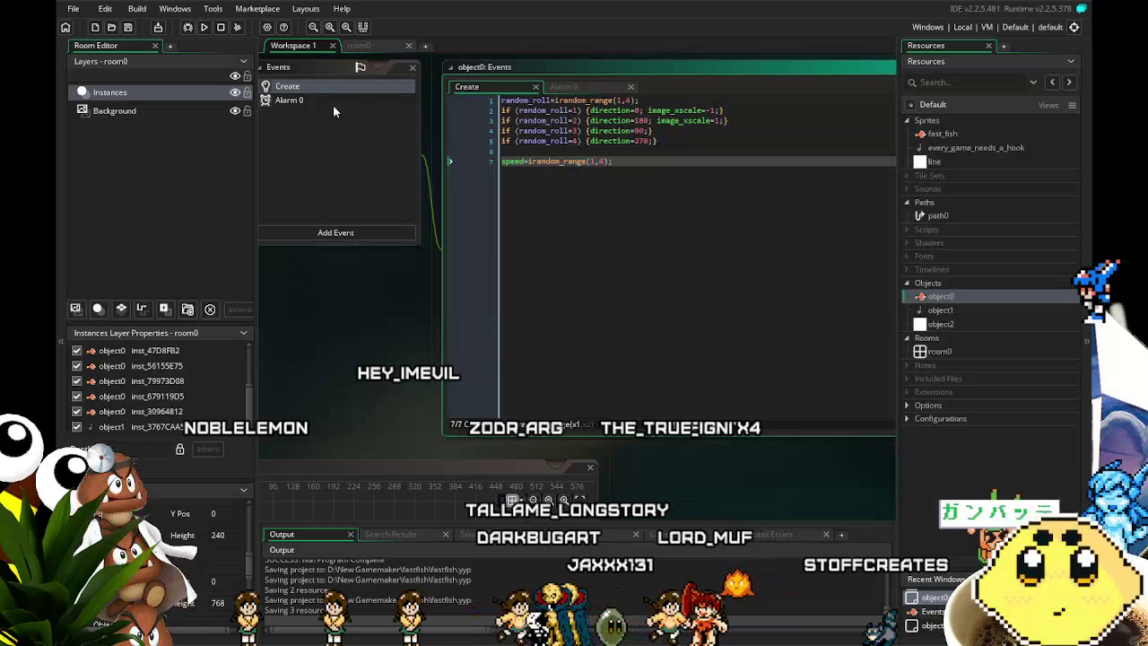
{"action": "left_click", "coordinate": [328, 97]}
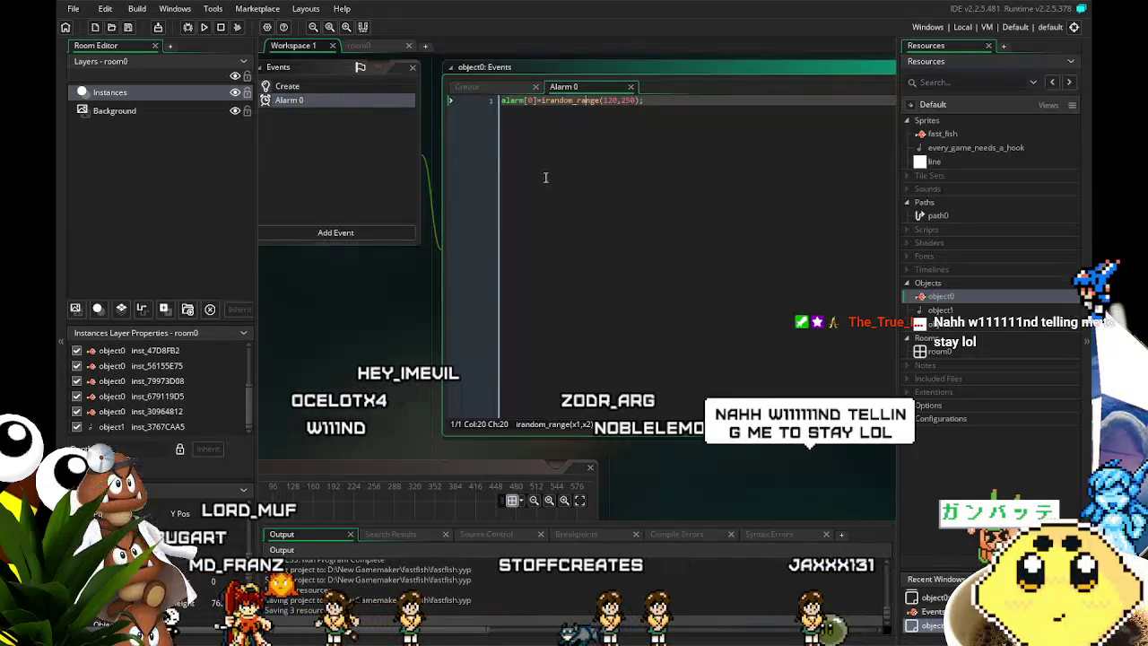
{"action": "mouse_move", "coordinate": [654, 218]}
{"action": "left_mouse_down"}
{"action": "mouse_move", "coordinate": [685, 225]}
{"action": "mouse_move", "coordinate": [637, 222]}
{"action": "left_mouse_up"}
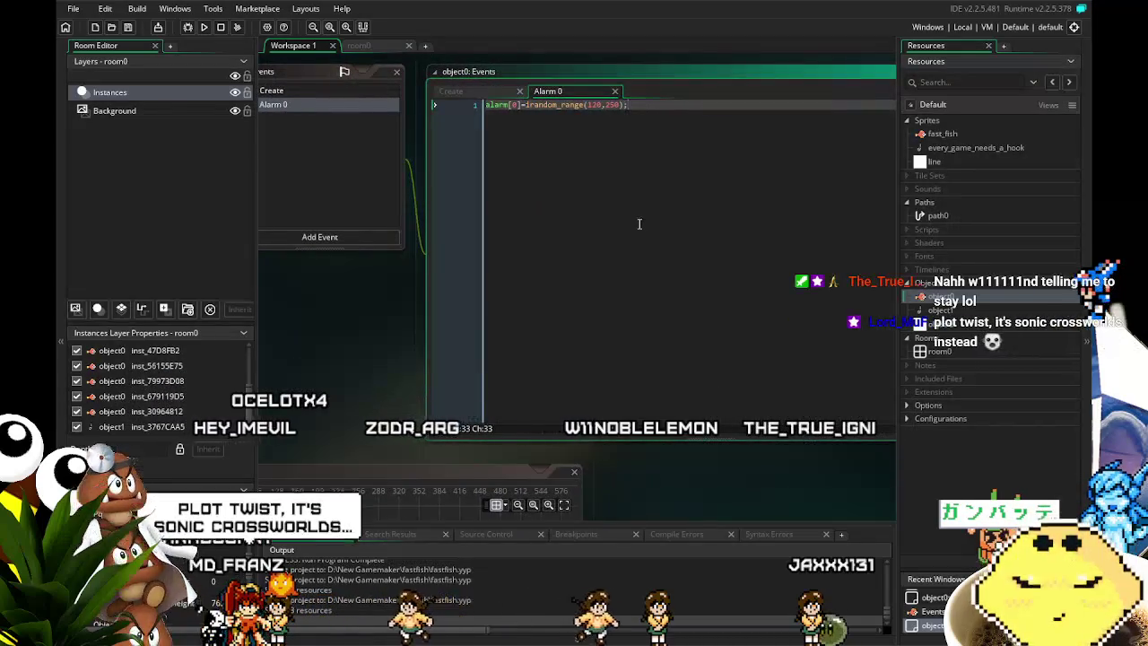
{"action": "left_click_drag", "start_coordinate": [637, 223], "coordinate": [674, 230]}
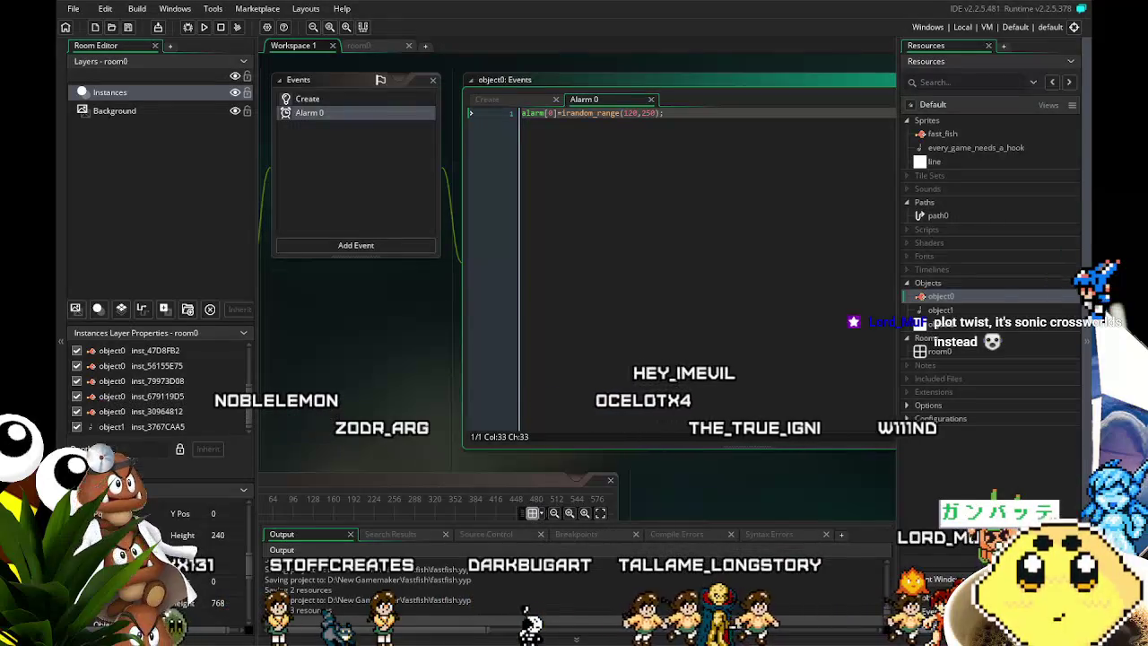
{"action": "left_click_drag", "start_coordinate": [413, 442], "coordinate": [358, 428]}
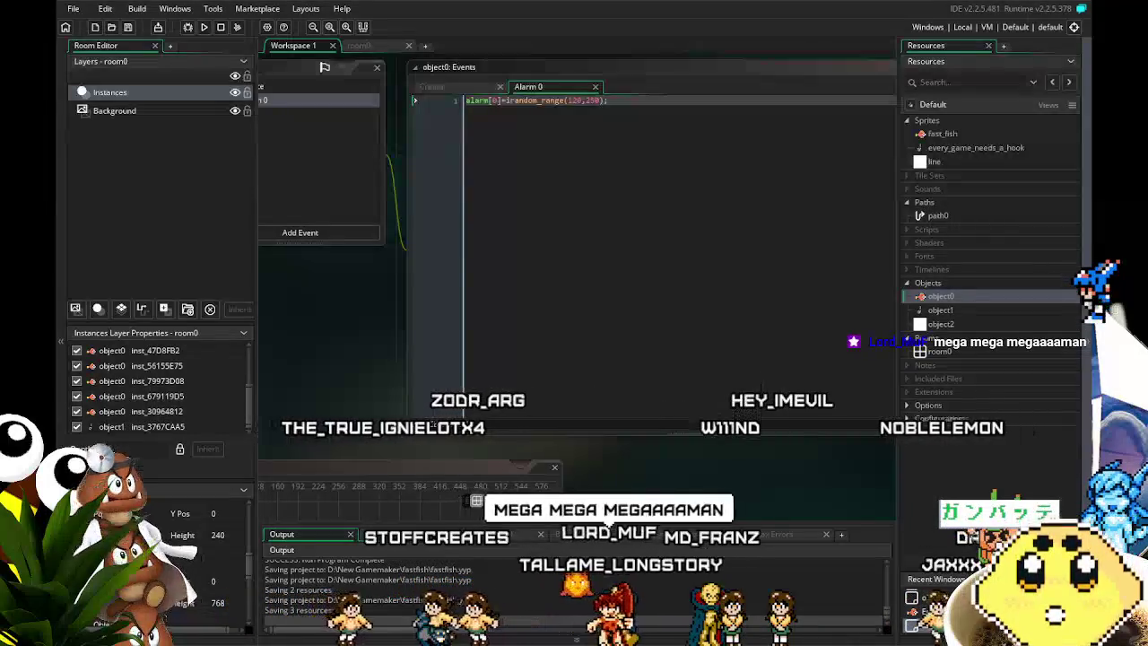
{"action": "mouse_move", "coordinate": [346, 372]}
{"action": "left_mouse_down"}
{"action": "mouse_move", "coordinate": [407, 357]}
{"action": "mouse_move", "coordinate": [447, 419]}
{"action": "left_mouse_up"}
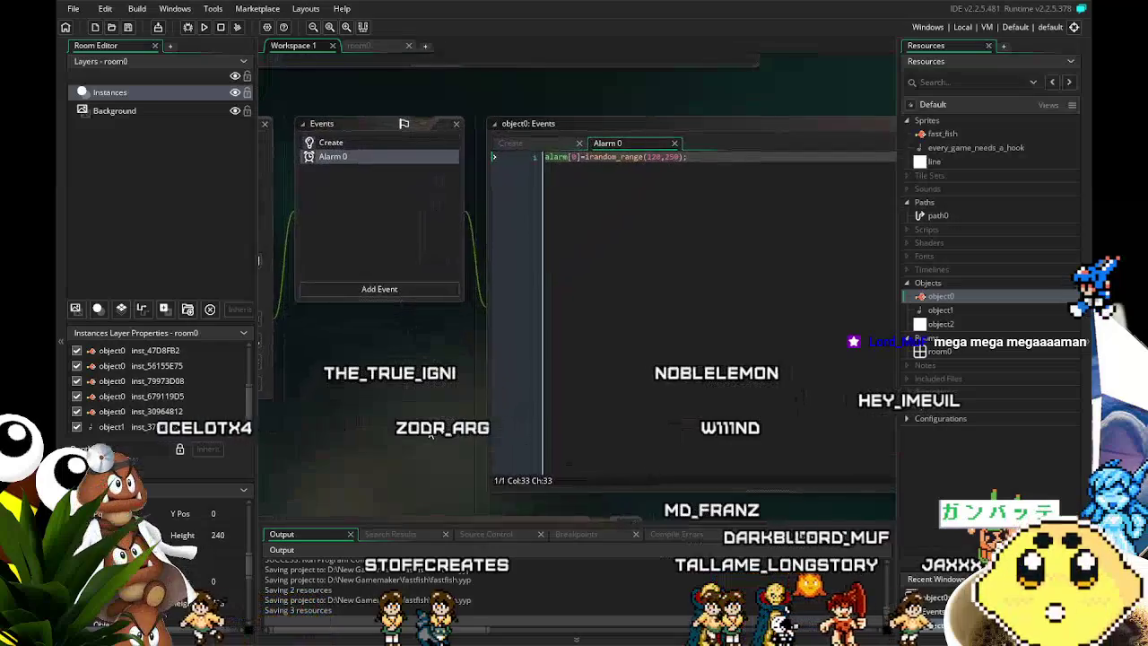
{"action": "left_click", "coordinate": [337, 144]}
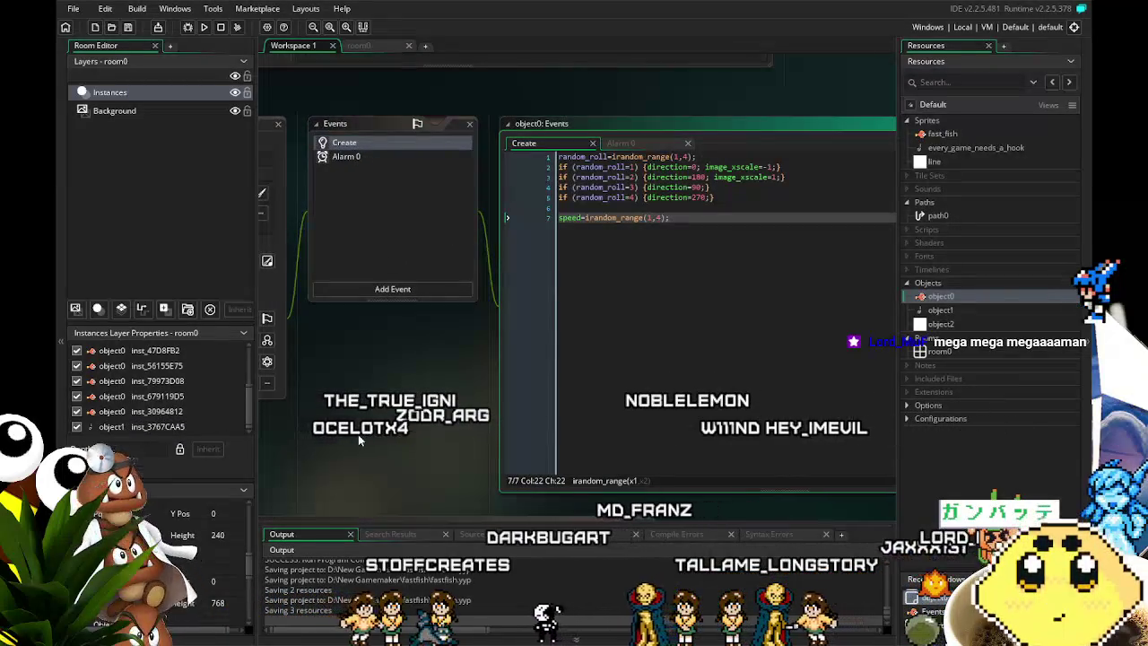
{"action": "mouse_move", "coordinate": [358, 434]}
{"action": "left_mouse_down"}
{"action": "mouse_move", "coordinate": [335, 443]}
{"action": "mouse_move", "coordinate": [360, 427]}
{"action": "mouse_move", "coordinate": [367, 410]}
{"action": "mouse_move", "coordinate": [357, 410]}
{"action": "left_mouse_up"}
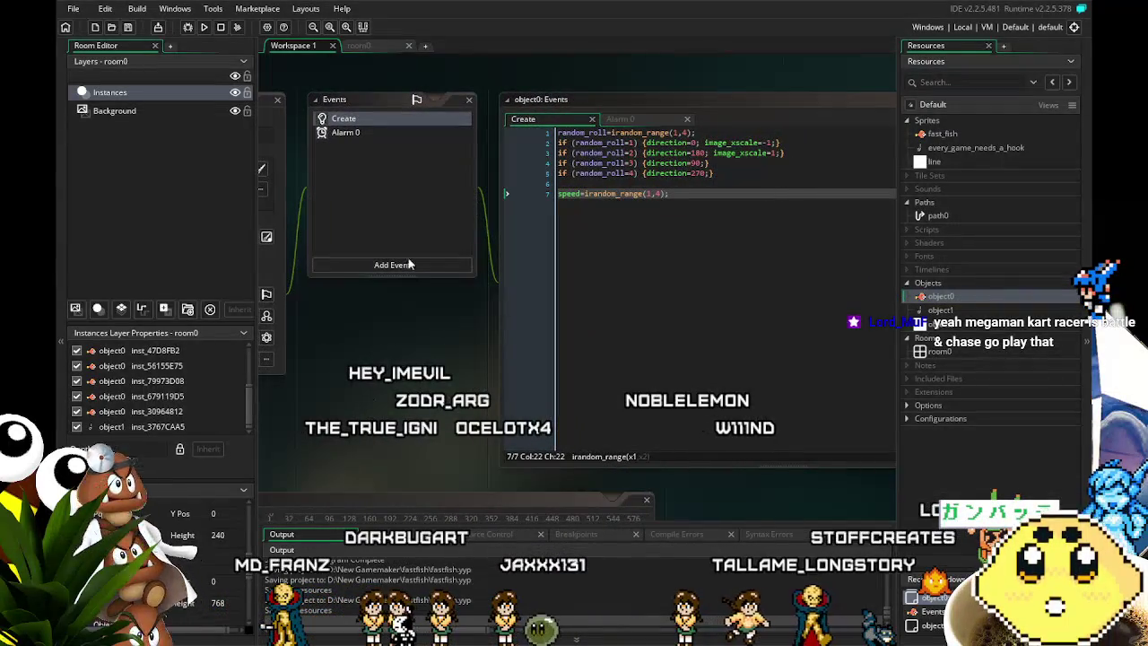
{"action": "left_click", "coordinate": [346, 133]}
{"action": "left_click", "coordinate": [365, 117]}
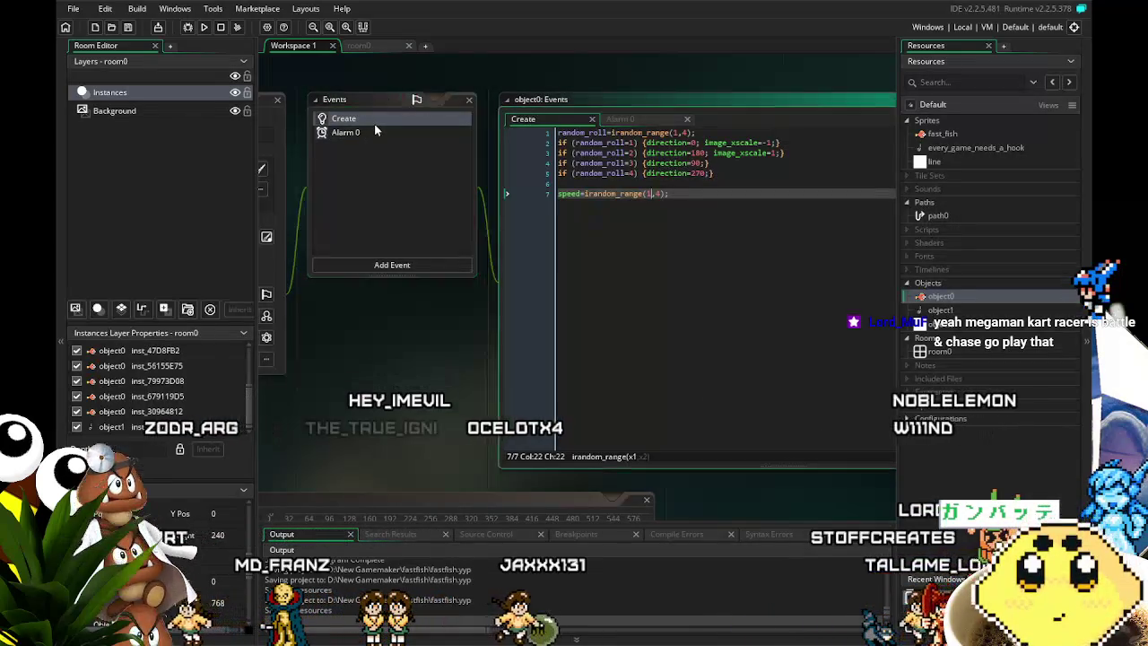
{"action": "left_click", "coordinate": [393, 131]}
{"action": "left_click_drag", "start_coordinate": [423, 350], "coordinate": [353, 361]}
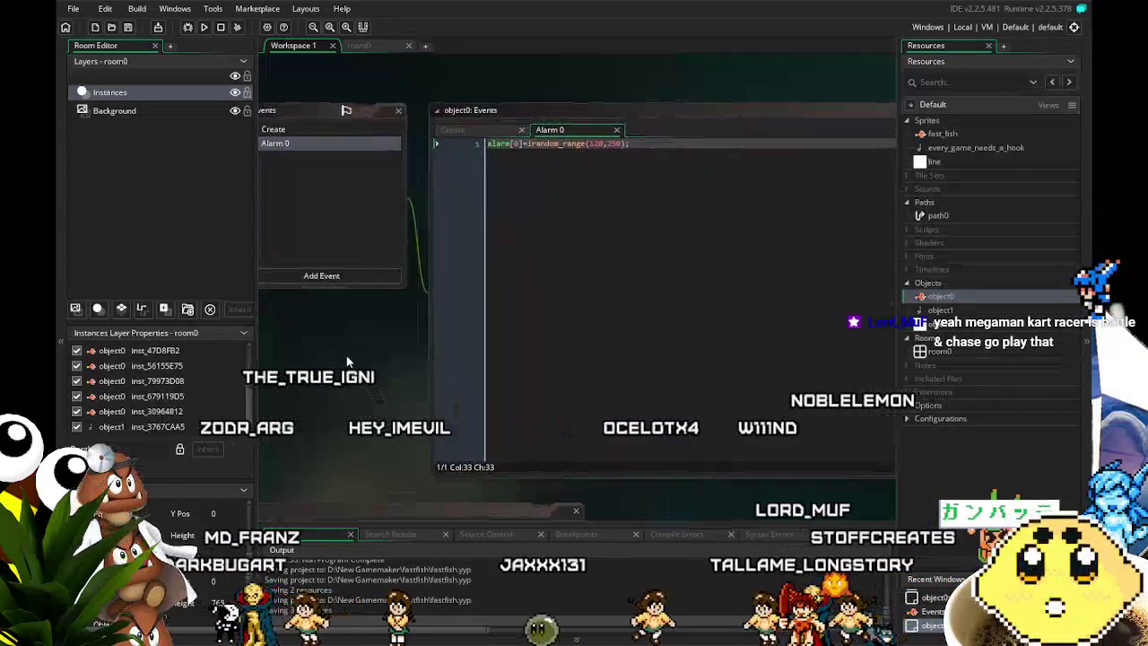
Select and copy all of object0's Create code, tidying the trailing blank lines.
{"action": "left_click_drag", "start_coordinate": [578, 197], "coordinate": [671, 234]}
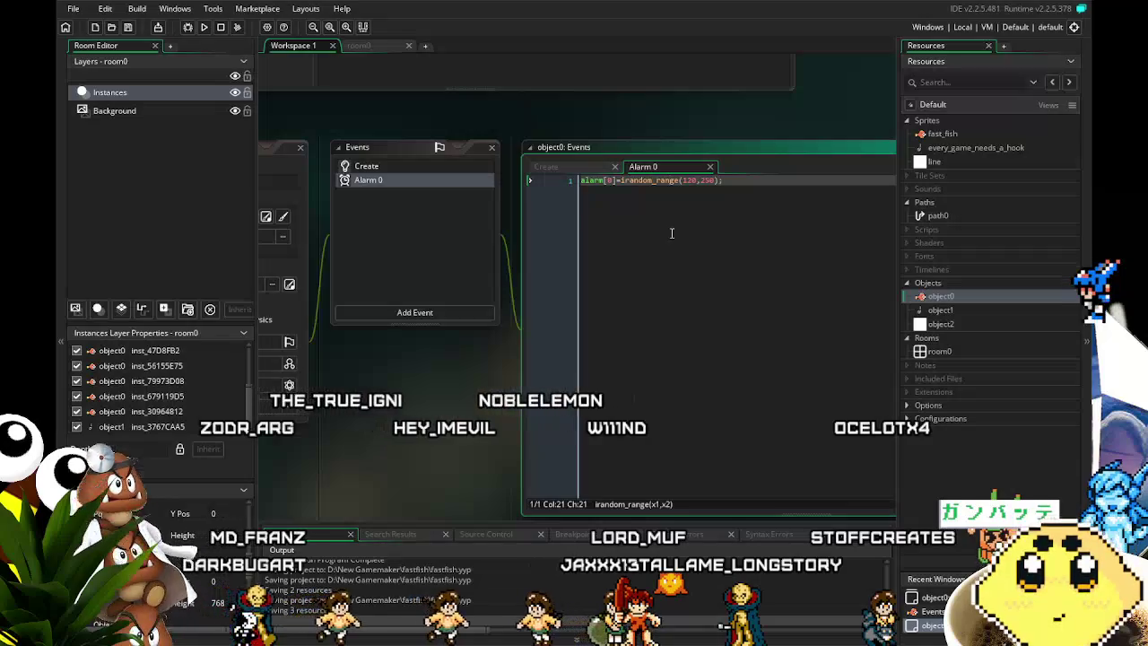
{"action": "left_click", "coordinate": [388, 168]}
{"action": "key", "text": "ctrl+a"}
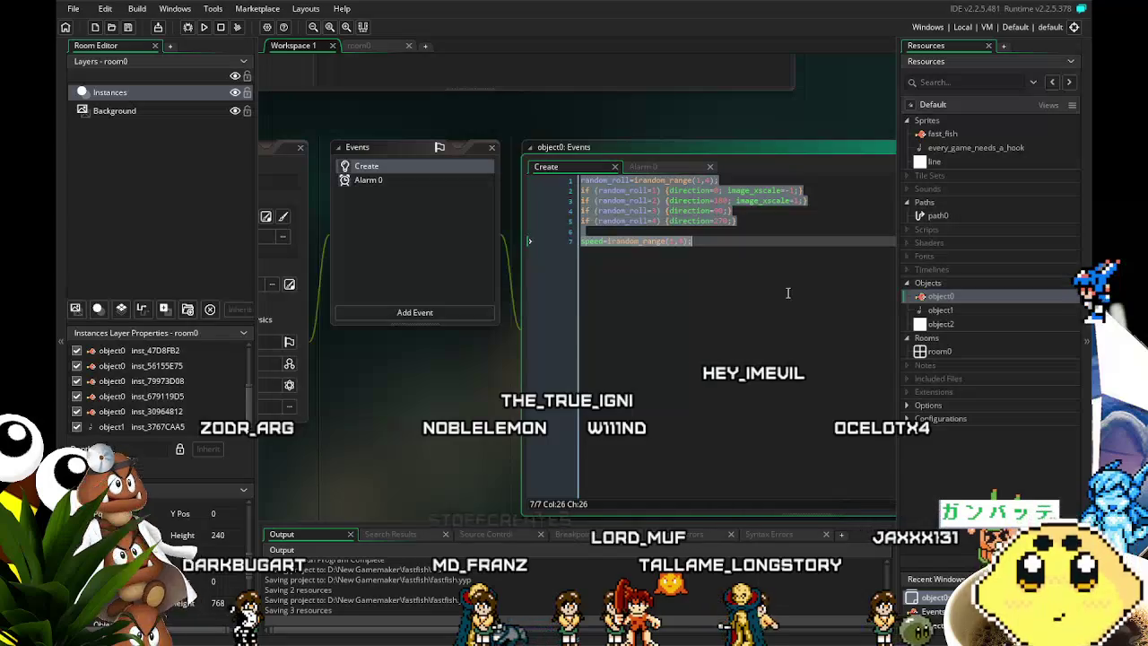
{"action": "left_click", "coordinate": [737, 282]}
{"action": "key", "text": "Return"}
{"action": "key", "text": "Return"}
{"action": "type", "text": "a"}
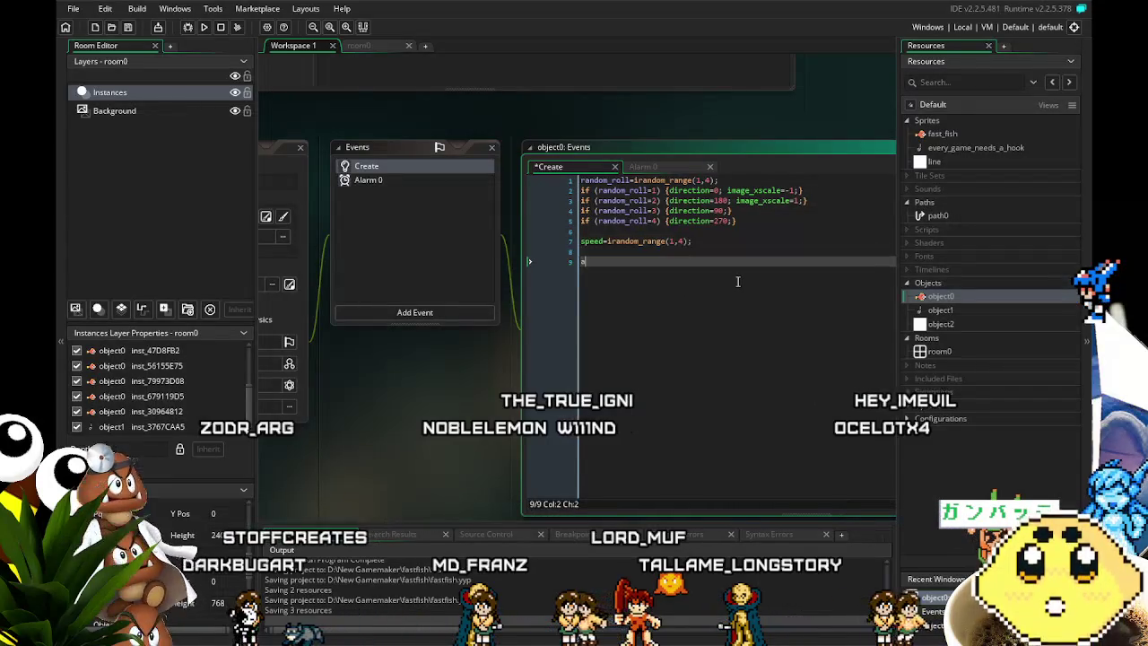
{"action": "key", "text": "BackSpace"}
{"action": "key", "text": "BackSpace"}
{"action": "key", "text": "BackSpace"}
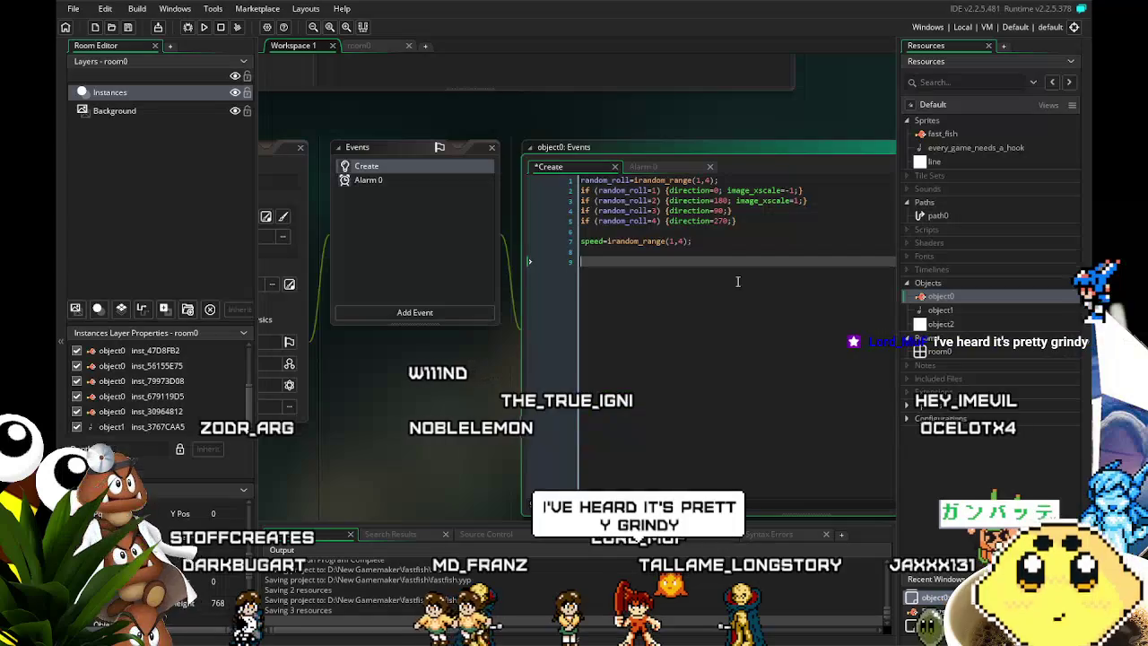
Paste the direction and speed code into Alarm 0 above the alarm[0] line.
{"action": "left_click", "coordinate": [368, 179]}
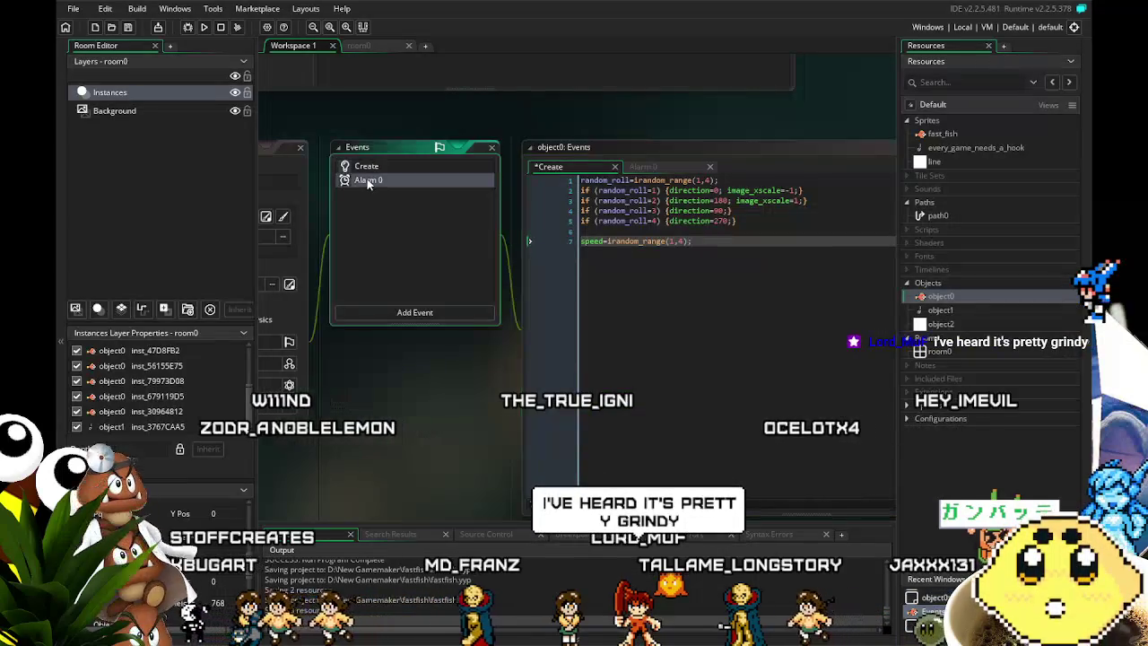
{"action": "key", "text": "ctrl+v"}
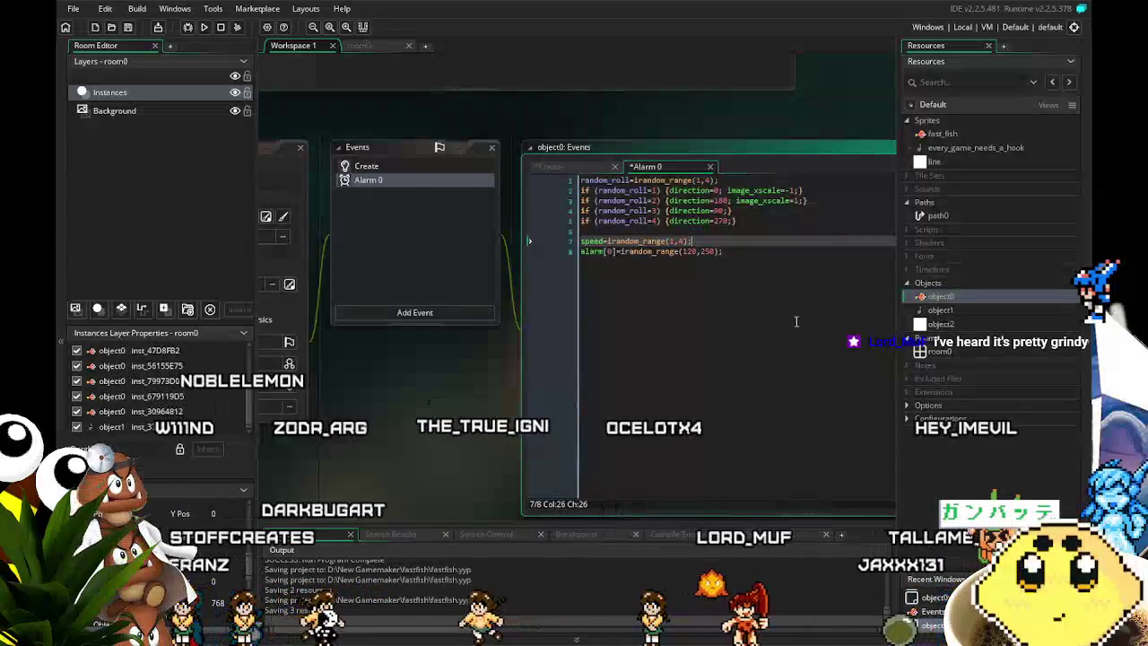
{"action": "key", "text": "Return"}
Replace the speed line in Create with the alarm[0]=irandom_range(120,250); line.
{"action": "left_click_drag", "start_coordinate": [795, 261], "coordinate": [551, 279]}
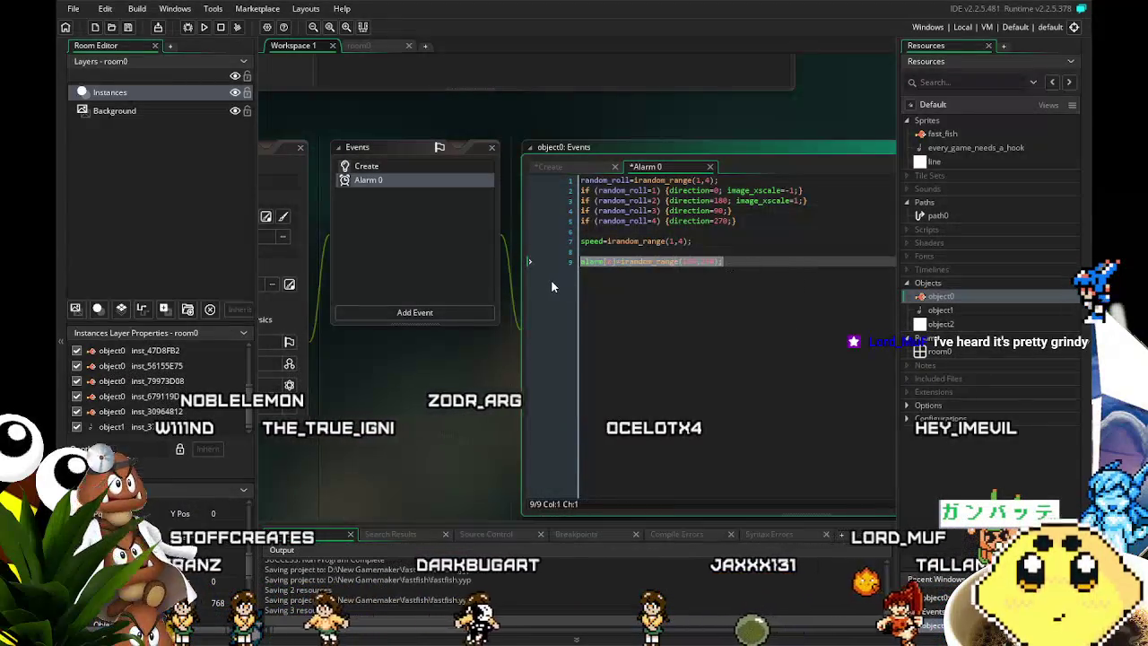
{"action": "left_click", "coordinate": [425, 169]}
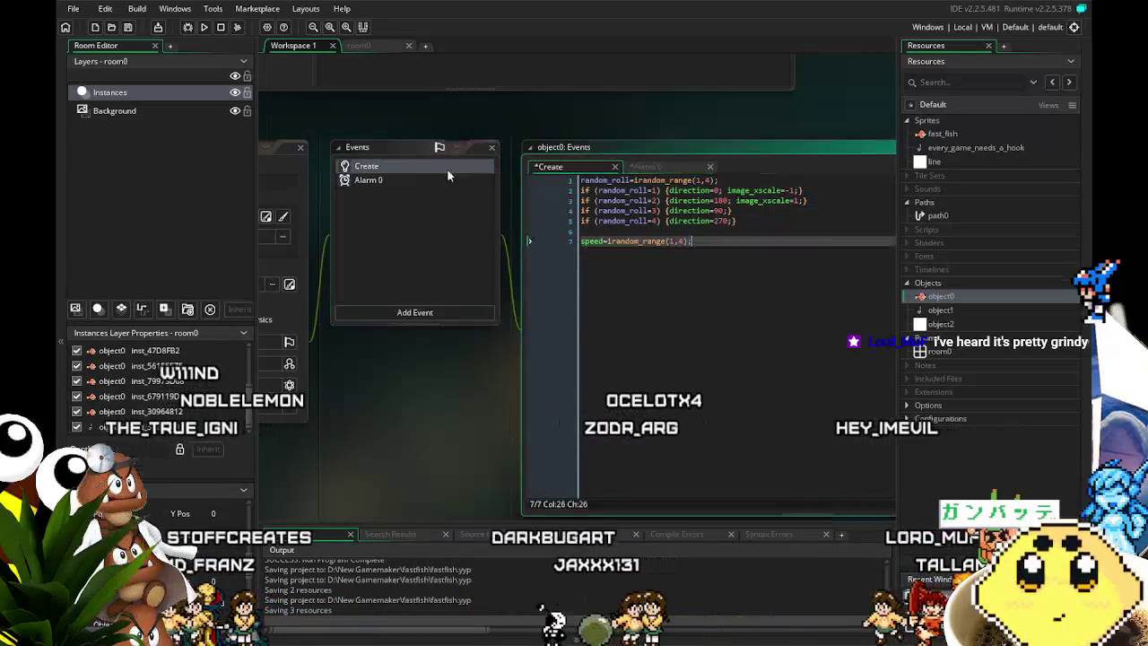
{"action": "left_click_drag", "start_coordinate": [812, 254], "coordinate": [451, 260]}
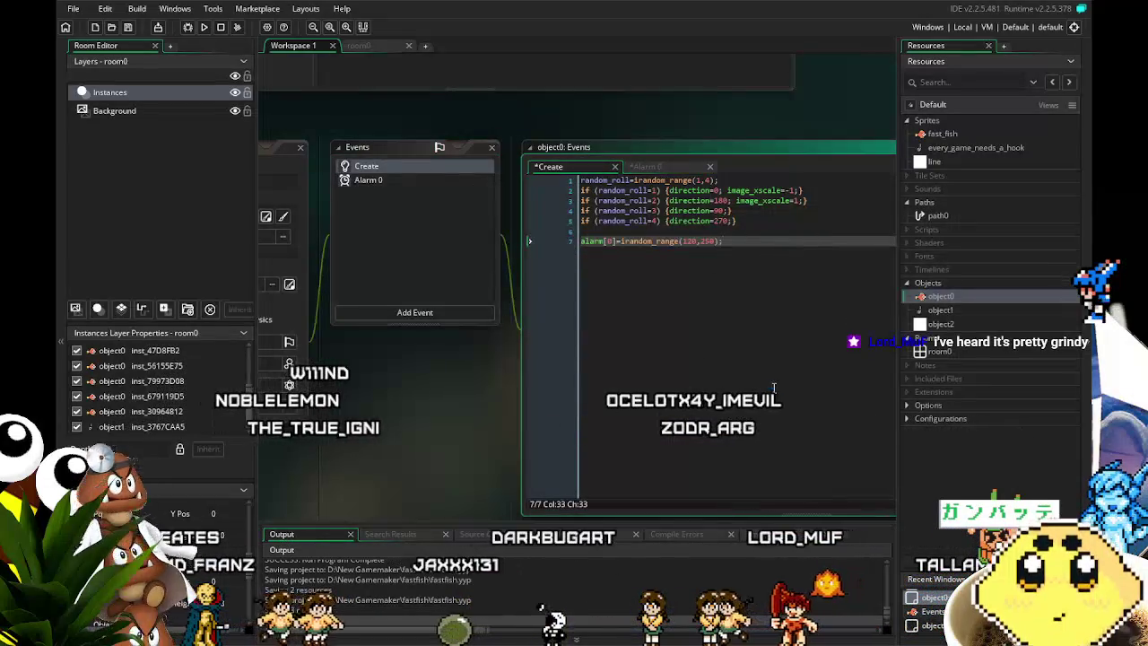
{"action": "key", "text": "ctrl+v"}
{"action": "mouse_move", "coordinate": [517, 425]}
{"action": "left_mouse_down"}
{"action": "mouse_move", "coordinate": [484, 420]}
{"action": "mouse_move", "coordinate": [559, 387]}
{"action": "left_mouse_up"}
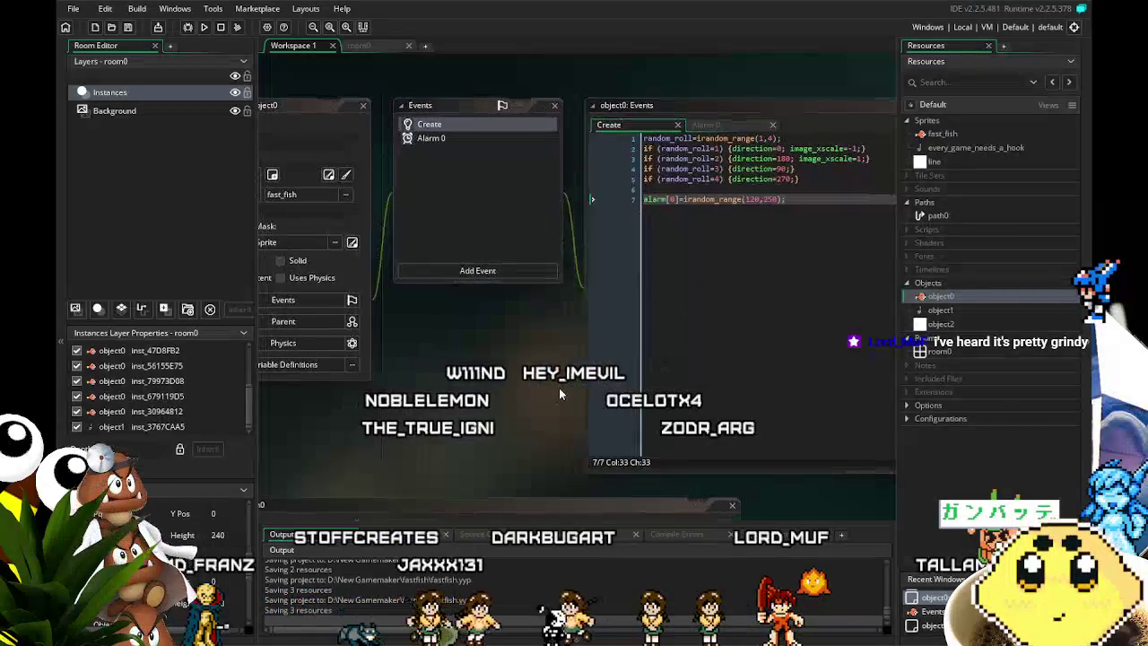
{"action": "left_click", "coordinate": [441, 138]}
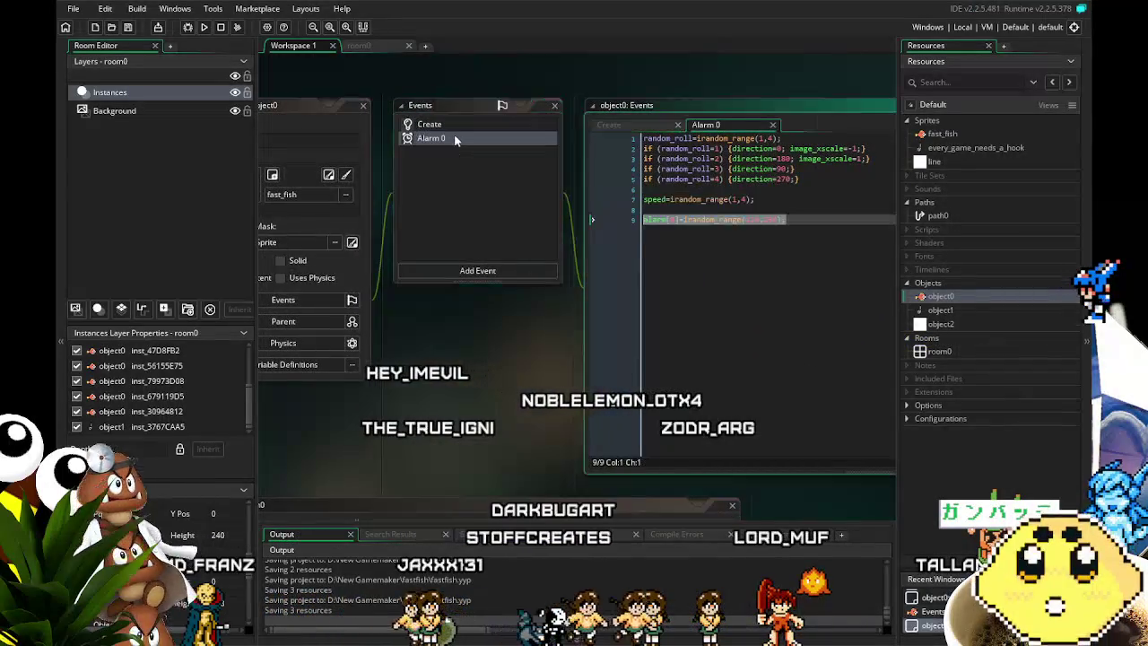
{"action": "left_click", "coordinate": [831, 231]}
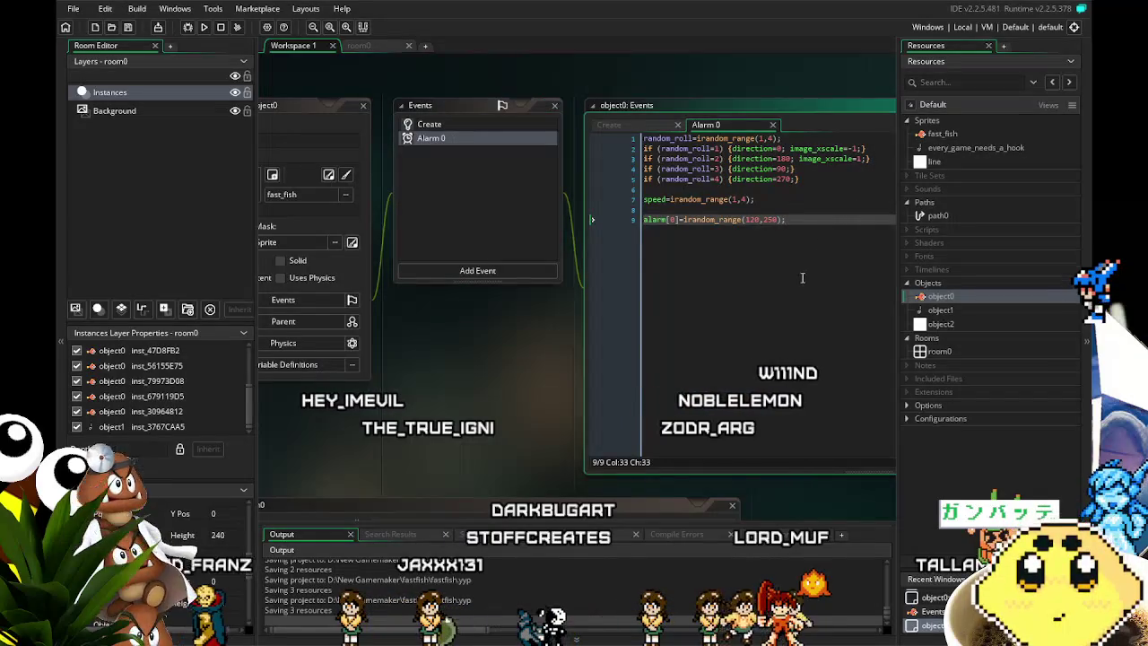
{"action": "left_click_drag", "start_coordinate": [803, 278], "coordinate": [643, 280]}
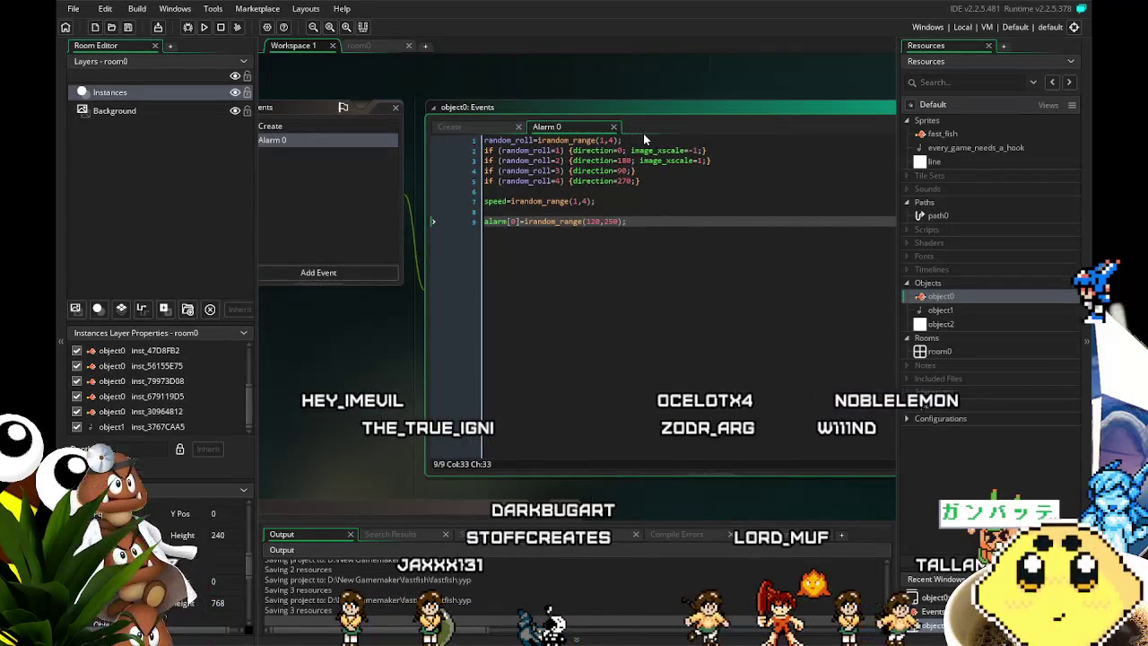
{"action": "mouse_move", "coordinate": [258, 106]}
{"action": "left_mouse_down"}
{"action": "mouse_move", "coordinate": [411, 106]}
{"action": "mouse_move", "coordinate": [357, 105]}
{"action": "mouse_move", "coordinate": [375, 104]}
{"action": "left_mouse_up"}
{"action": "left_click", "coordinate": [386, 120]}
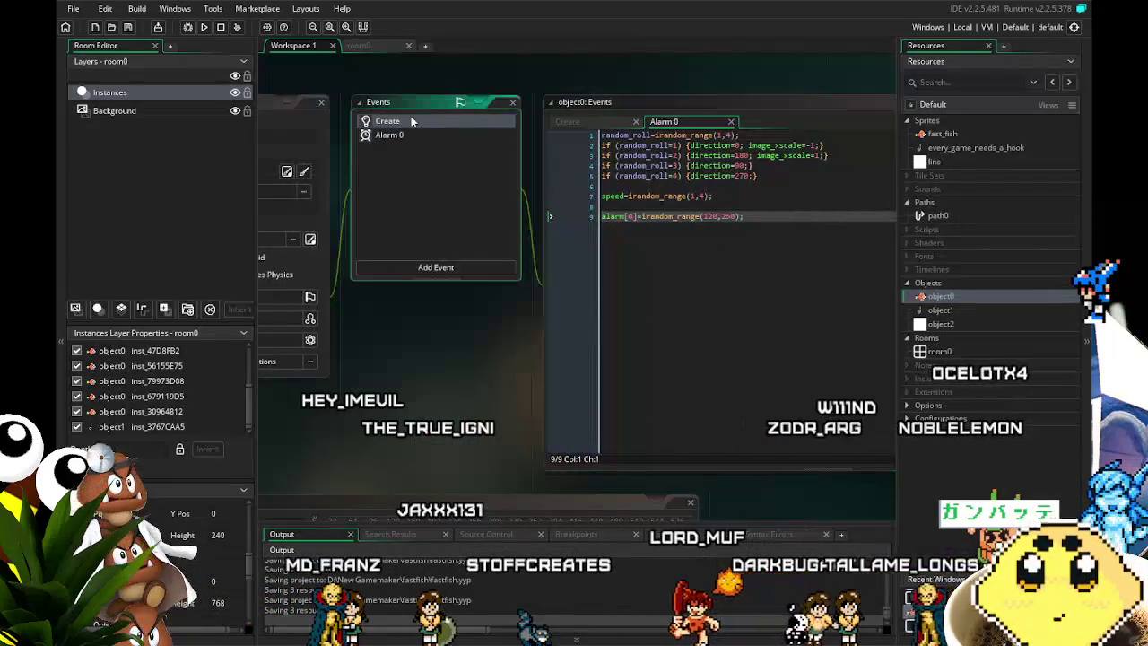
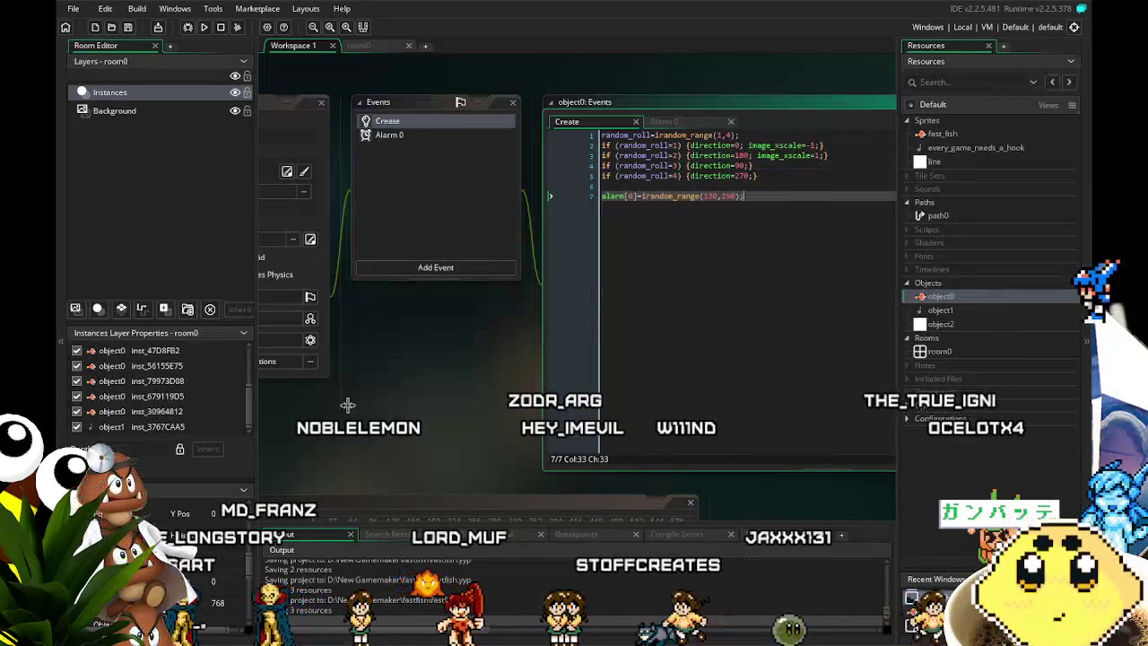
Review object0's Alarm 0 and Create event code in the workspace.
{"action": "left_click_drag", "start_coordinate": [359, 405], "coordinate": [416, 396]}
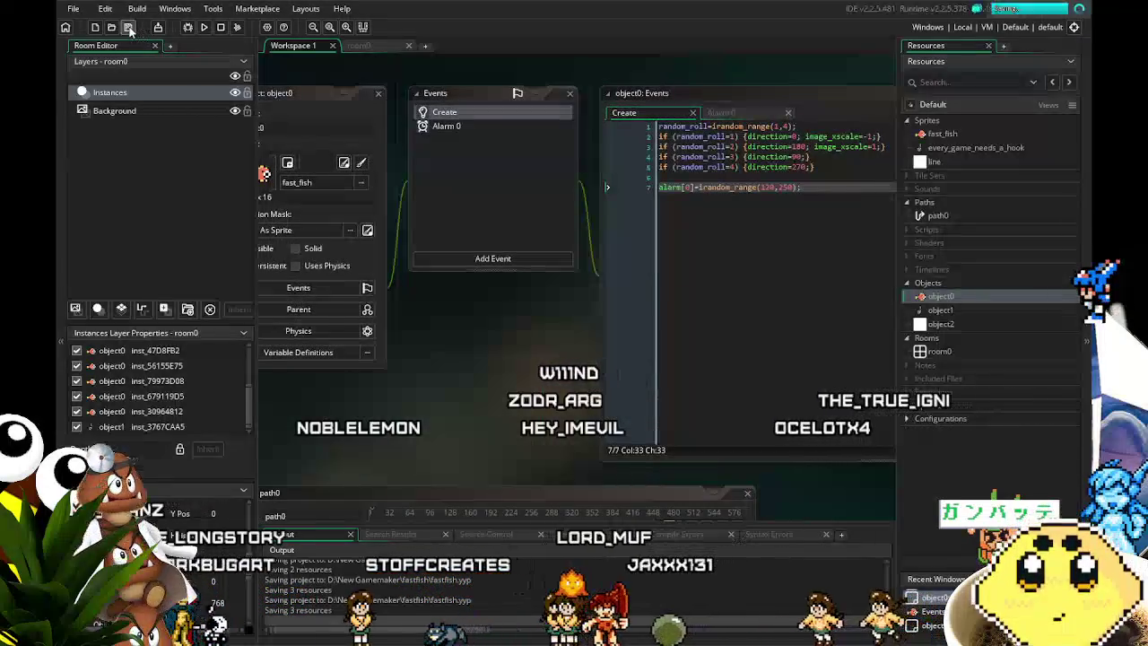
{"action": "mouse_move", "coordinate": [501, 464]}
{"action": "left_mouse_down"}
{"action": "mouse_move", "coordinate": [551, 460]}
{"action": "mouse_move", "coordinate": [429, 462]}
{"action": "mouse_move", "coordinate": [385, 478]}
{"action": "left_mouse_up"}
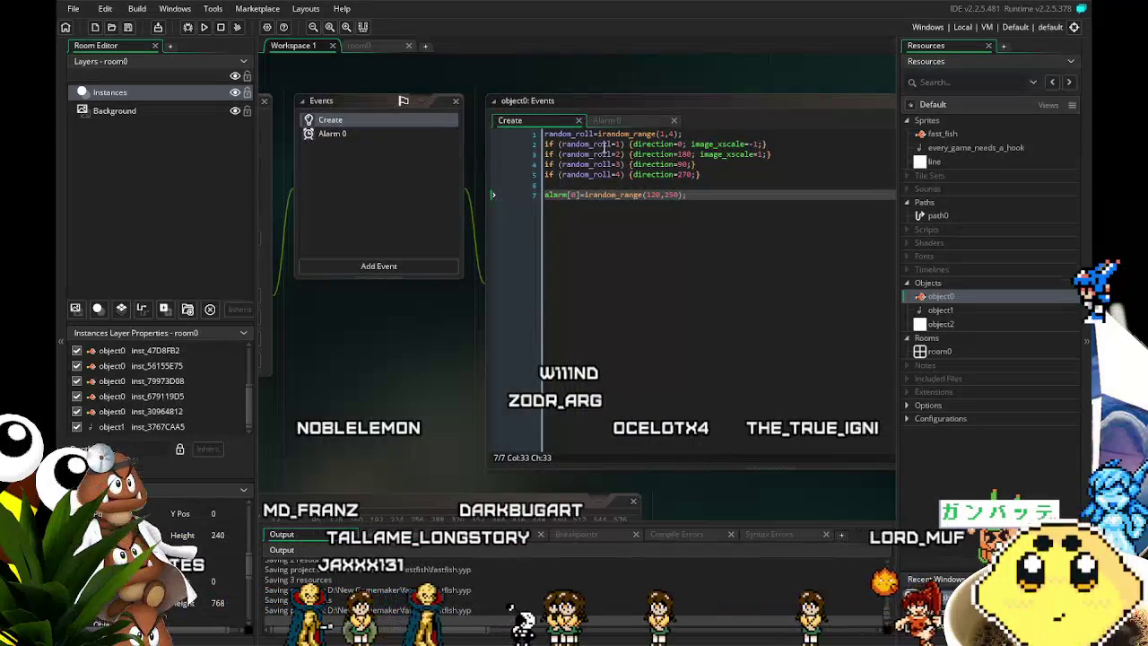
{"action": "left_click", "coordinate": [341, 133]}
{"action": "left_click", "coordinate": [341, 119]}
{"action": "mouse_move", "coordinate": [341, 370]}
{"action": "left_mouse_down"}
{"action": "mouse_move", "coordinate": [570, 351]}
{"action": "mouse_move", "coordinate": [411, 383]}
{"action": "mouse_move", "coordinate": [436, 383]}
{"action": "mouse_move", "coordinate": [446, 363]}
{"action": "left_mouse_up"}
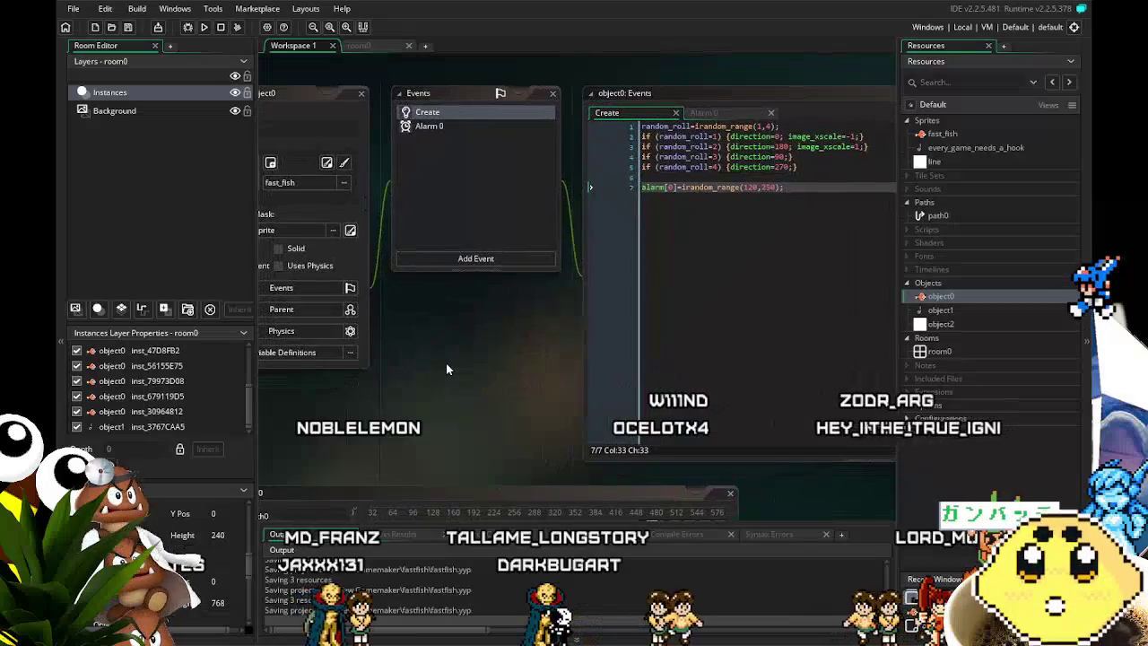
Build and play the game, then close the game window with Escape.
{"action": "left_click", "coordinate": [205, 30]}
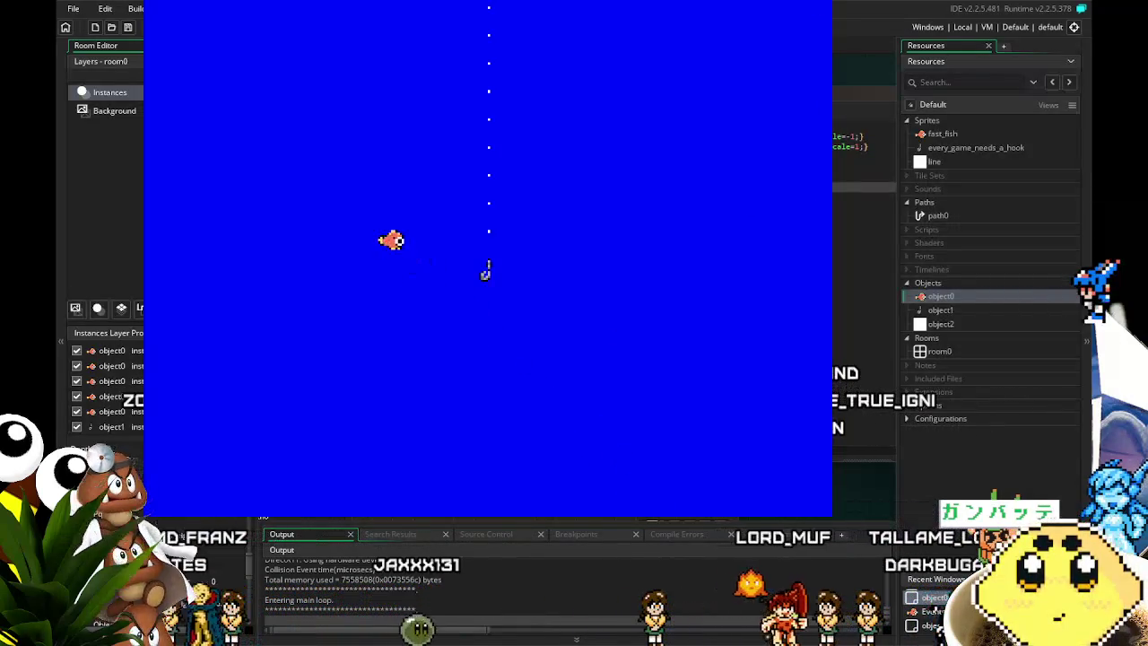
{"action": "key", "text": "Escape"}
{"action": "mouse_move", "coordinate": [466, 381]}
{"action": "left_mouse_down"}
{"action": "mouse_move", "coordinate": [615, 386]}
{"action": "mouse_move", "coordinate": [534, 423]}
{"action": "mouse_move", "coordinate": [451, 401]}
{"action": "left_mouse_up"}
{"action": "left_click", "coordinate": [529, 160]}
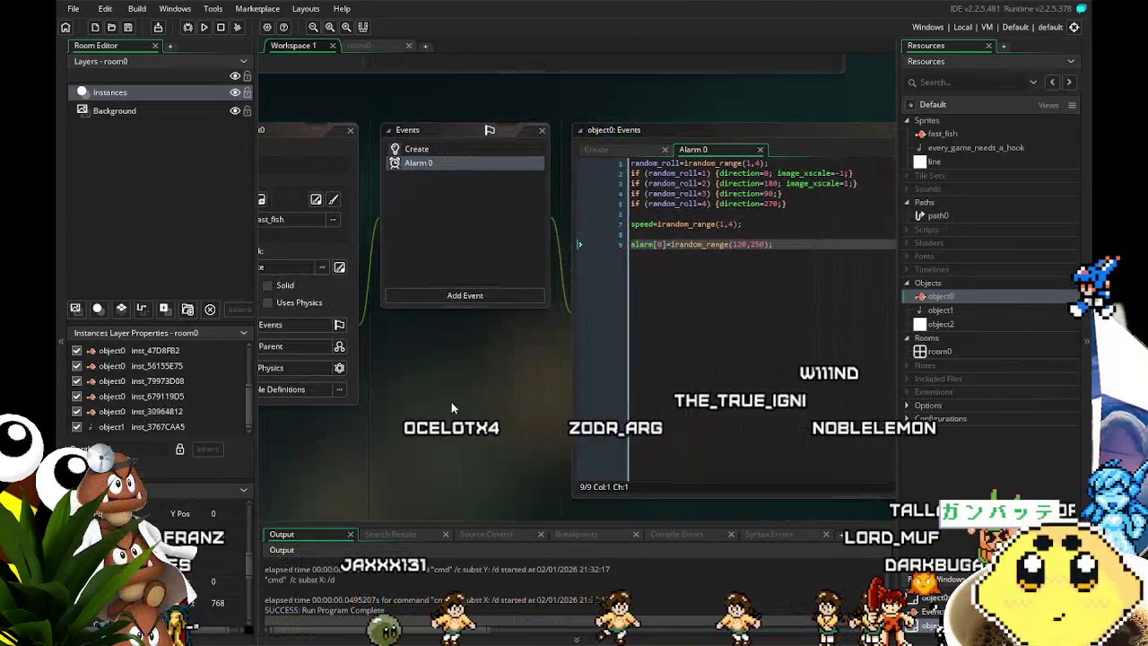
In Alarm 0, change the speed line from irandom_range(1,4) to random_range(1,2.4).
{"action": "left_click", "coordinate": [449, 150]}
{"action": "mouse_move", "coordinate": [462, 342]}
{"action": "left_mouse_down"}
{"action": "mouse_move", "coordinate": [363, 382]}
{"action": "mouse_move", "coordinate": [400, 382]}
{"action": "left_mouse_up"}
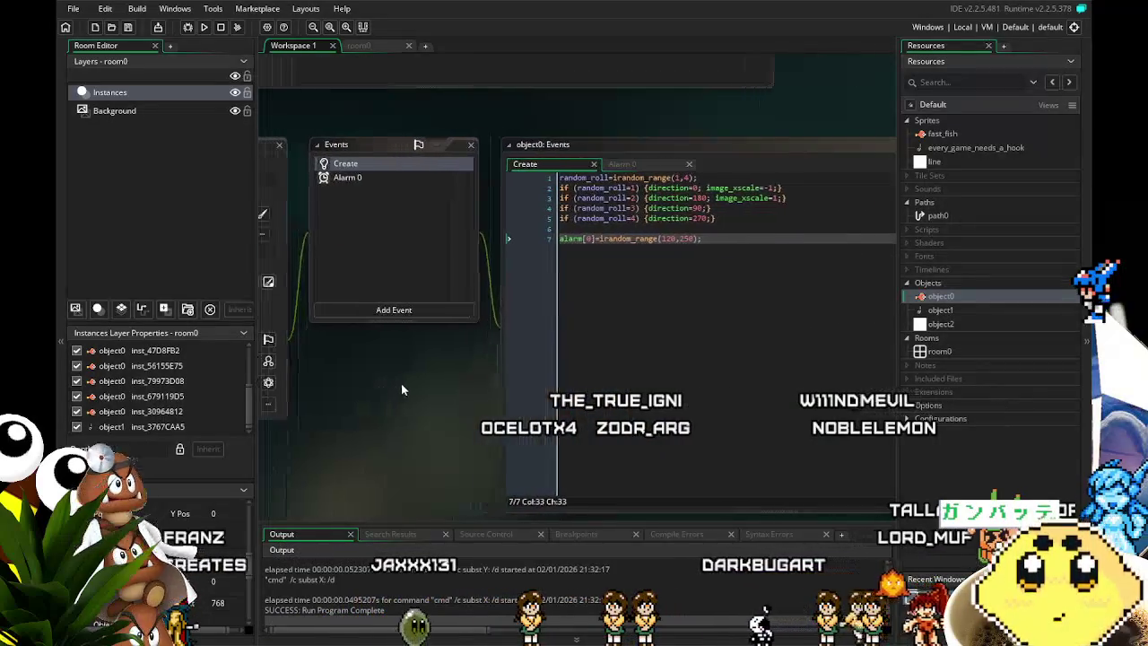
{"action": "left_click", "coordinate": [362, 179]}
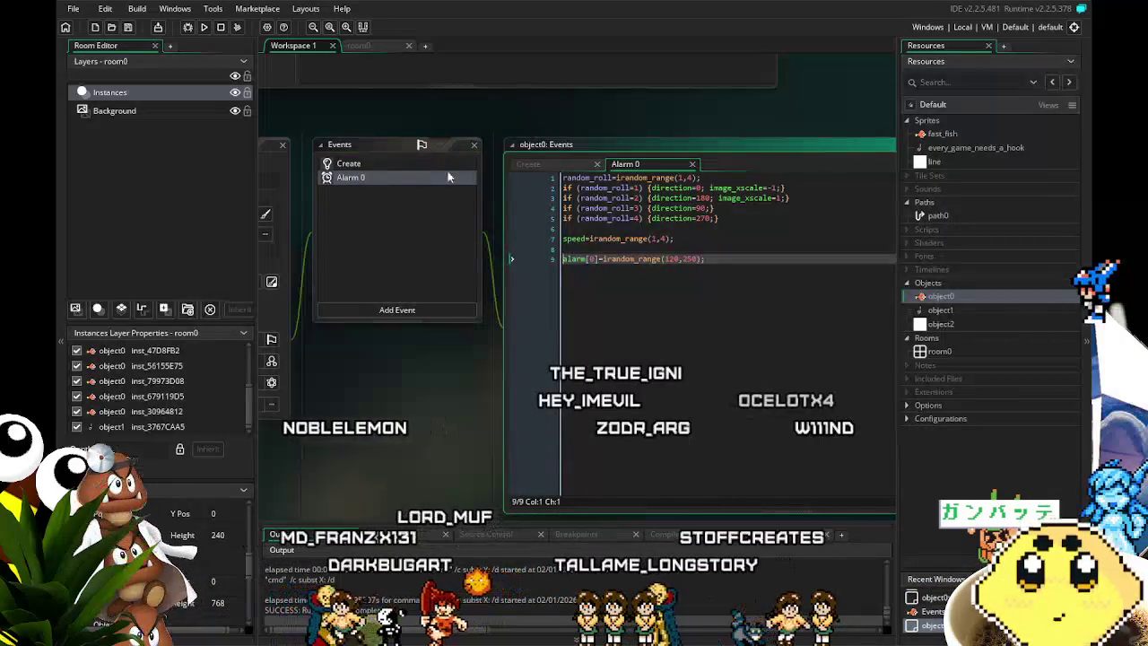
{"action": "left_click", "coordinate": [718, 176]}
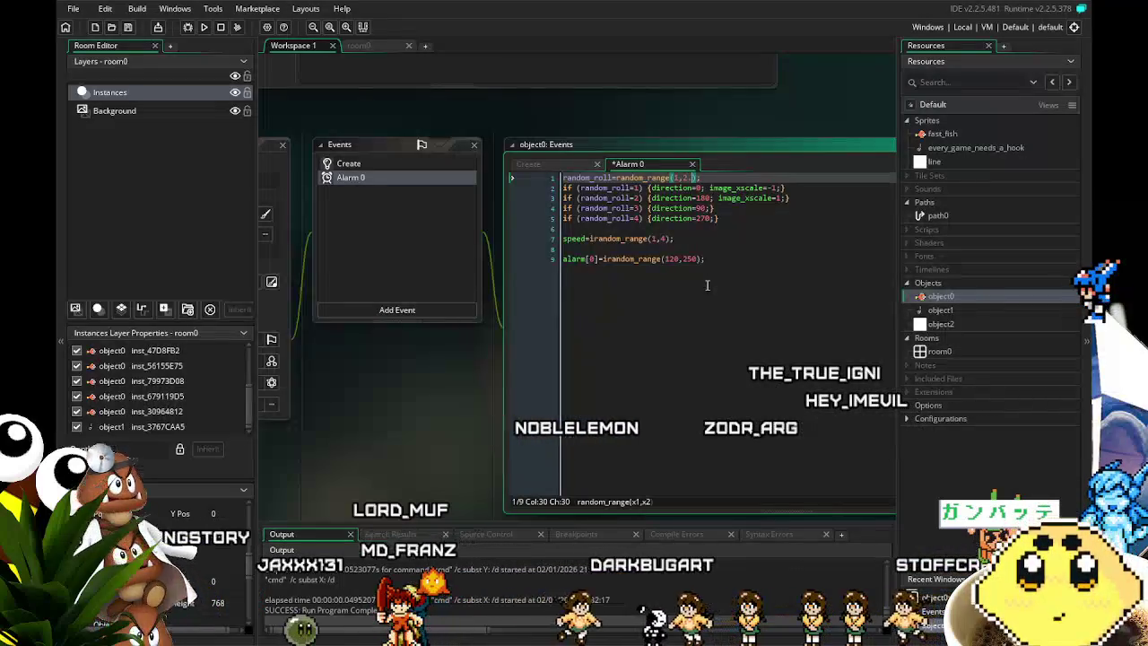
{"action": "left_click", "coordinate": [718, 257]}
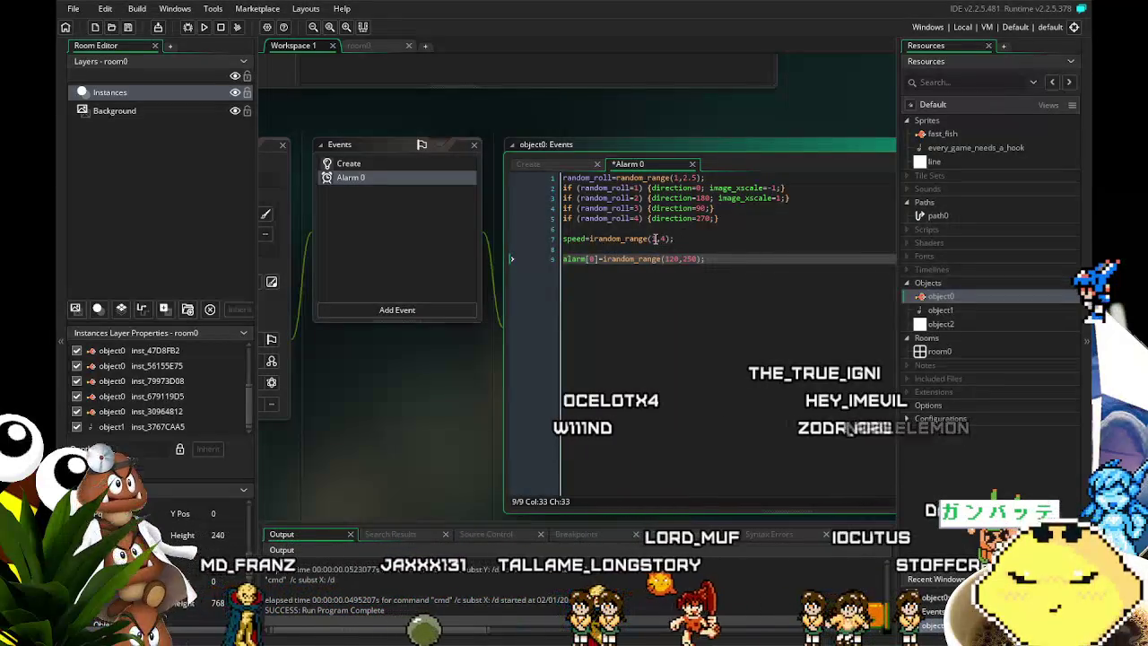
{"action": "key", "text": "ctrl+z"}
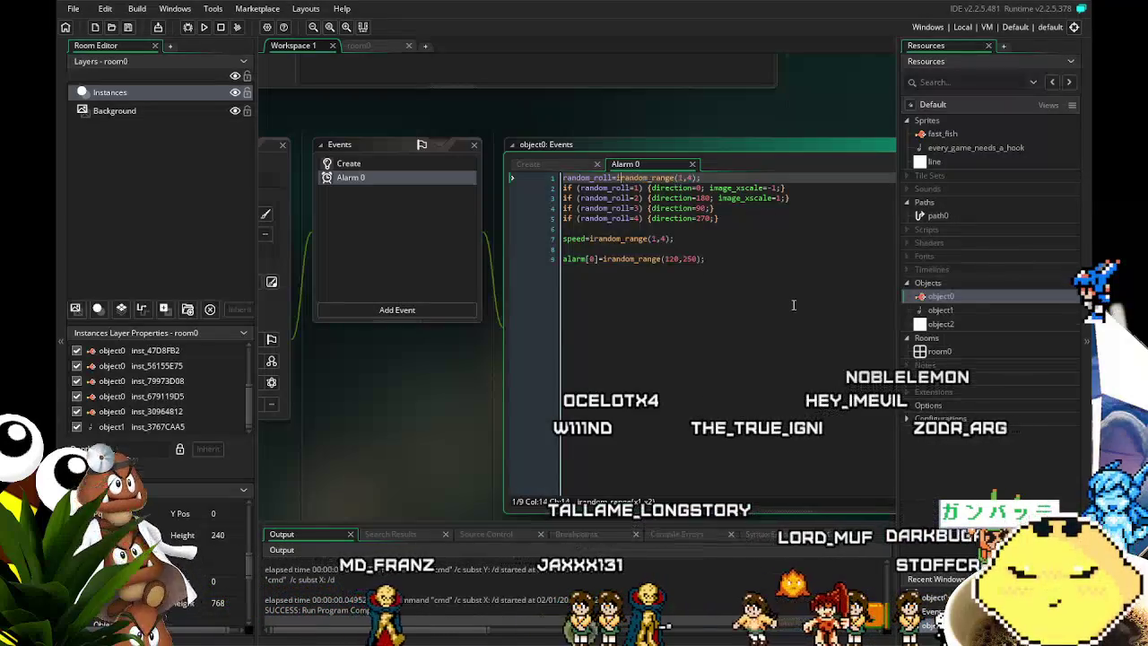
{"action": "left_click", "coordinate": [591, 239]}
{"action": "key", "text": "Delete"}
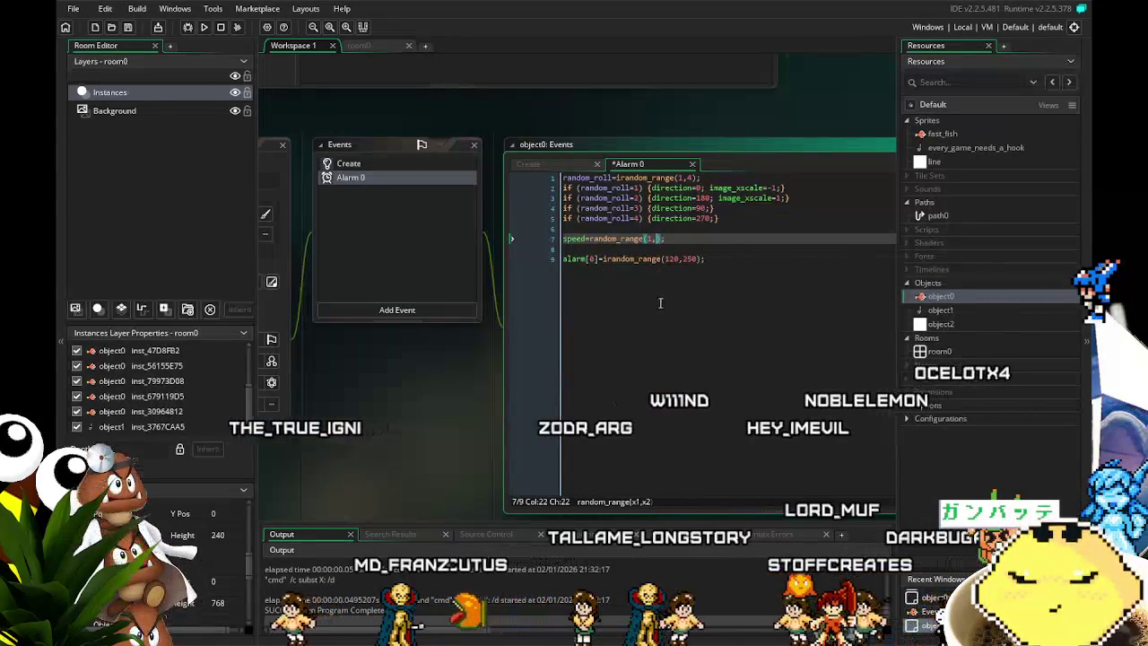
{"action": "type", "text": "2.4"}
{"action": "left_click", "coordinate": [701, 259]}
Copy the speed=random_range(1,2.4); line into the Create event after line 5.
{"action": "left_click_drag", "start_coordinate": [684, 241], "coordinate": [531, 250]}
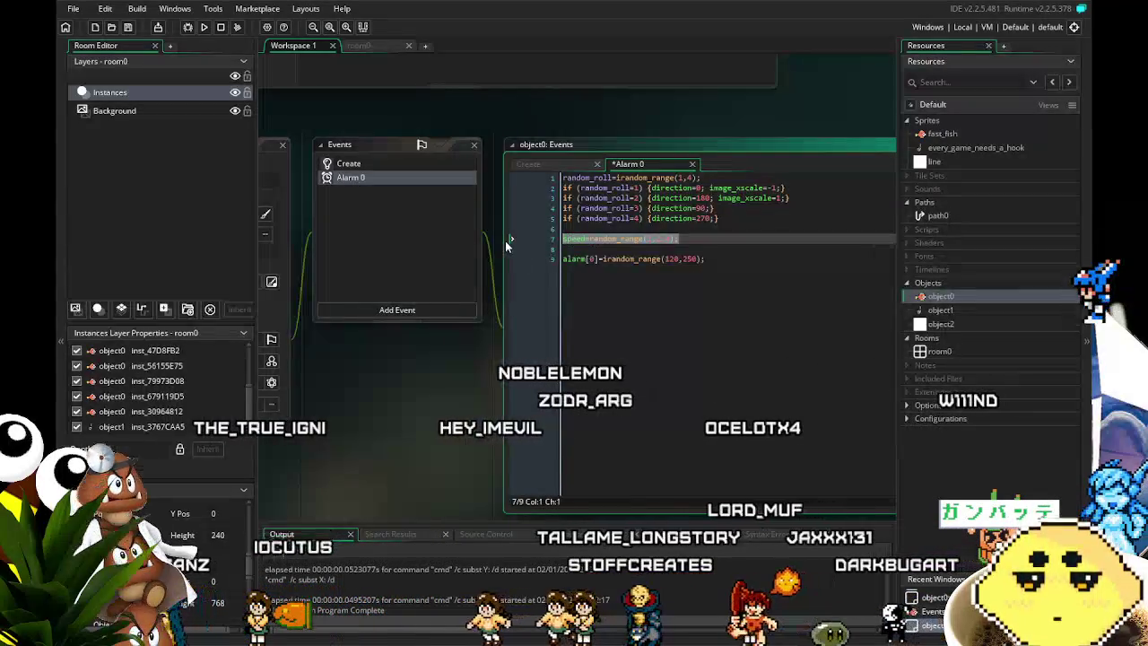
{"action": "left_click", "coordinate": [349, 163]}
{"action": "left_click", "coordinate": [749, 238]}
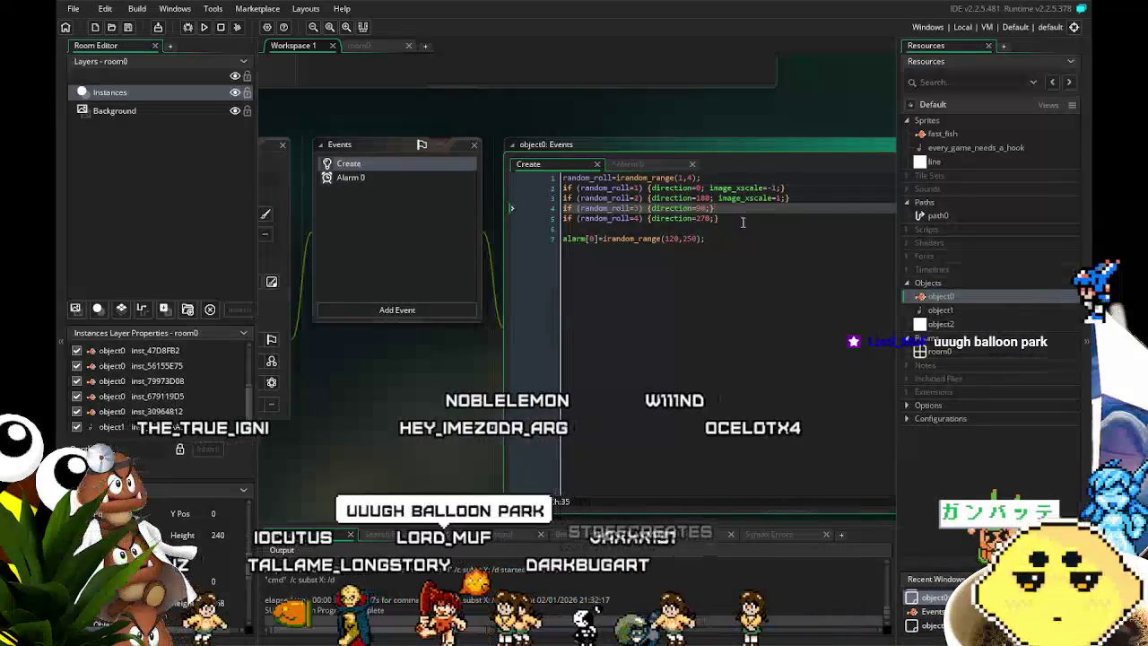
{"action": "left_click", "coordinate": [743, 219]}
{"action": "key", "text": "Return"}
{"action": "key", "text": "Return"}
{"action": "type", "text": "speed=random_range(1,2.4);"}
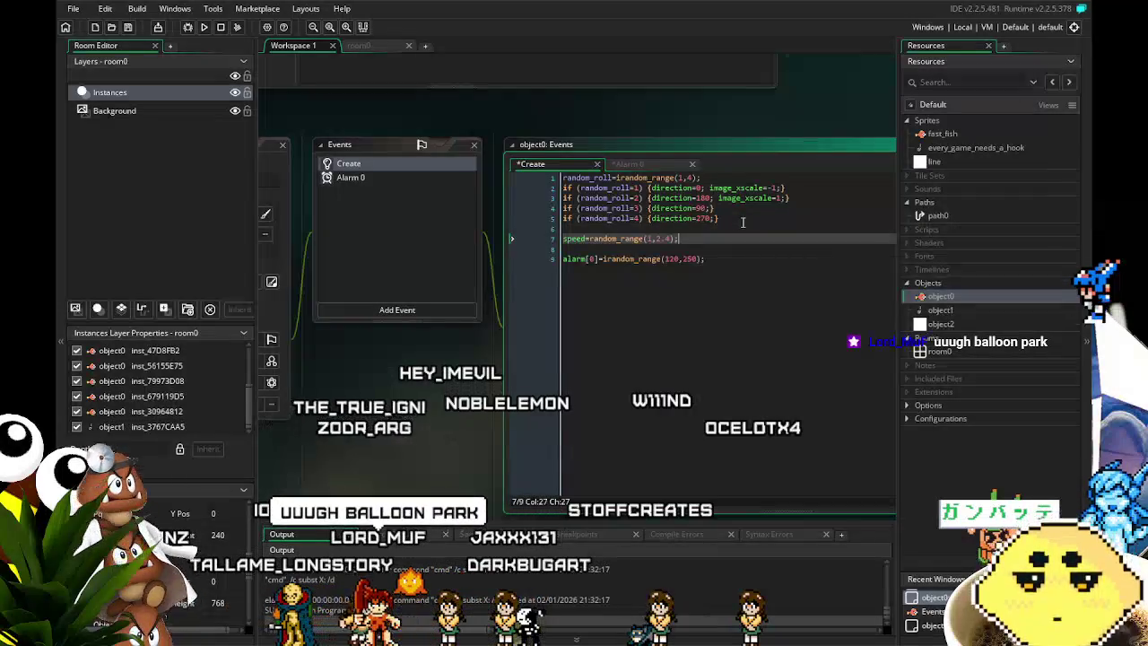
{"action": "left_click", "coordinate": [713, 259]}
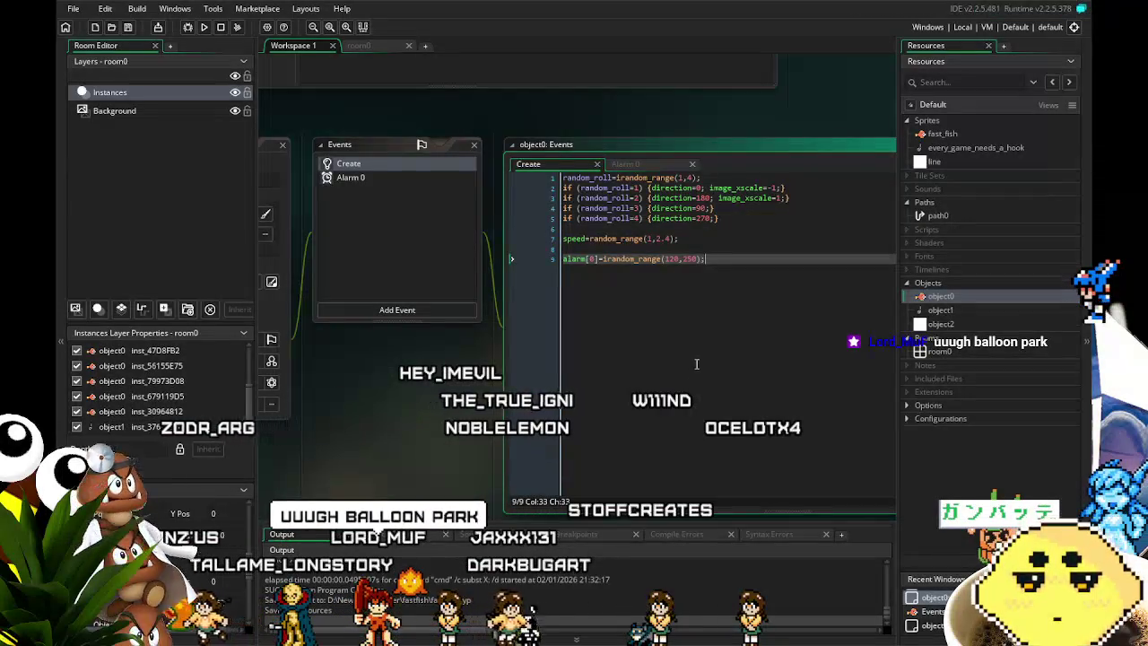
{"action": "left_click", "coordinate": [671, 259]}
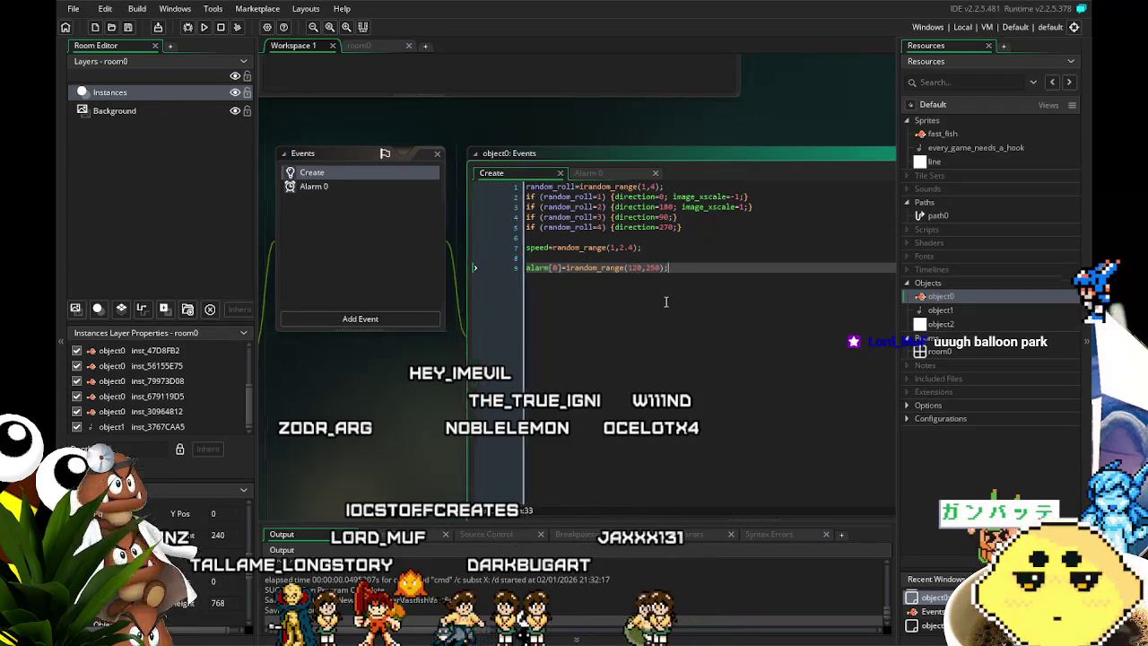
In the Create event, swap image_xscale signs so direction 0 uses 1 and 180 uses -1.
{"action": "left_click", "coordinate": [686, 268]}
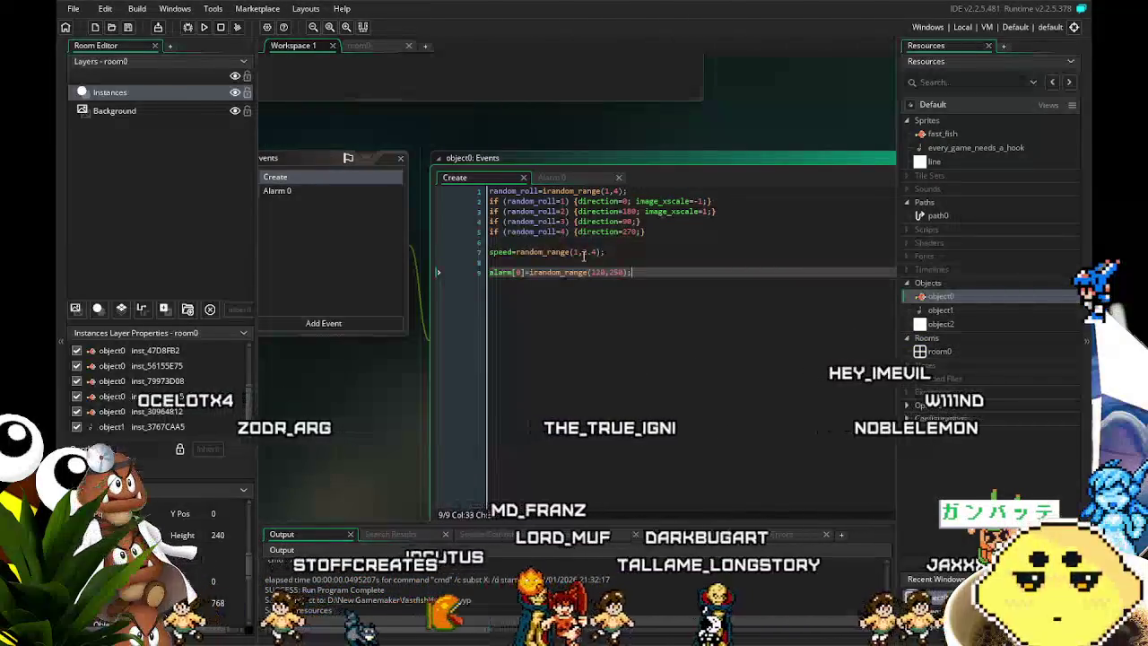
{"action": "left_click", "coordinate": [561, 272]}
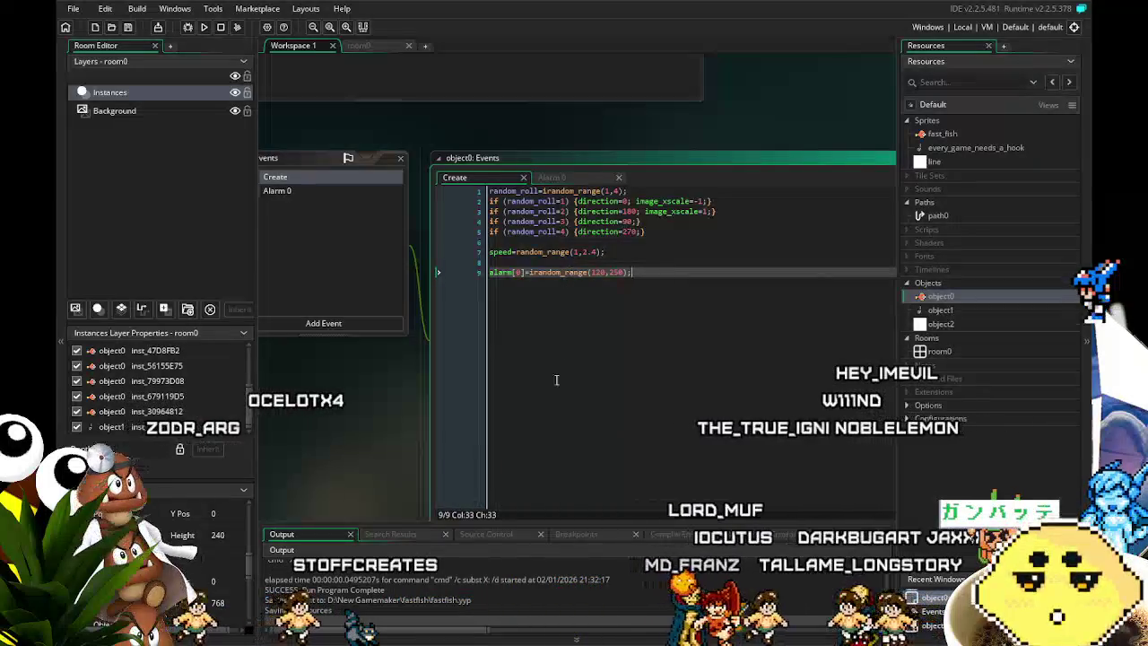
{"action": "mouse_move", "coordinate": [558, 389]}
{"action": "left_mouse_down"}
{"action": "mouse_move", "coordinate": [580, 371]}
{"action": "mouse_move", "coordinate": [568, 373]}
{"action": "left_mouse_up"}
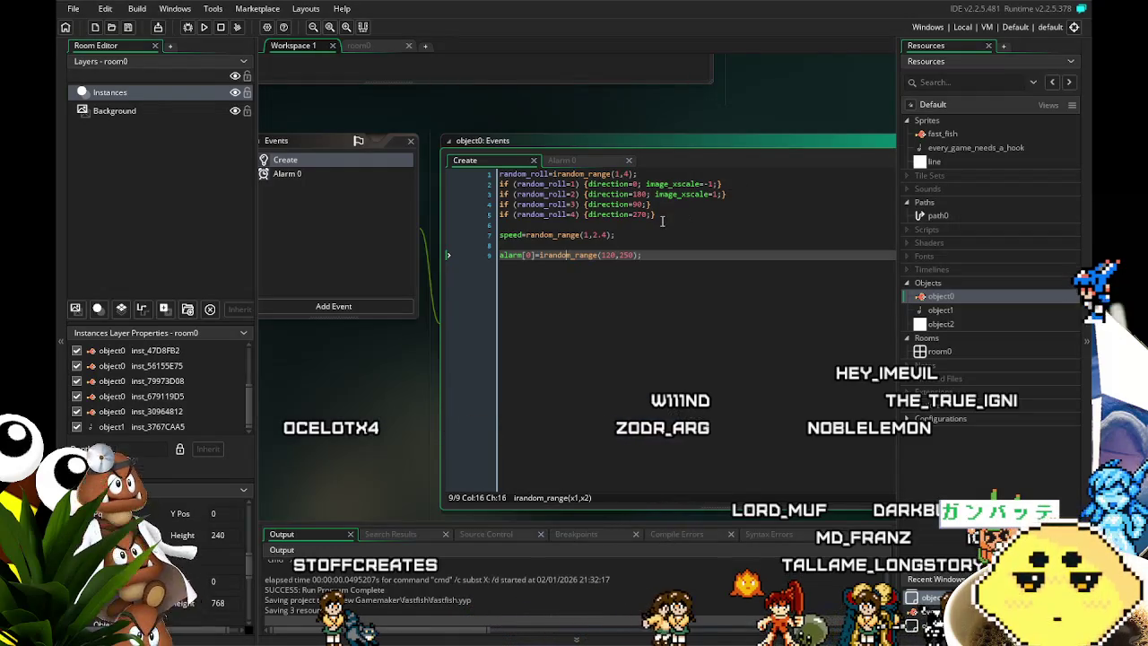
{"action": "left_click", "coordinate": [707, 184]}
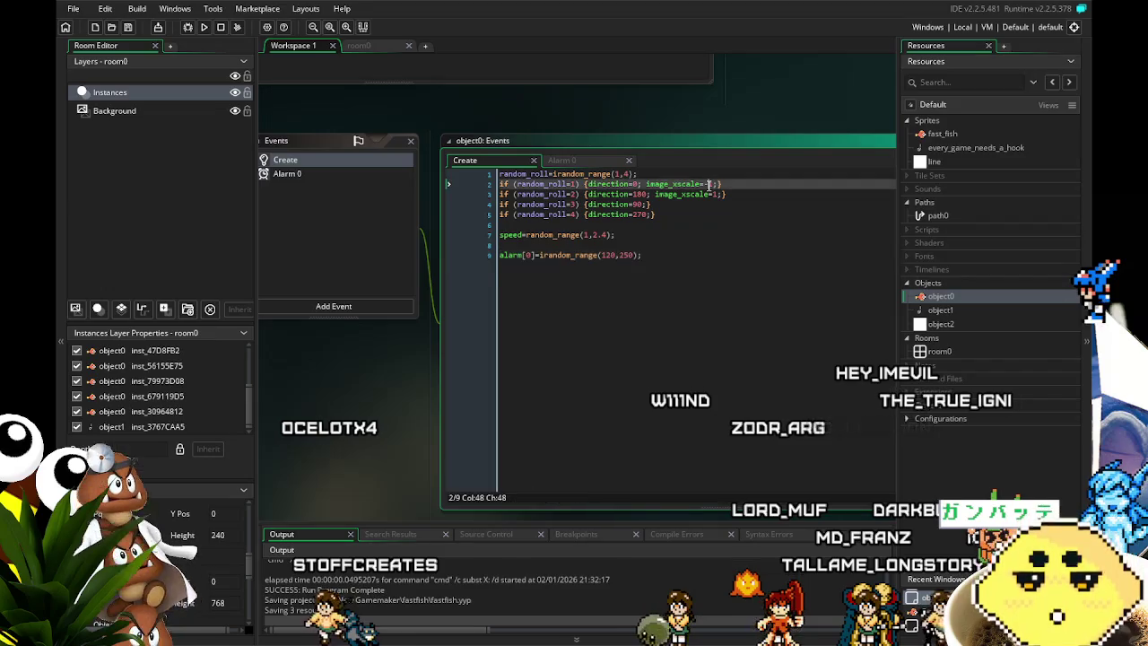
{"action": "left_click", "coordinate": [712, 194]}
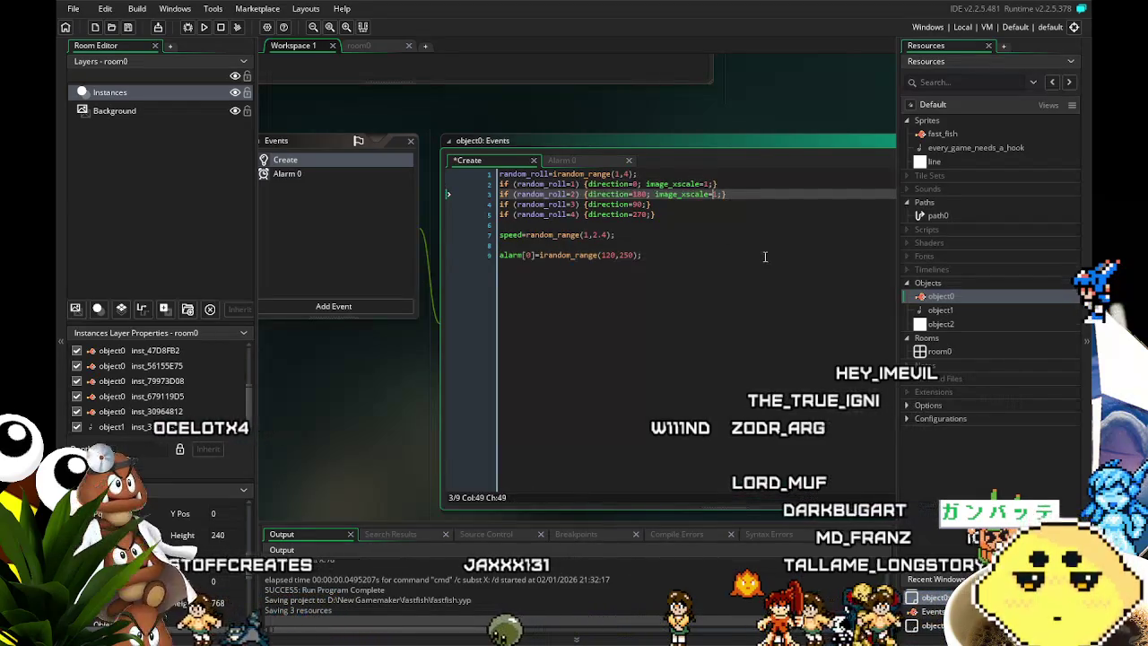
{"action": "type", "text": "-"}
{"action": "left_click", "coordinate": [574, 255]}
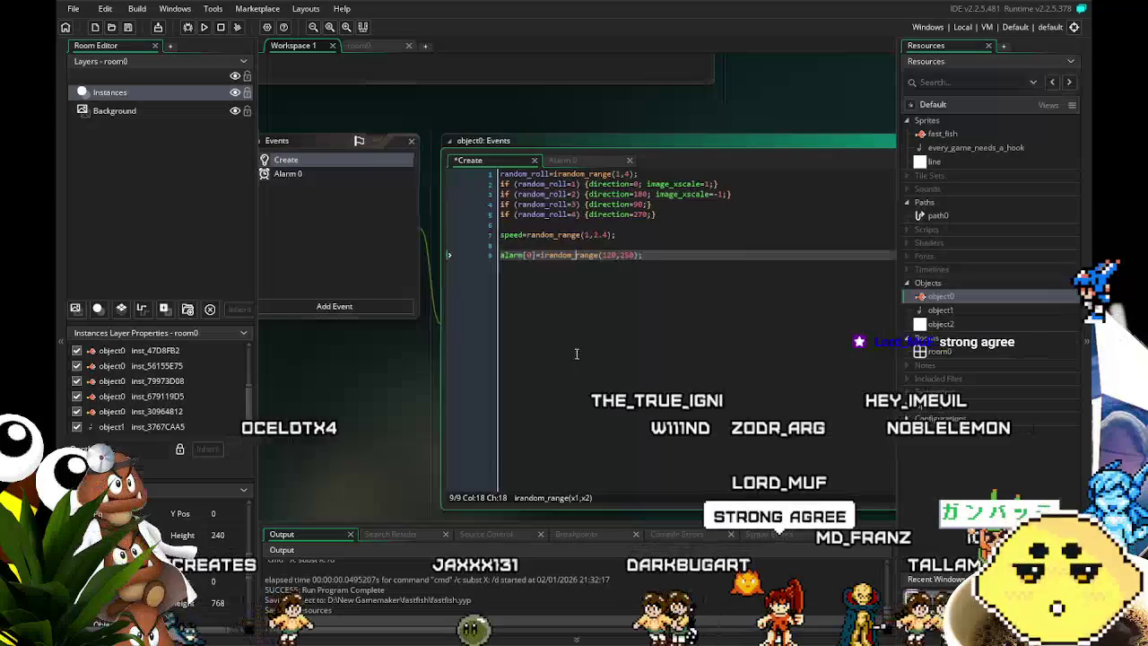
{"action": "scroll", "coordinate": [426, 270], "scroll_direction": "left", "scroll_amount": 1}
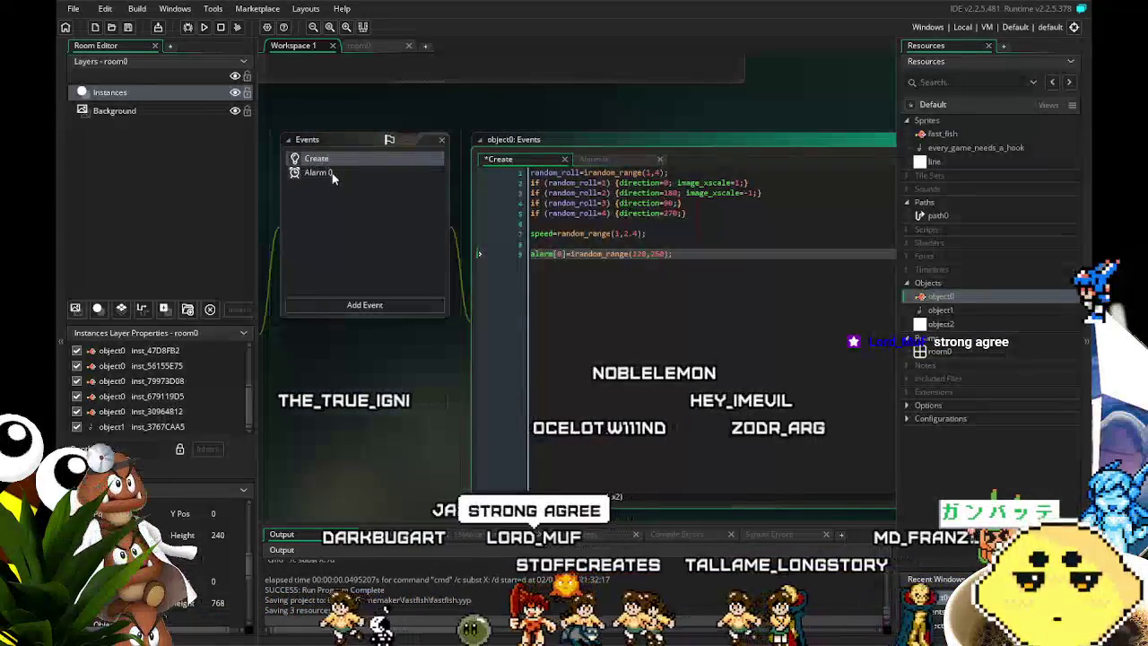
Make the same image_xscale sign swap on lines 2 and 3 of Alarm 0.
{"action": "left_click", "coordinate": [333, 172]}
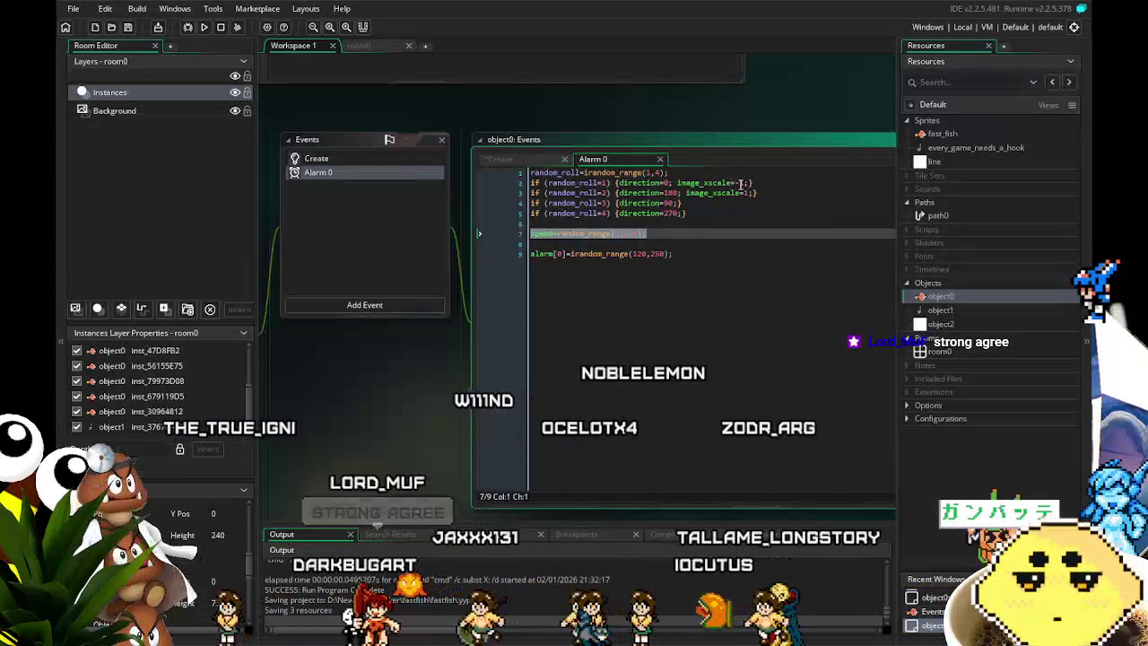
{"action": "left_click", "coordinate": [743, 183]}
{"action": "key", "text": "BackSpace"}
{"action": "left_click", "coordinate": [743, 193]}
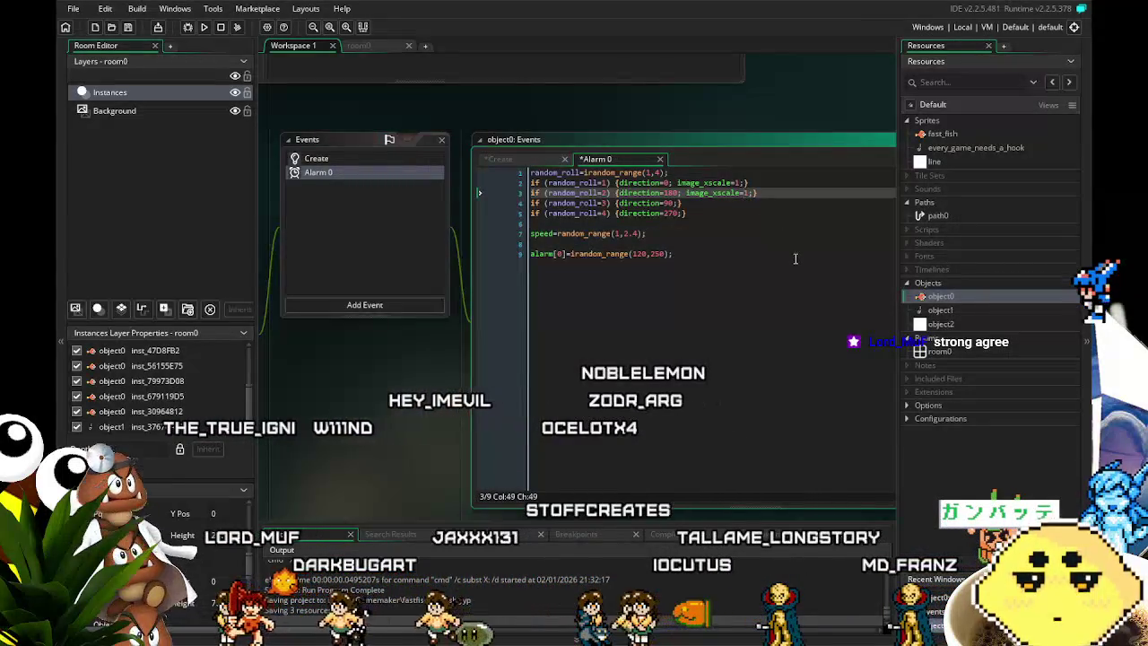
{"action": "type", "text": "-"}
{"action": "left_click", "coordinate": [700, 313]}
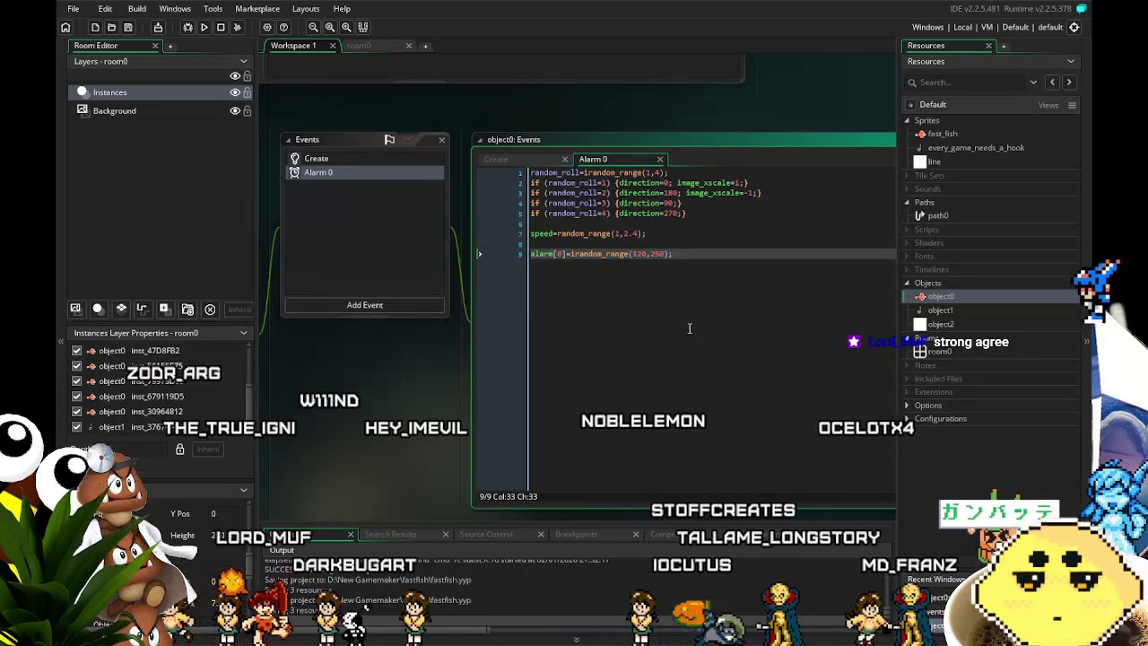
{"action": "left_click_drag", "start_coordinate": [687, 326], "coordinate": [513, 320]}
{"action": "mouse_move", "coordinate": [416, 411]}
{"action": "left_mouse_down"}
{"action": "mouse_move", "coordinate": [472, 389]}
{"action": "mouse_move", "coordinate": [553, 387]}
{"action": "mouse_move", "coordinate": [482, 394]}
{"action": "left_mouse_up"}
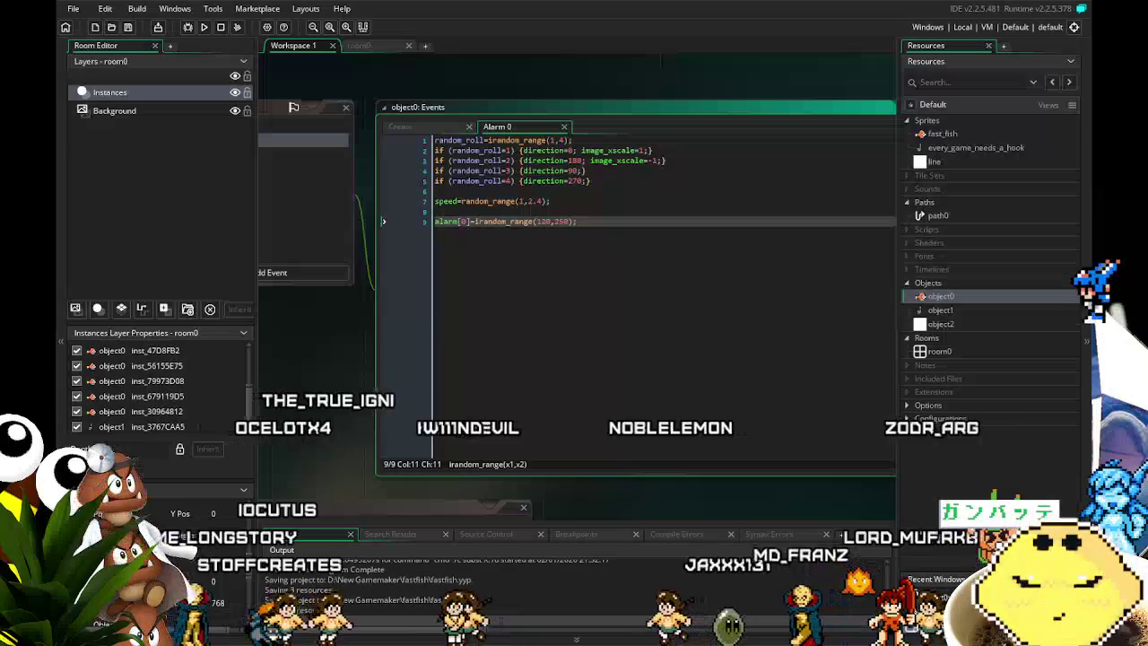
{"action": "left_click_drag", "start_coordinate": [376, 453], "coordinate": [458, 446]}
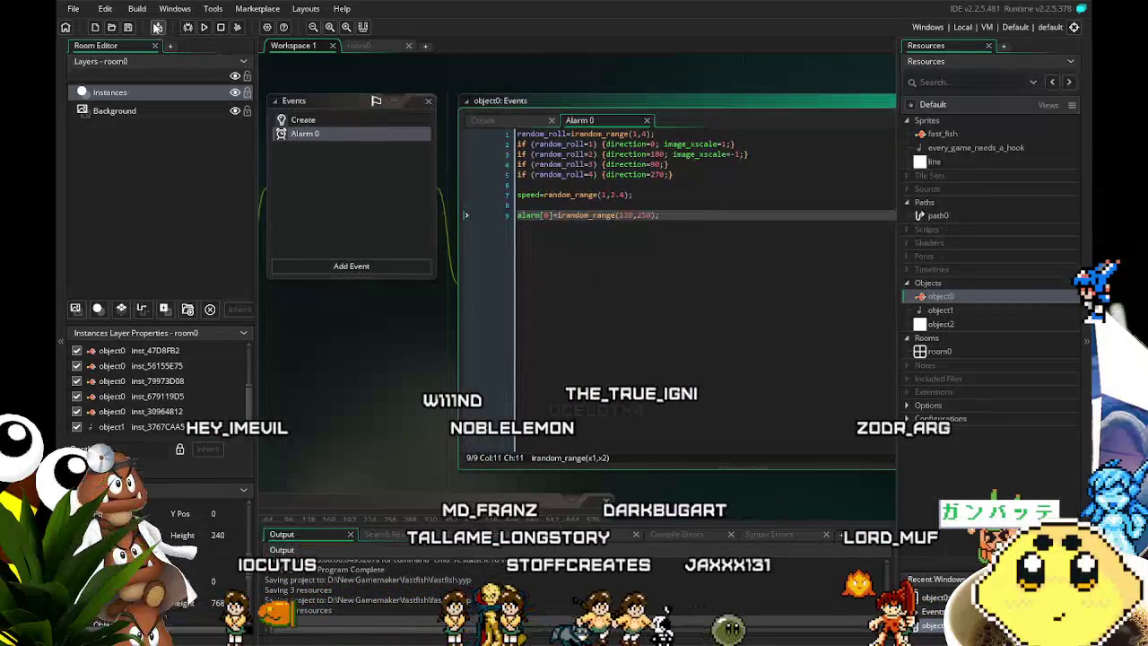
{"action": "mouse_move", "coordinate": [373, 464]}
{"action": "left_mouse_down"}
{"action": "mouse_move", "coordinate": [408, 484]}
{"action": "mouse_move", "coordinate": [478, 489]}
{"action": "mouse_move", "coordinate": [454, 490]}
{"action": "left_mouse_up"}
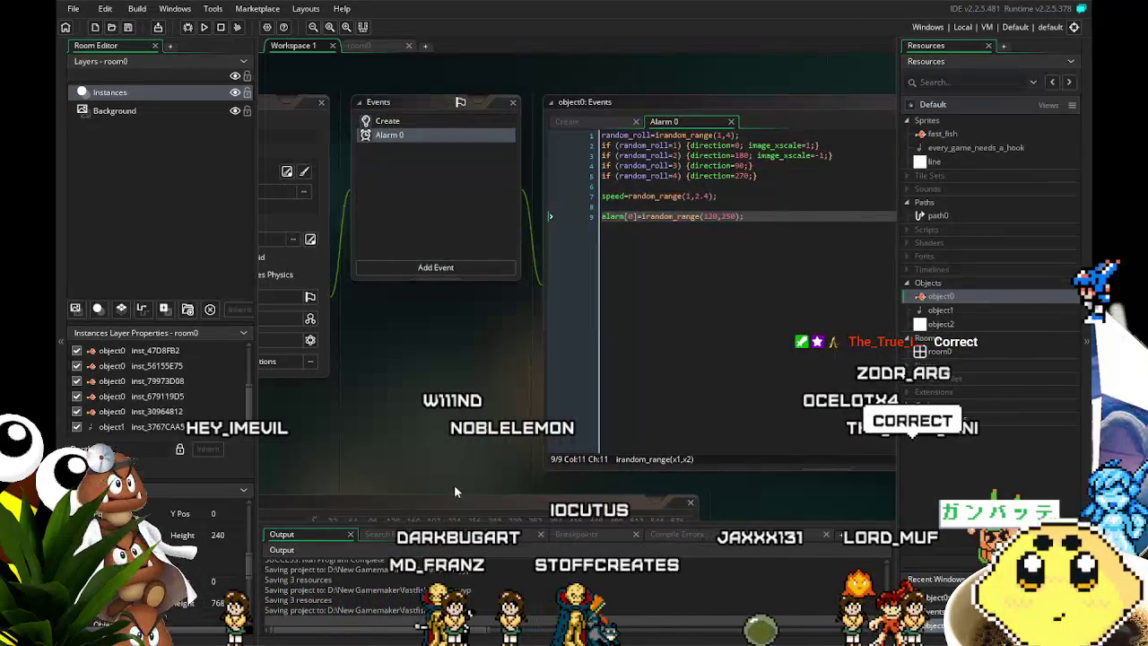
{"action": "left_click_drag", "start_coordinate": [344, 477], "coordinate": [422, 475]}
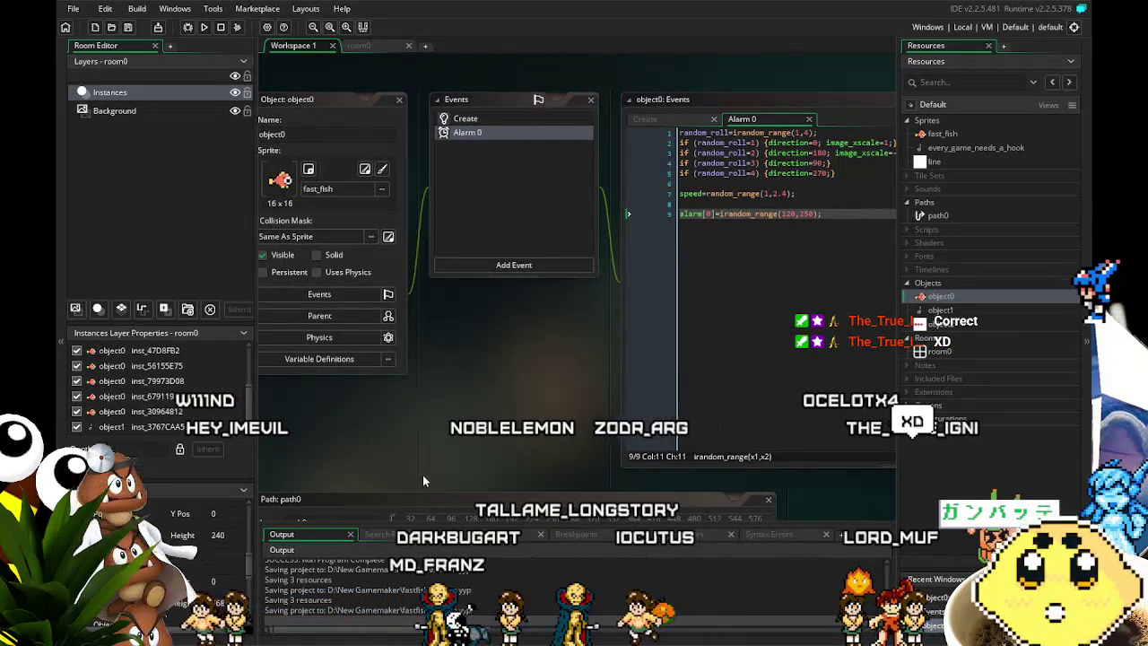
{"action": "left_click_drag", "start_coordinate": [422, 475], "coordinate": [384, 472]}
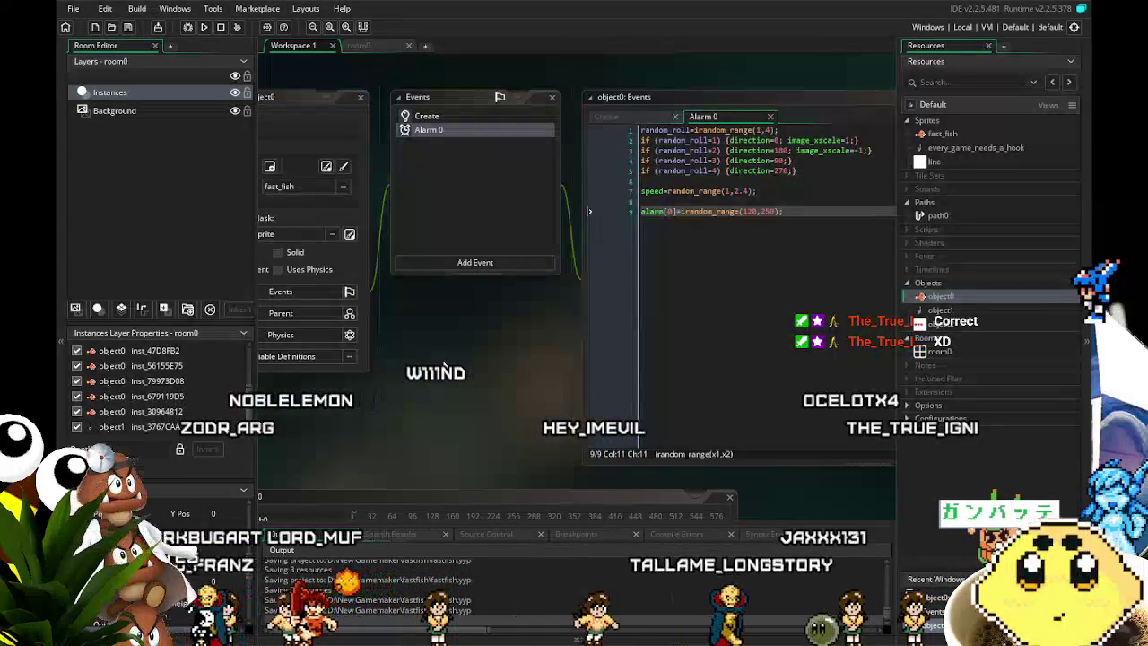
{"action": "left_click_drag", "start_coordinate": [443, 361], "coordinate": [383, 372]}
{"action": "left_click", "coordinate": [399, 131]}
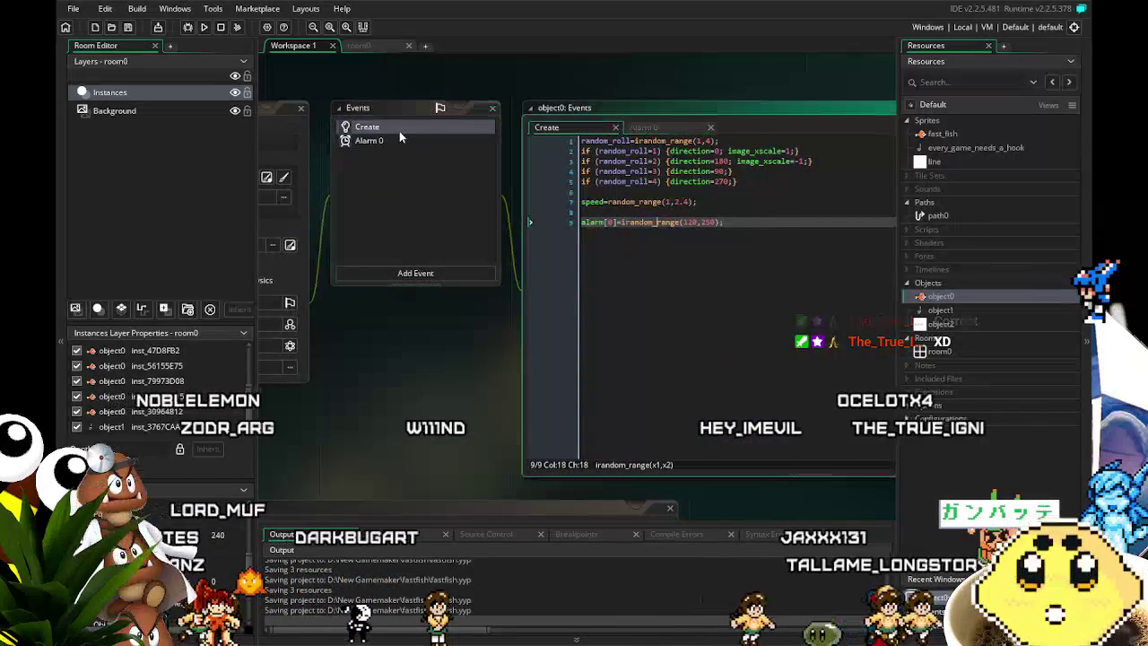
{"action": "left_click", "coordinate": [409, 141]}
{"action": "left_click_drag", "start_coordinate": [380, 407], "coordinate": [365, 404]}
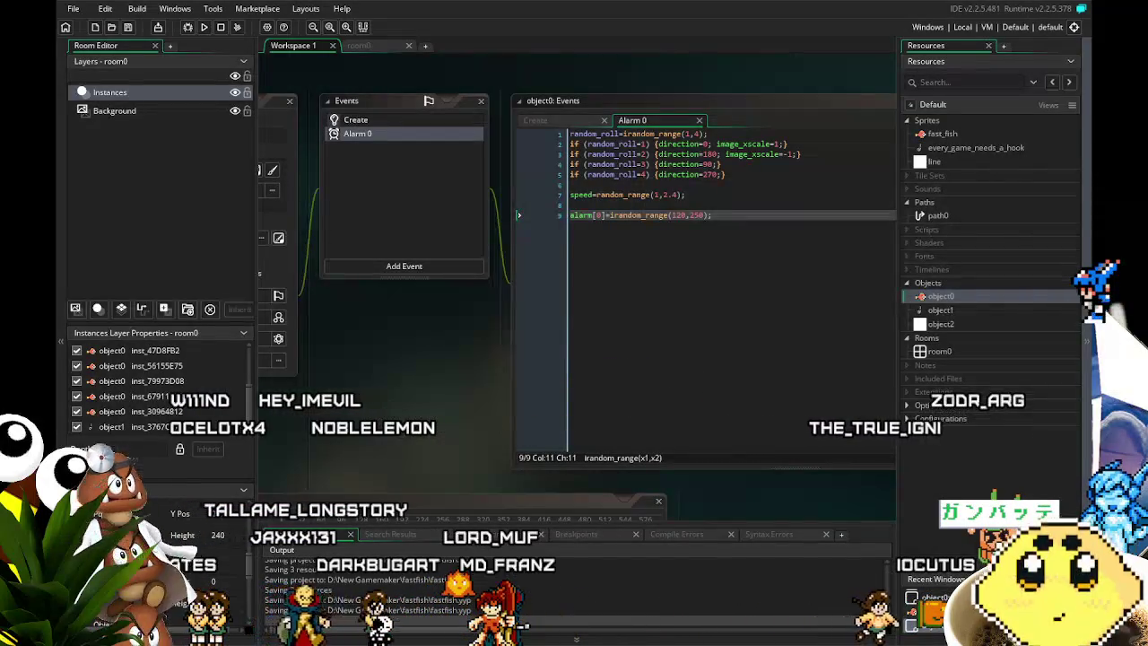
{"action": "left_click_drag", "start_coordinate": [377, 363], "coordinate": [437, 351]}
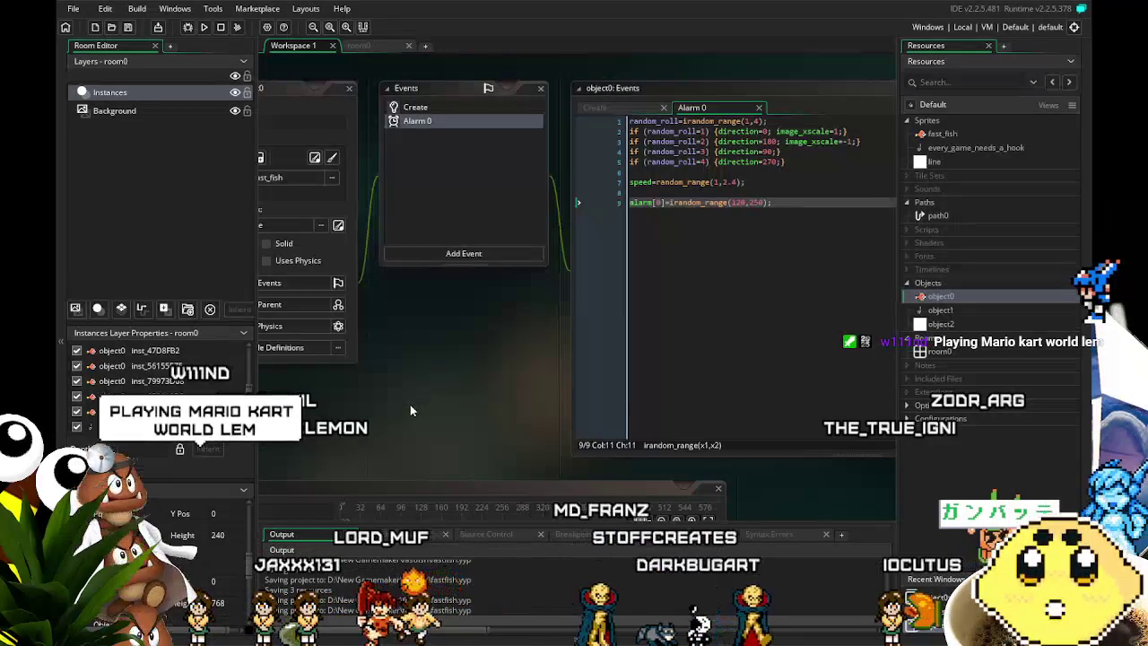
{"action": "left_click_drag", "start_coordinate": [410, 405], "coordinate": [465, 377]}
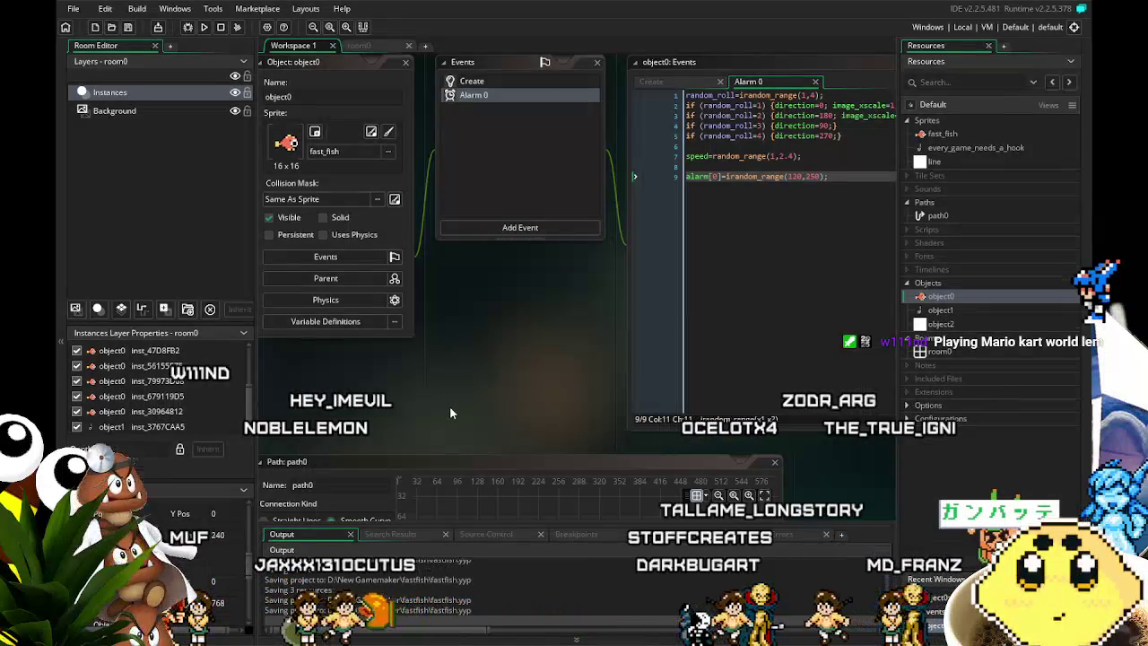
{"action": "mouse_move", "coordinate": [411, 412]}
{"action": "left_mouse_down"}
{"action": "mouse_move", "coordinate": [400, 422]}
{"action": "mouse_move", "coordinate": [484, 474]}
{"action": "left_mouse_up"}
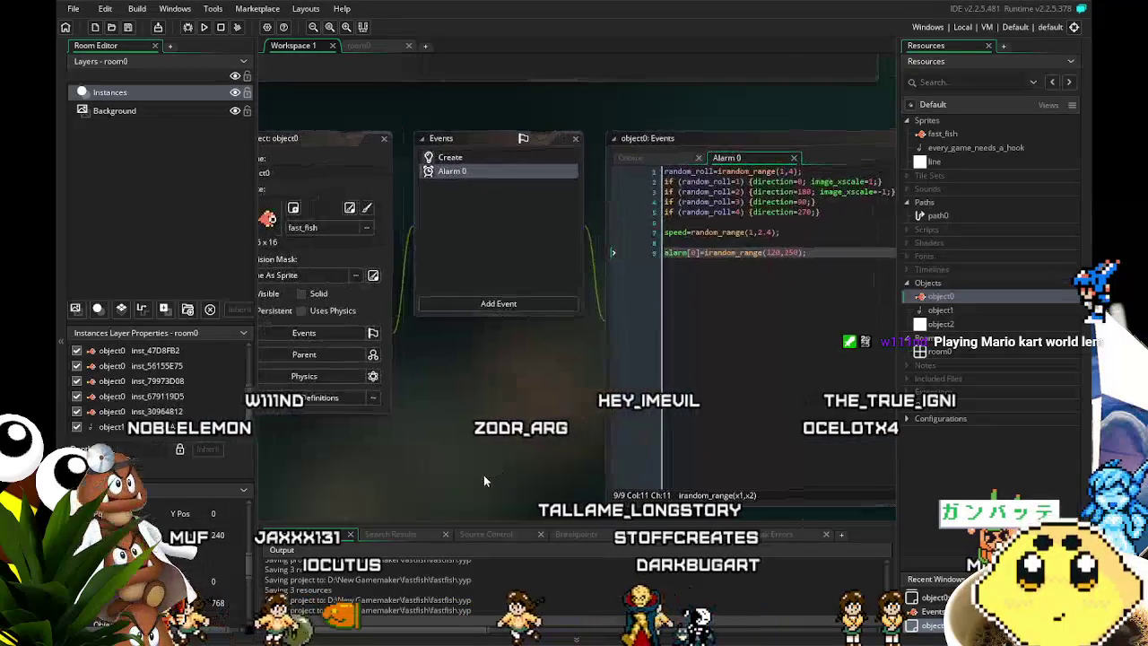
{"action": "left_click", "coordinate": [488, 155]}
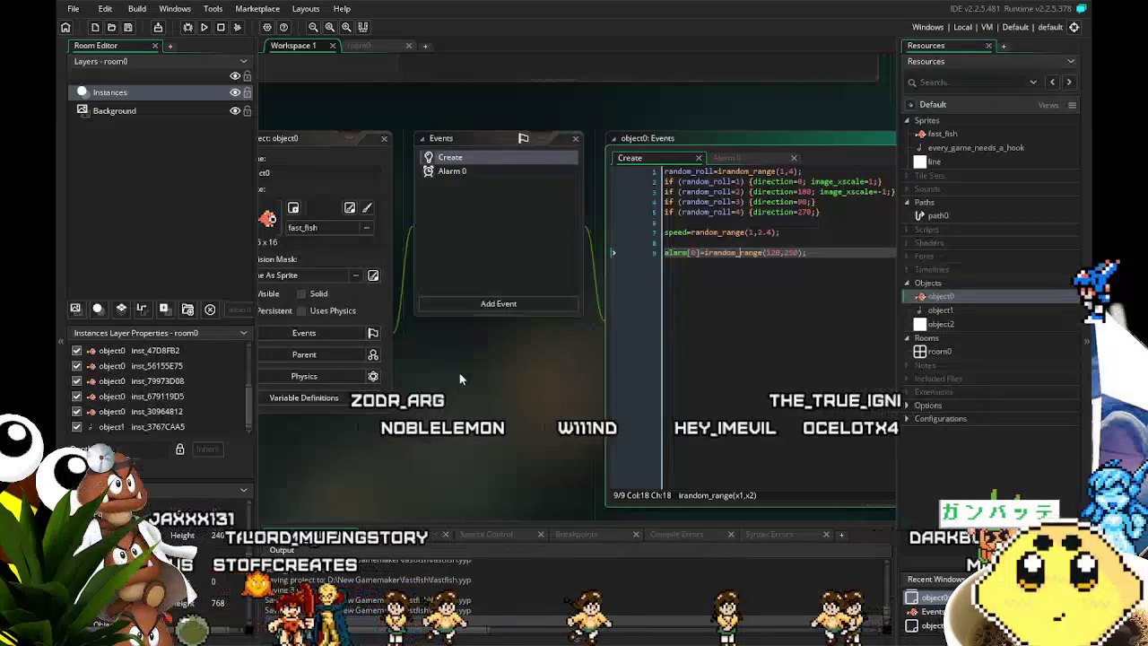
{"action": "mouse_move", "coordinate": [457, 383]}
{"action": "left_mouse_down"}
{"action": "mouse_move", "coordinate": [363, 396]}
{"action": "mouse_move", "coordinate": [382, 397]}
{"action": "left_mouse_up"}
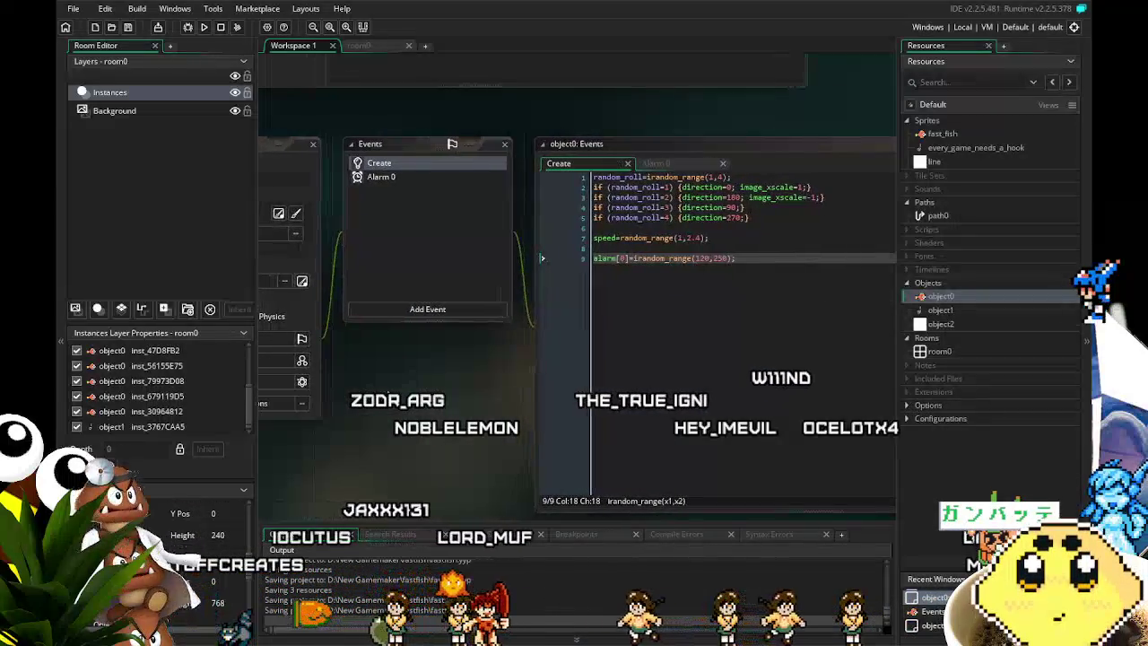
{"action": "left_click", "coordinate": [426, 177]}
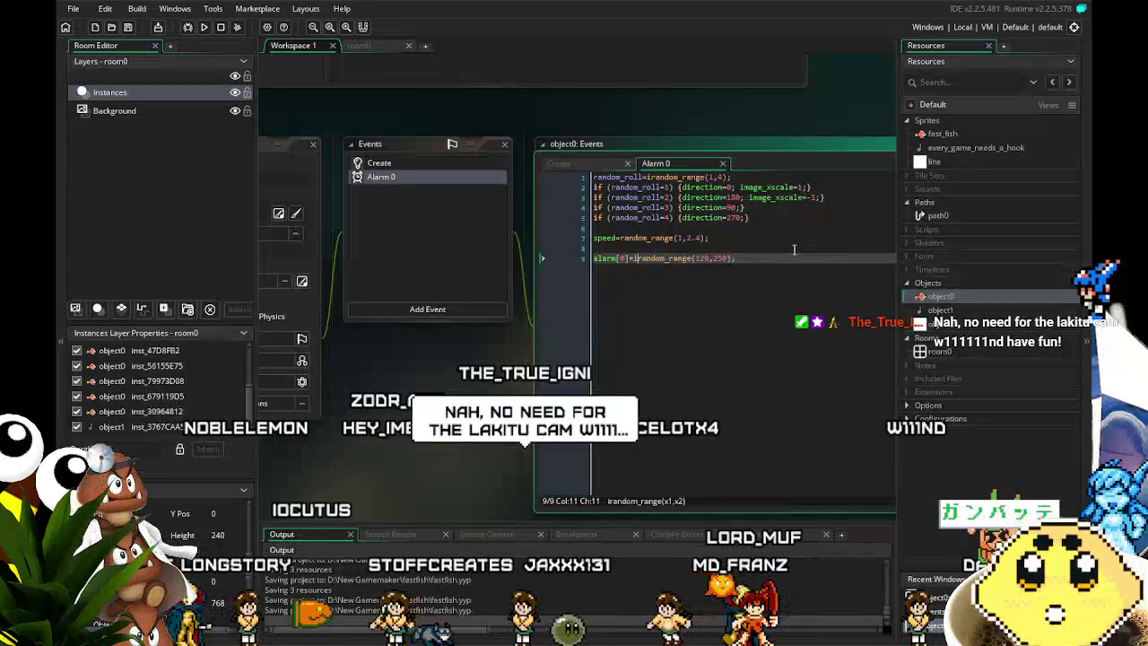
Add a Step event to object0, replace its template comments and start typing image_speed=.
{"action": "left_click", "coordinate": [382, 164]}
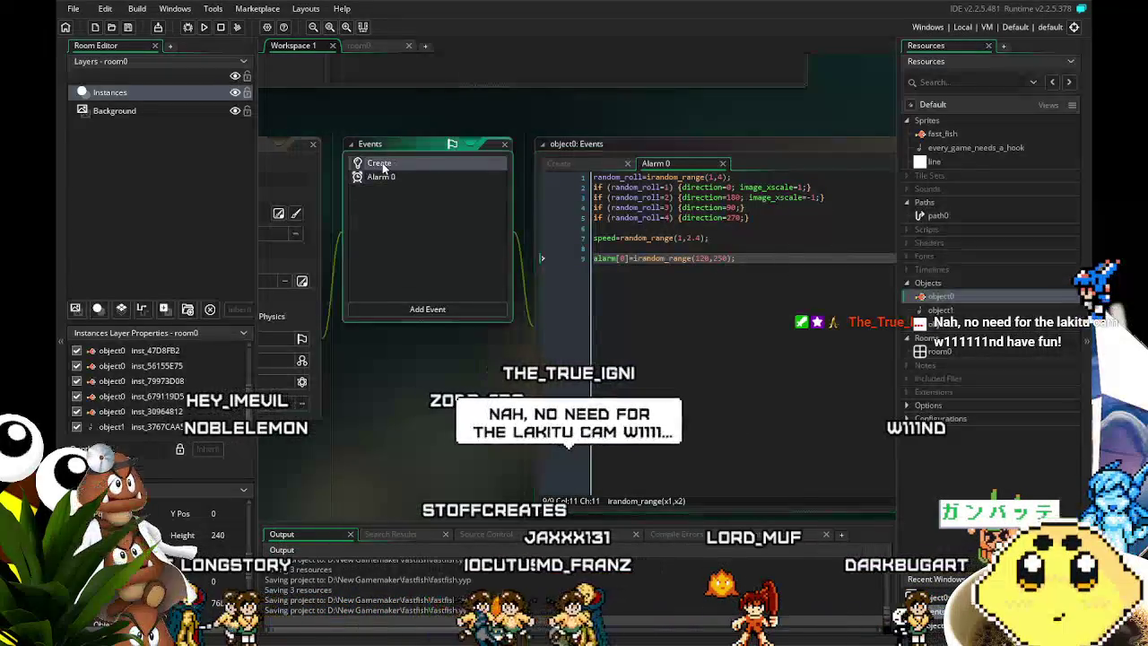
{"action": "left_click", "coordinate": [411, 310]}
{"action": "mouse_move", "coordinate": [435, 367]}
{"action": "left_click", "coordinate": [493, 370]}
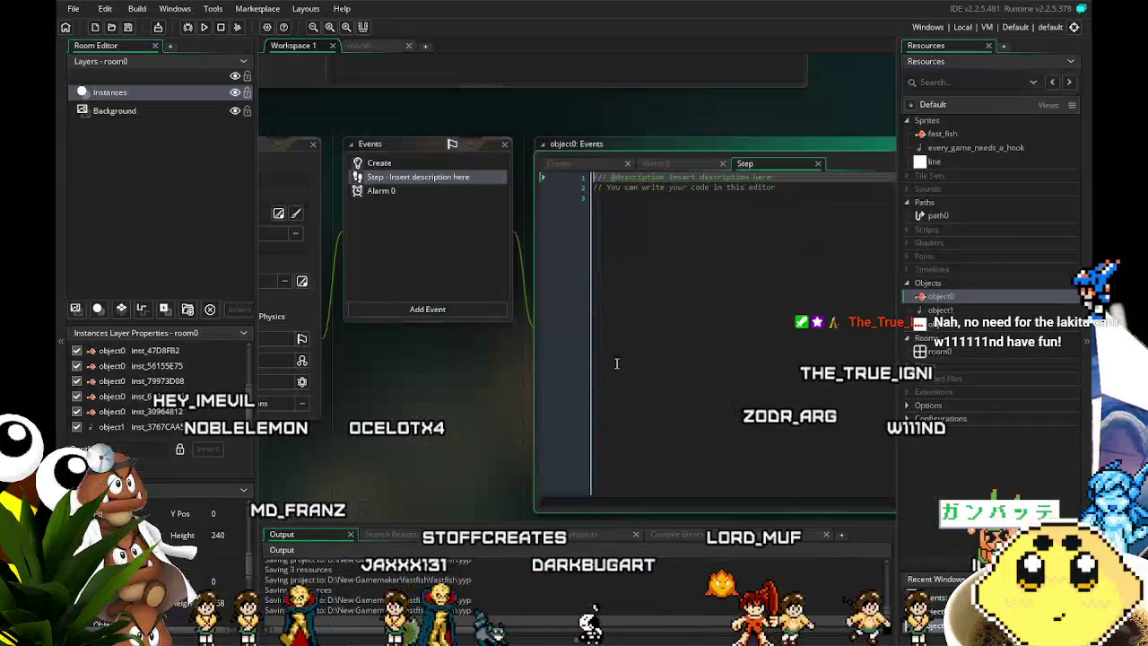
{"action": "key", "text": "ctrl+a"}
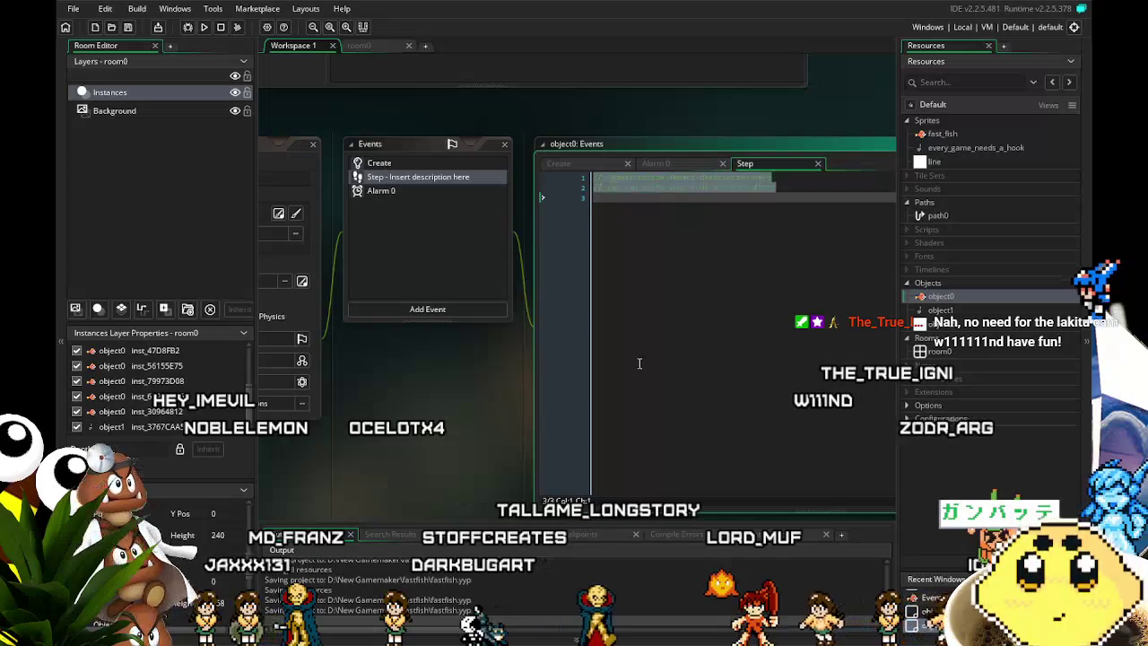
{"action": "type", "text": "image_speed=speed;"}
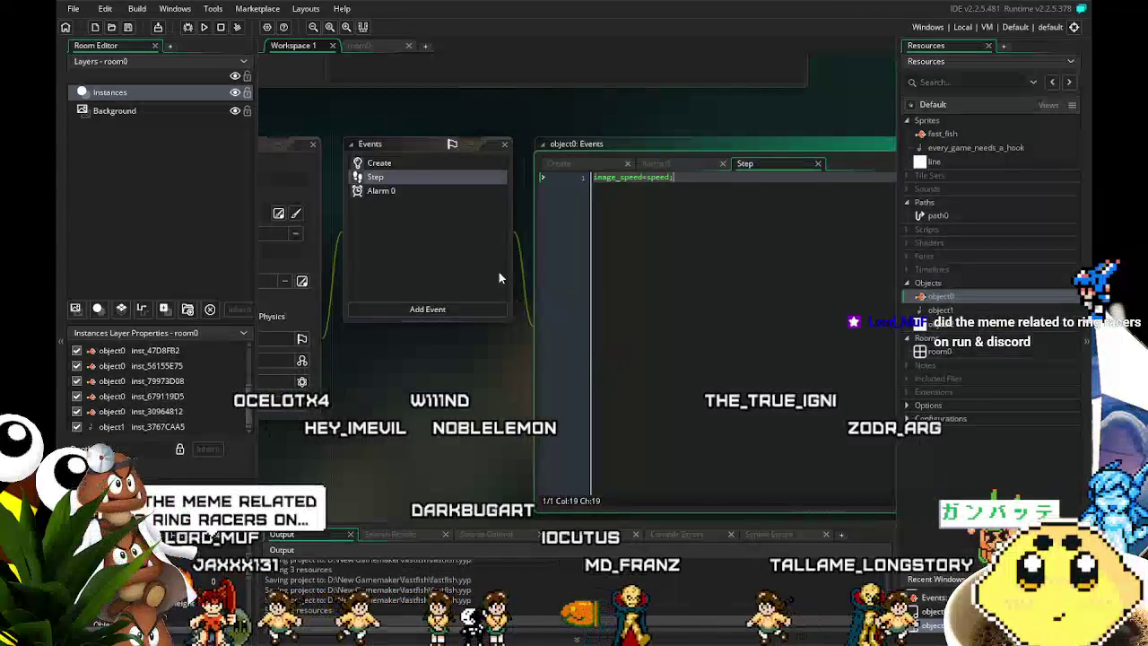
Open the fast_fish sprite and preview its animation.
{"action": "double_click", "coordinate": [940, 296]}
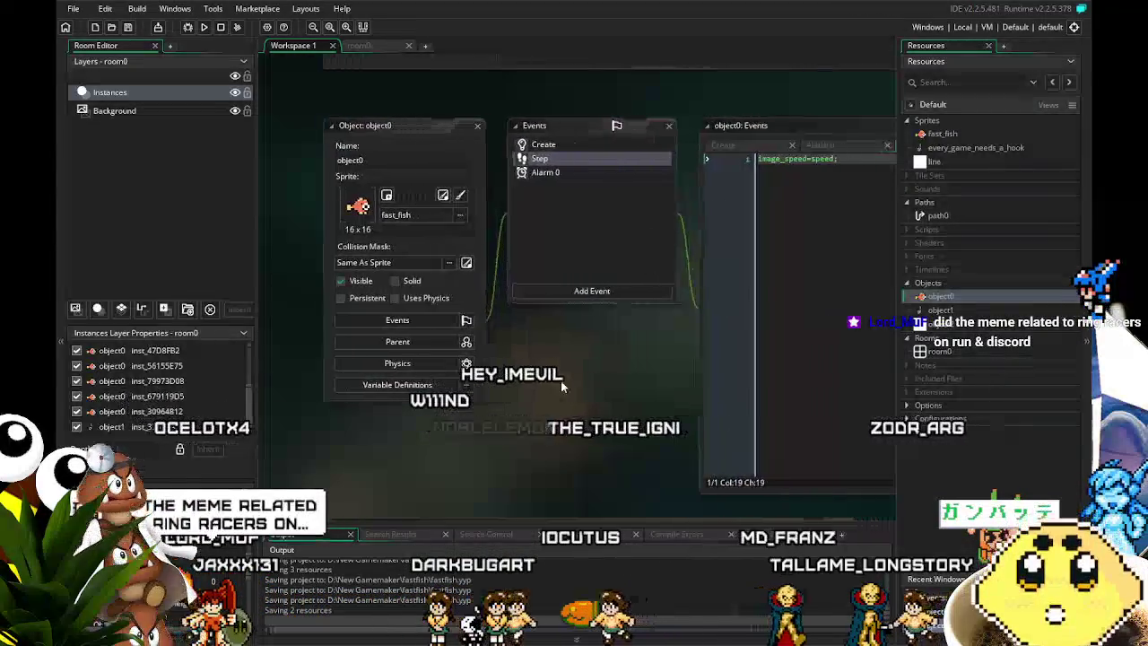
{"action": "left_click_drag", "start_coordinate": [564, 381], "coordinate": [514, 381]}
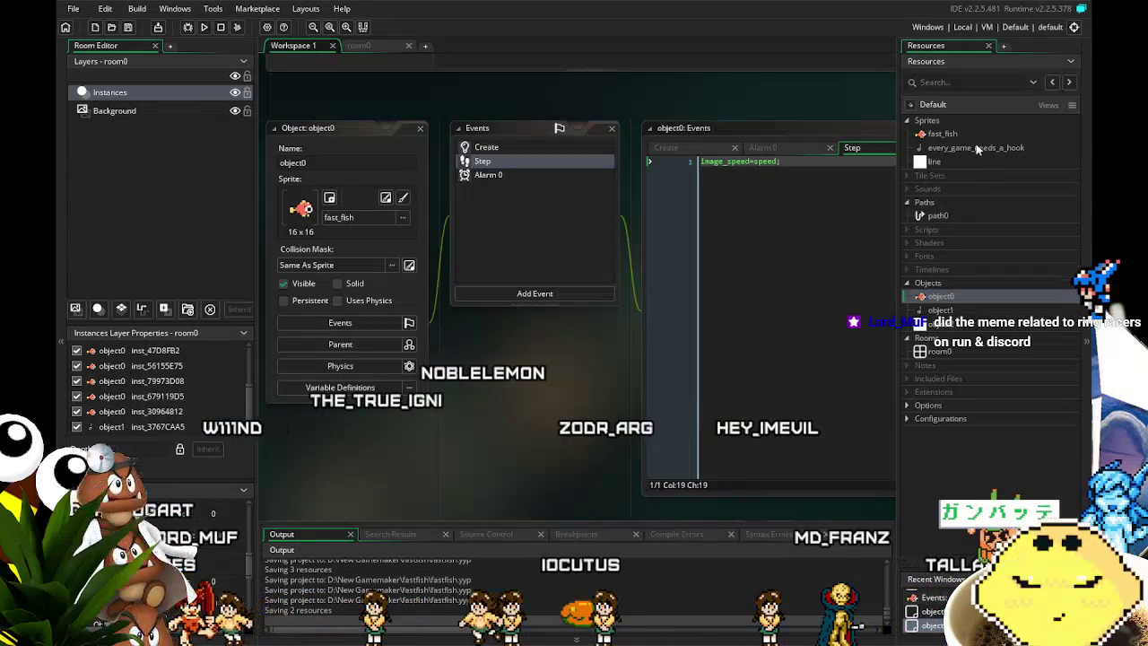
{"action": "double_click", "coordinate": [943, 134]}
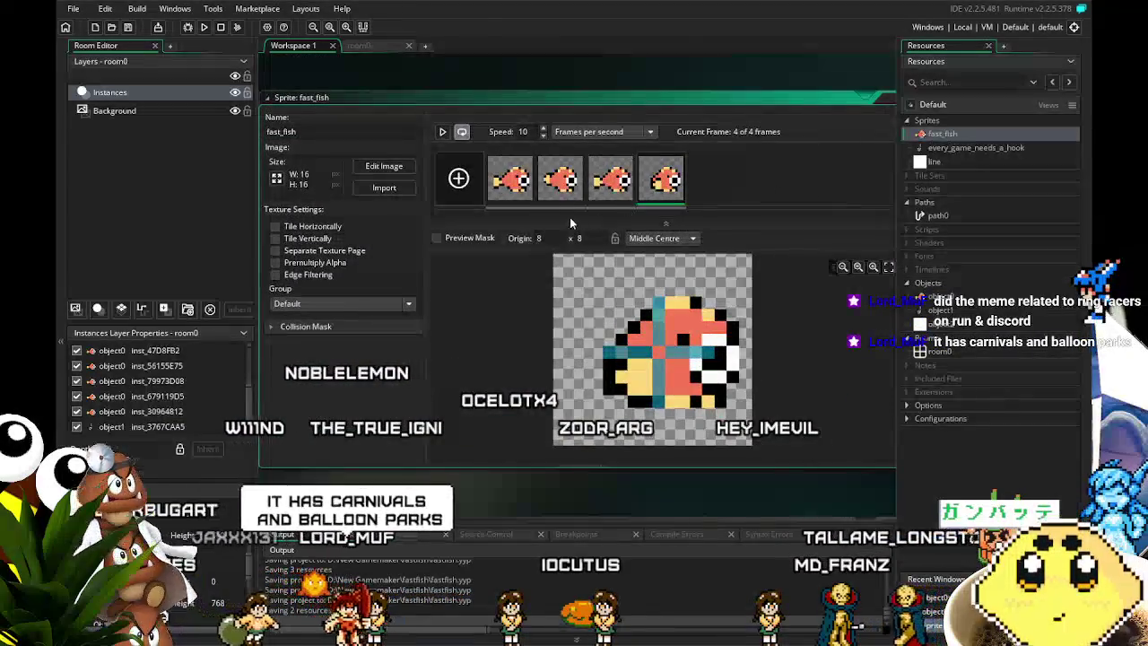
{"action": "left_click", "coordinate": [444, 136]}
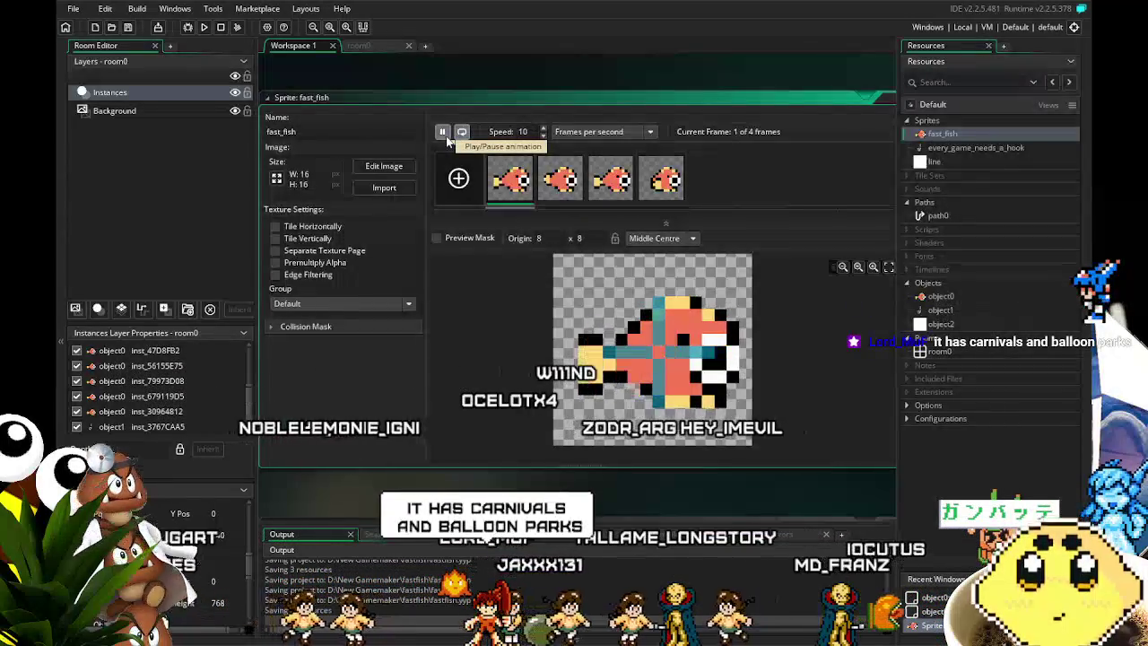
{"action": "left_click", "coordinate": [444, 135]}
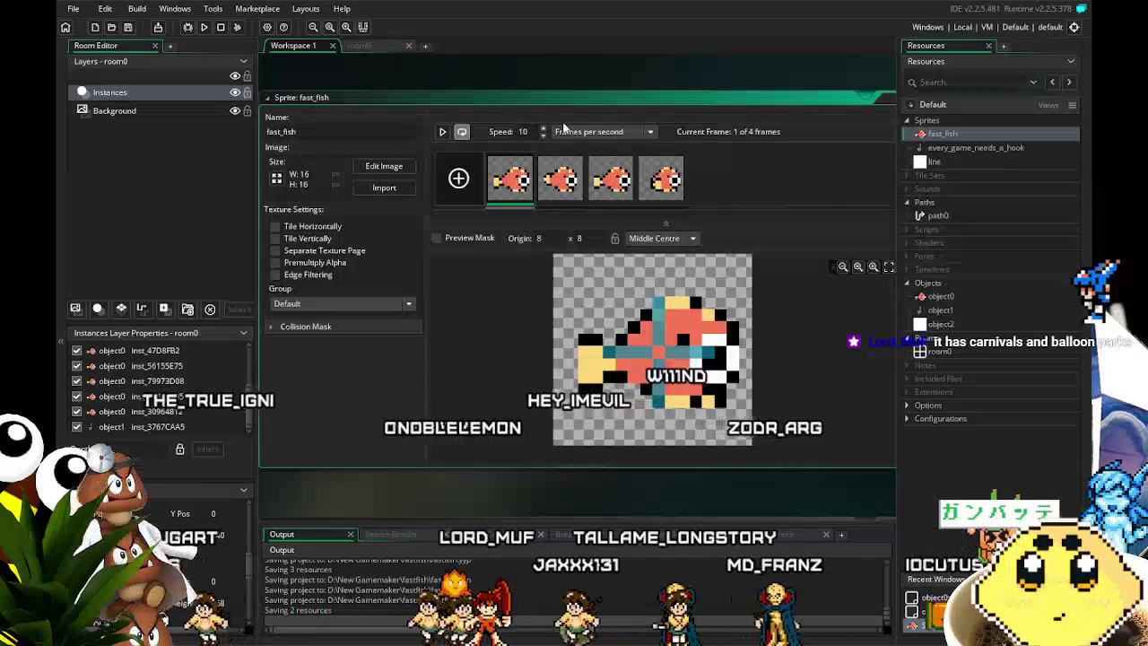
Change fast_fish's animation speed from 10 to 5 fps, preview it, and save the project.
{"action": "left_click", "coordinate": [517, 133]}
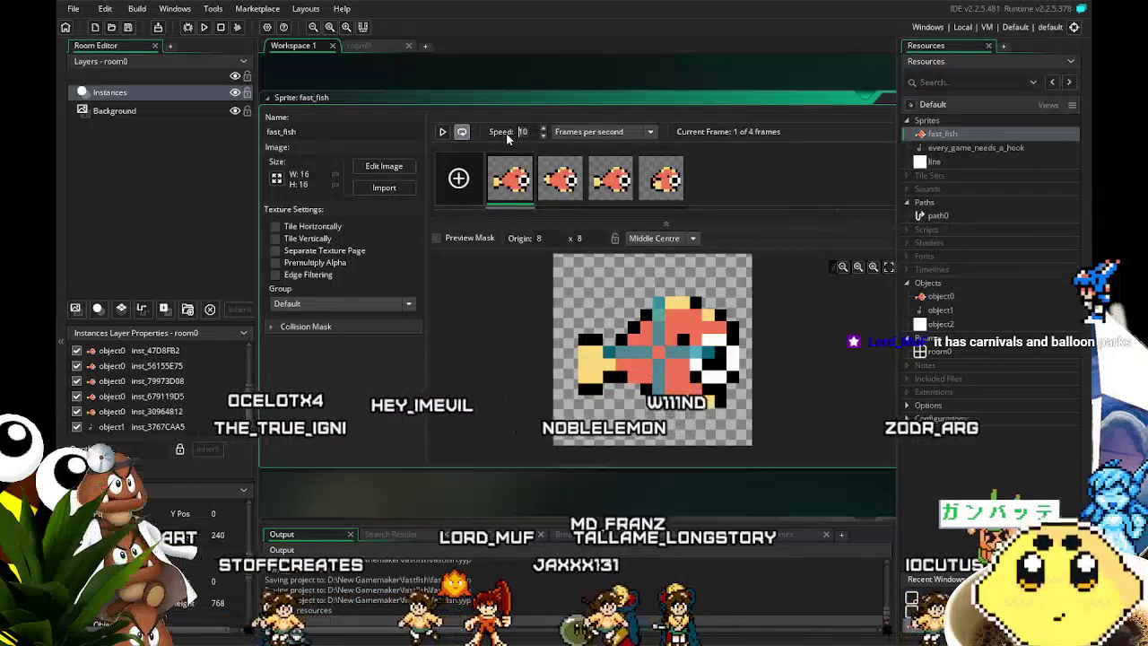
{"action": "type", "text": "5"}
{"action": "left_click", "coordinate": [442, 132]}
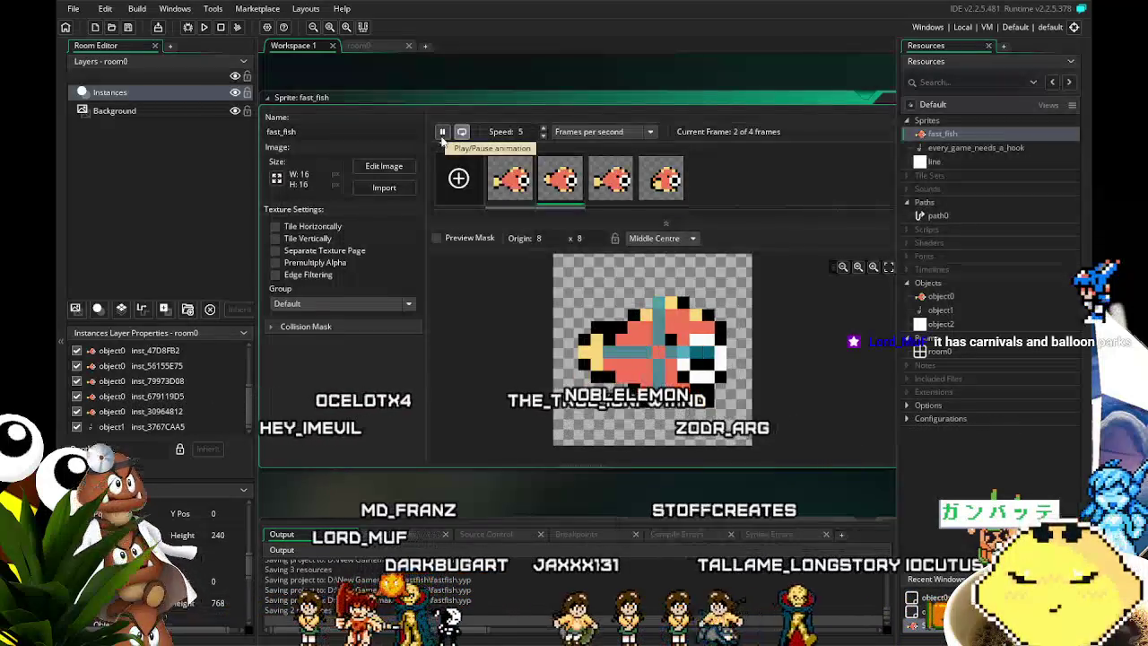
{"action": "left_click", "coordinate": [442, 132]}
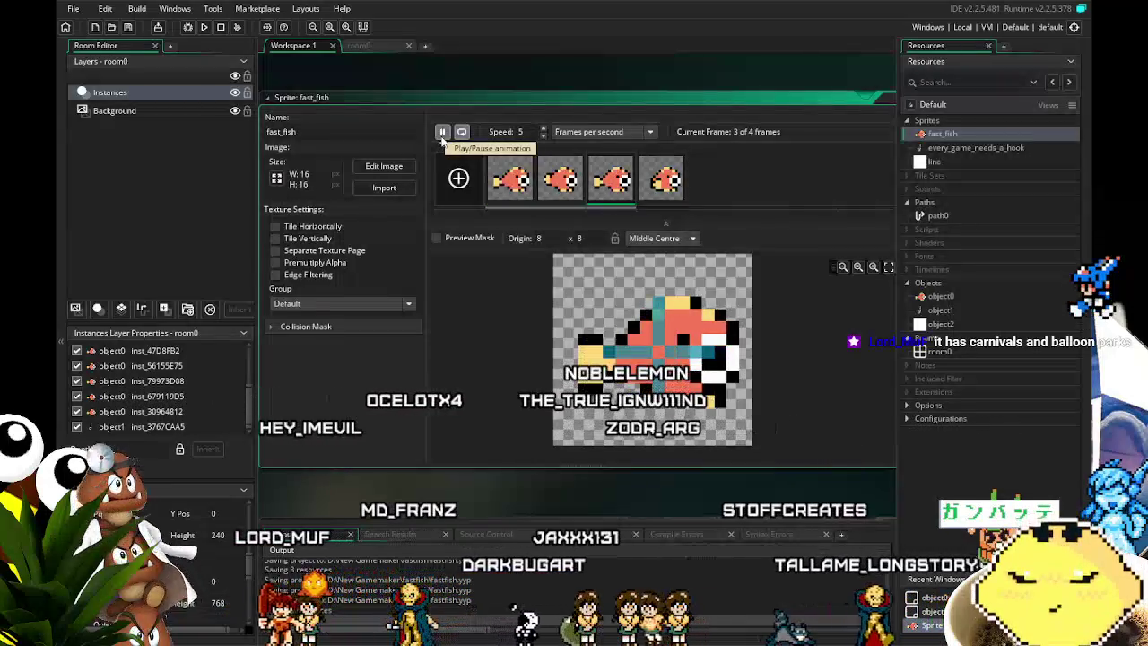
{"action": "left_click", "coordinate": [126, 29]}
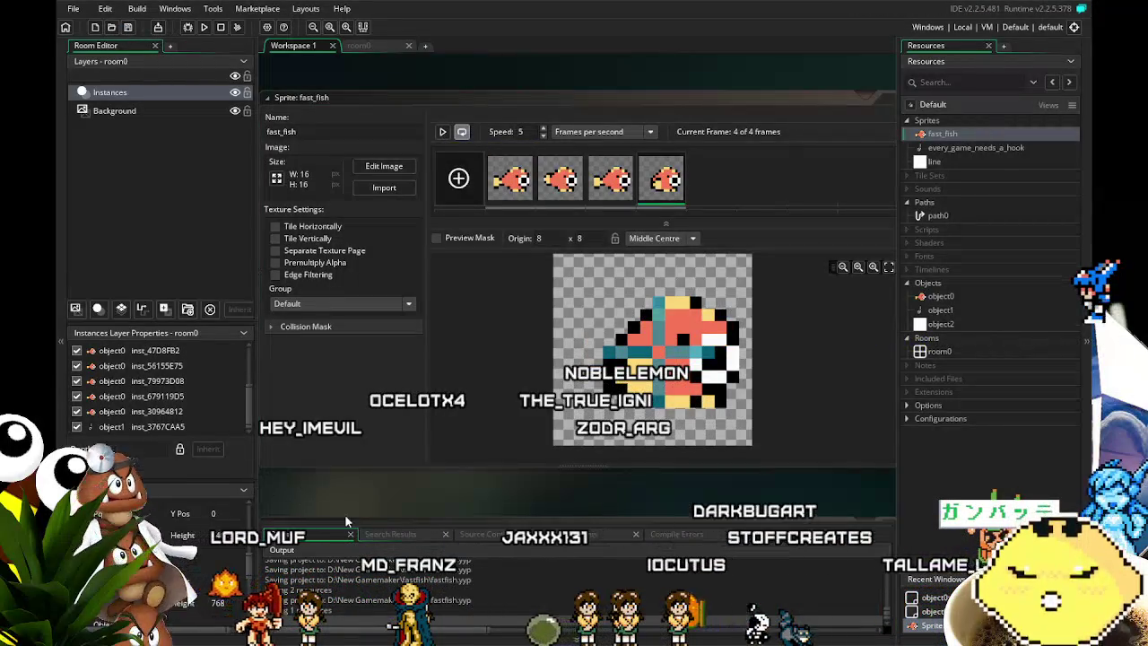
{"action": "left_click", "coordinate": [210, 30]}
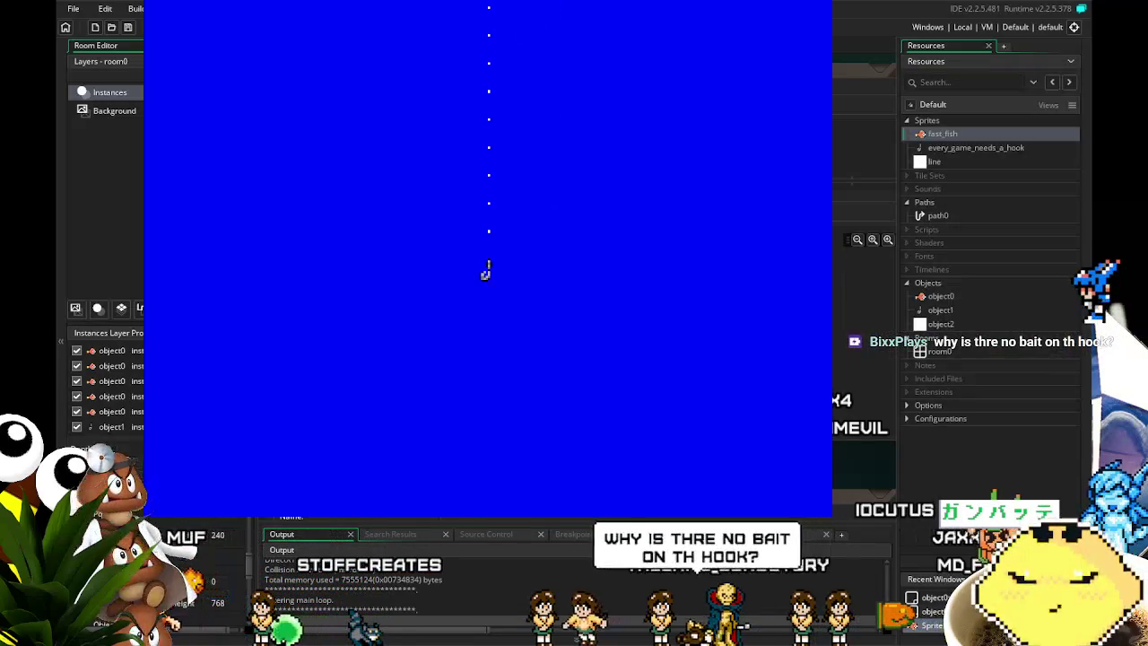
{"action": "key", "text": "Down"}
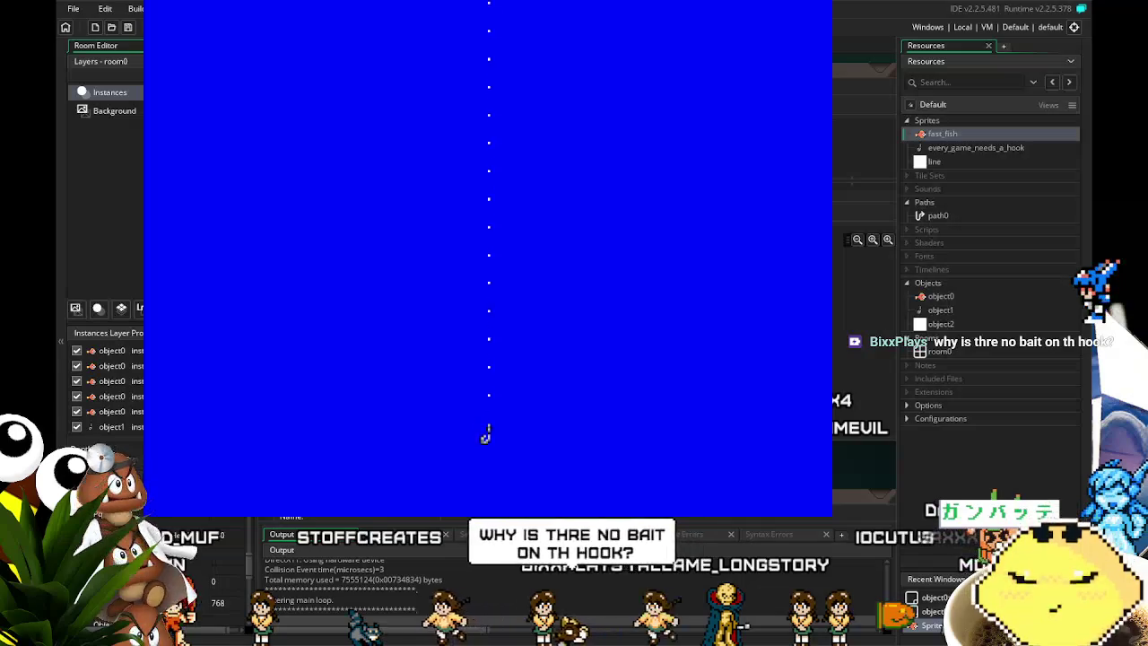
{"action": "key", "text": "Up"}
{"action": "key", "text": "Down"}
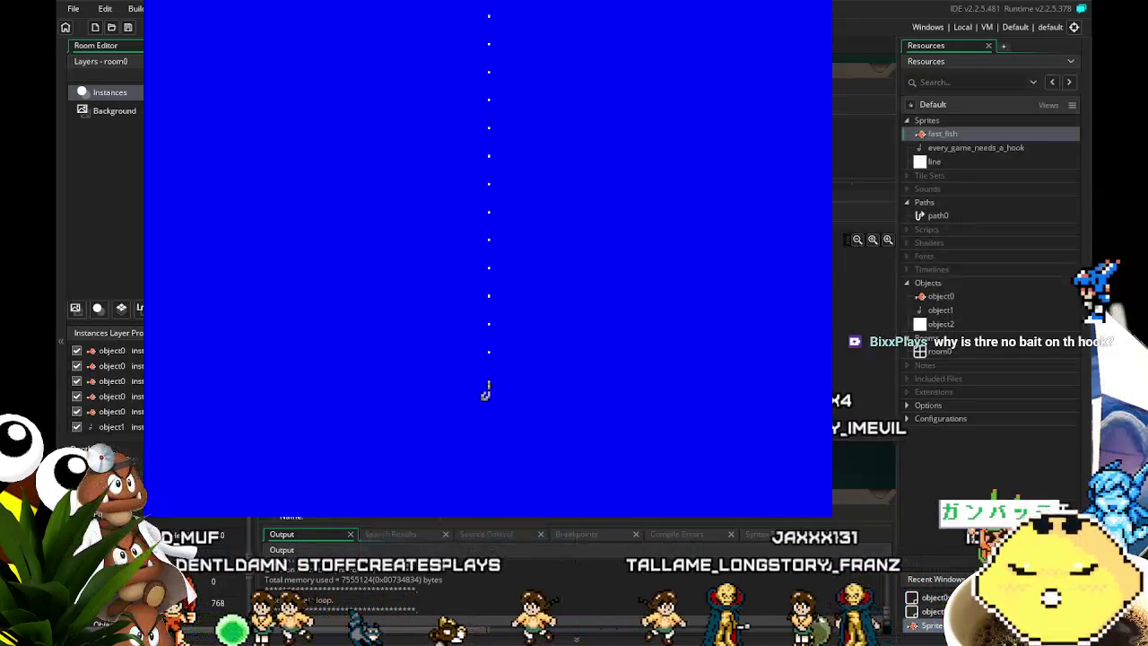
{"action": "key", "text": "Escape"}
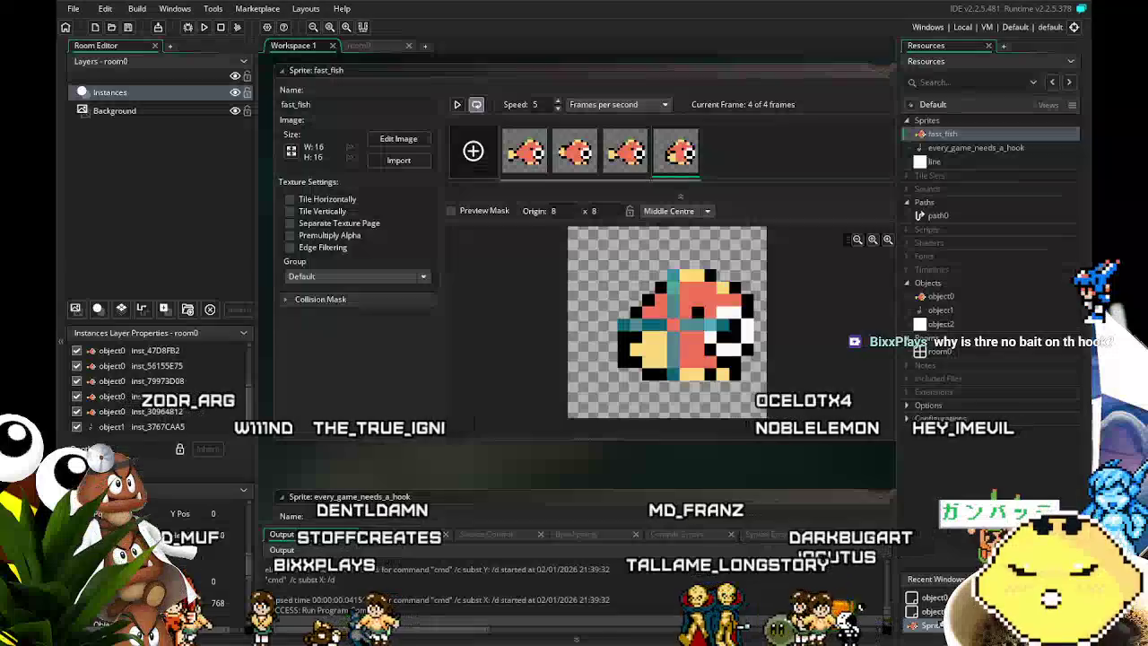
Open the every_game_needs_a_hook sprite's image editor with orange as the paint colour.
{"action": "left_click_drag", "start_coordinate": [724, 459], "coordinate": [638, 458]}
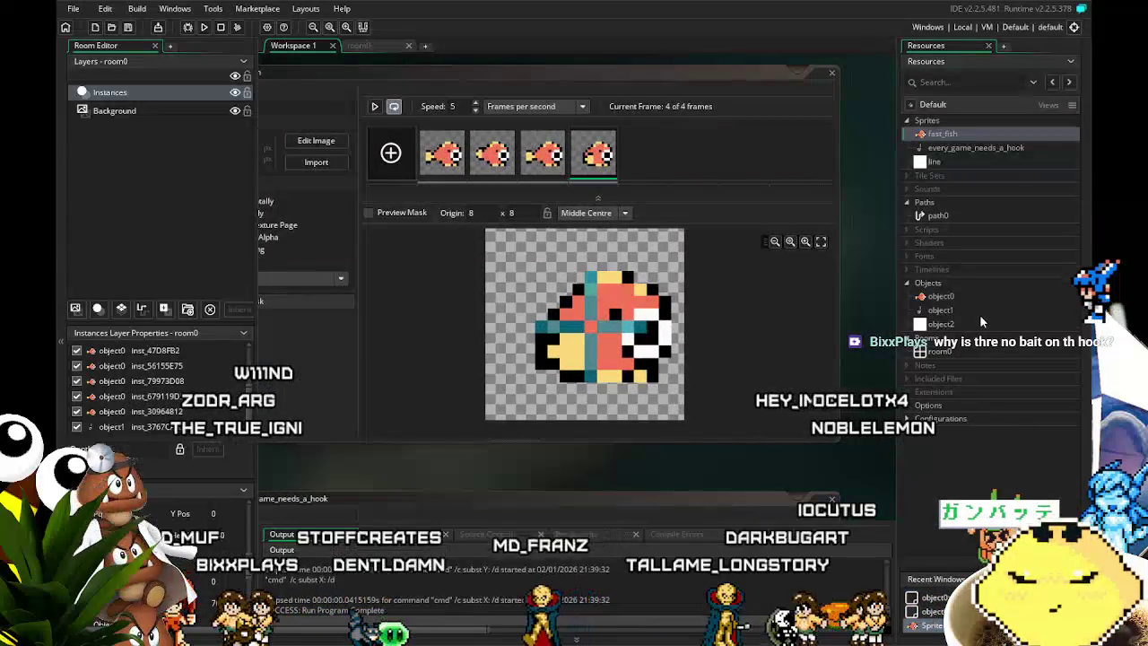
{"action": "double_click", "coordinate": [969, 148]}
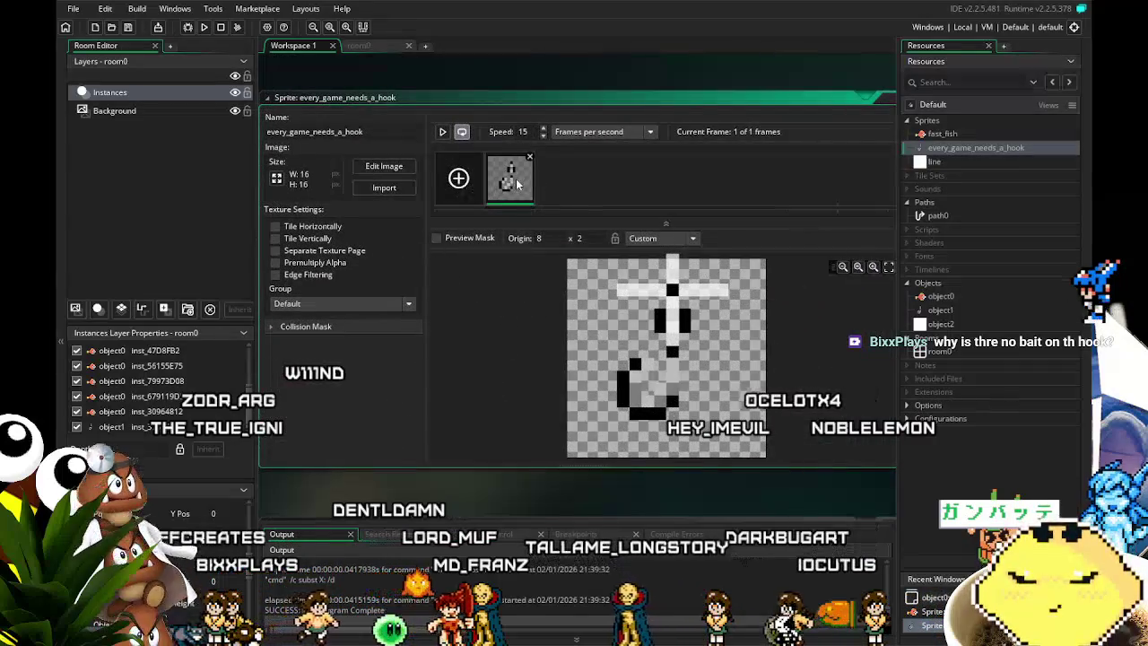
{"action": "double_click", "coordinate": [509, 179]}
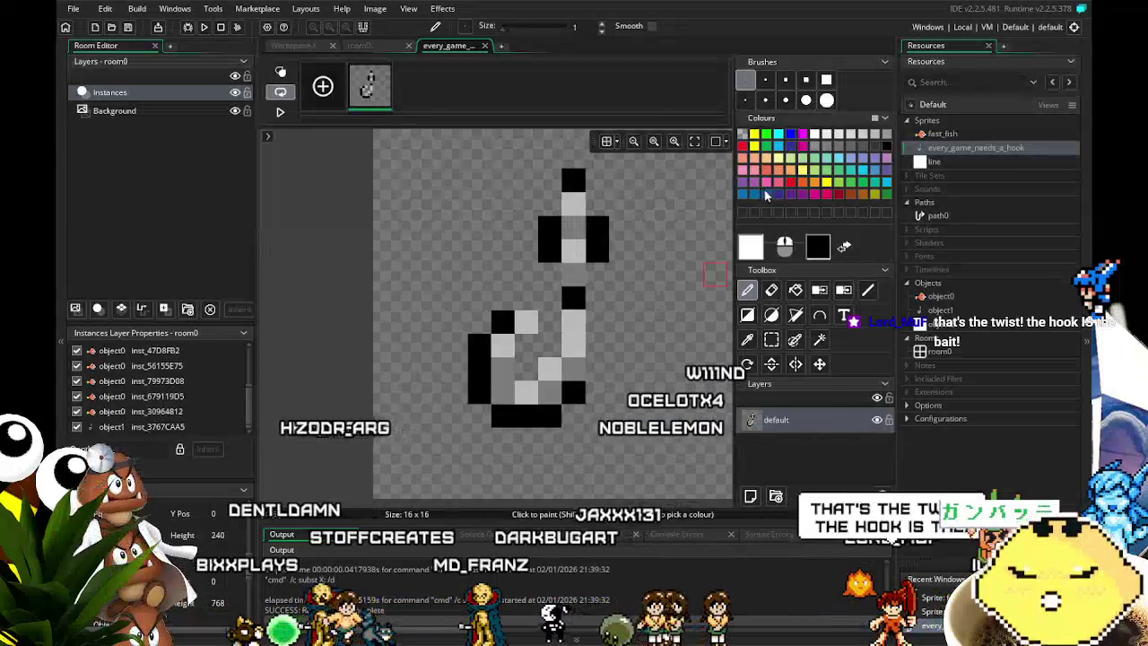
{"action": "left_click", "coordinate": [755, 194]}
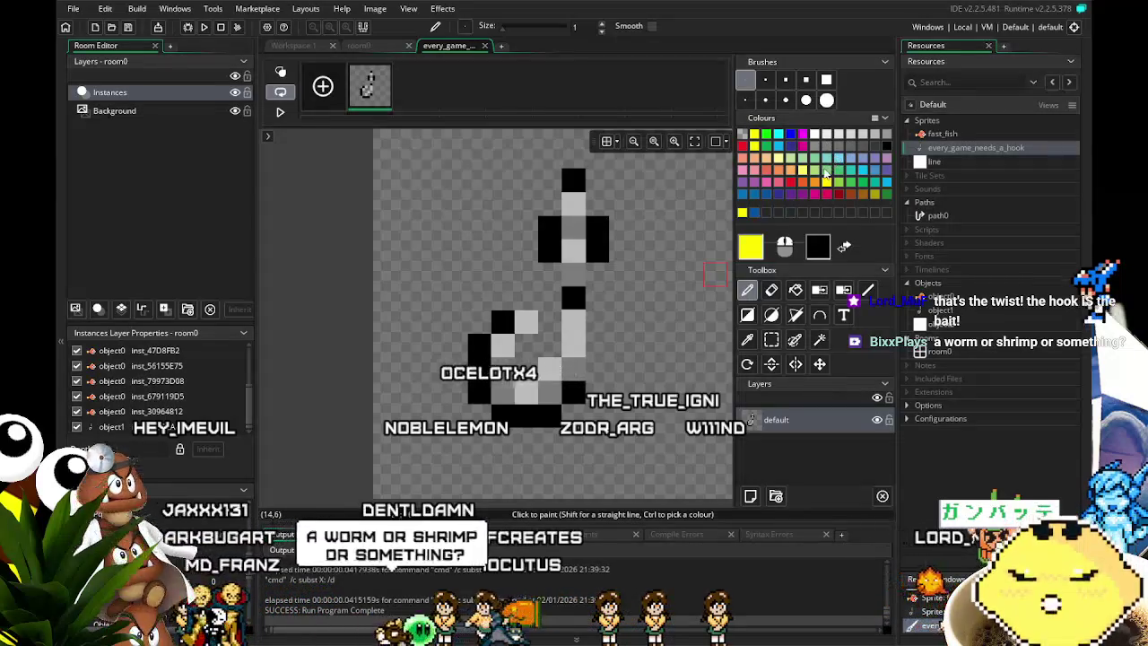
{"action": "left_click", "coordinate": [805, 183]}
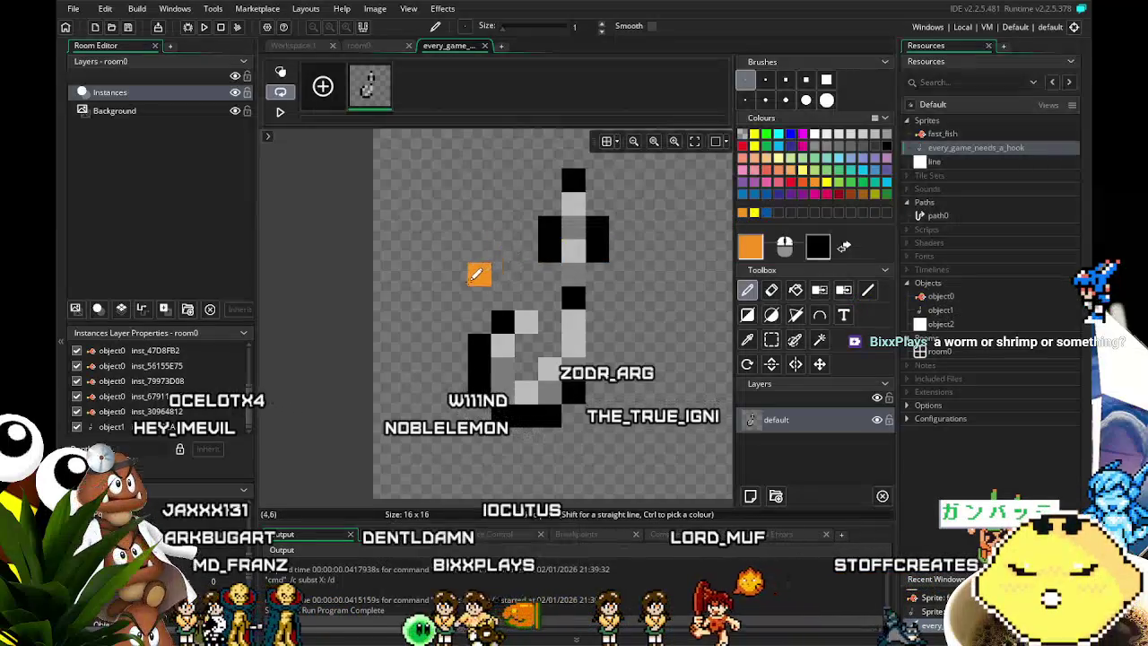
{"action": "scroll", "coordinate": [475, 274], "scroll_direction": "down", "scroll_amount": 1}
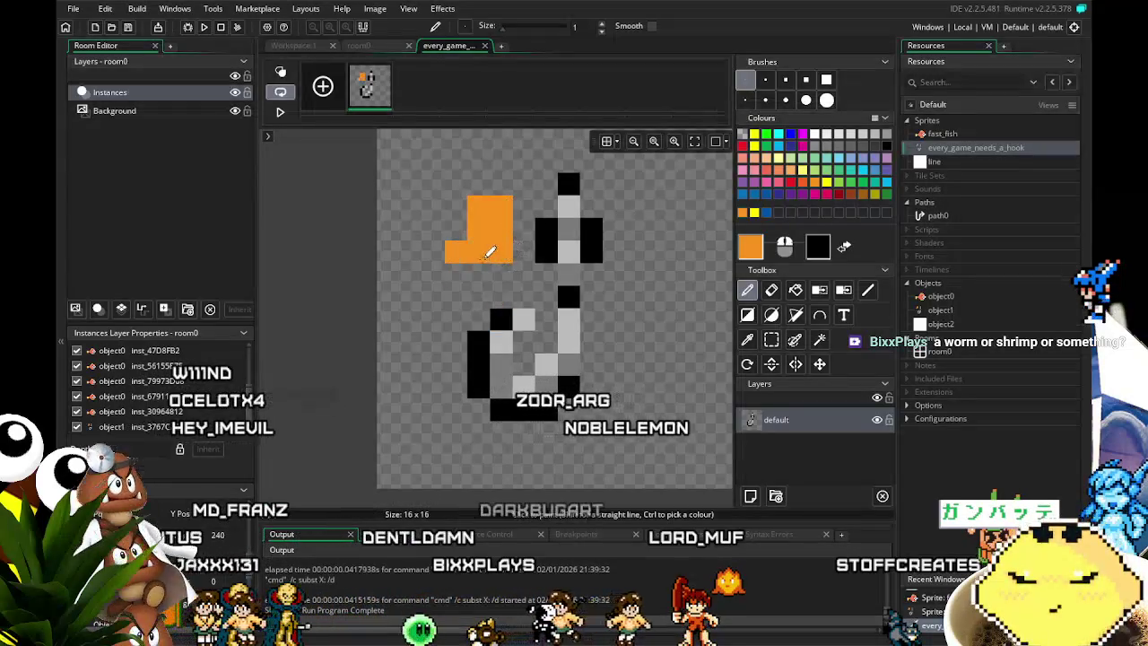
Paint orange pixel shapes beside, below and to the right of the grey hook.
{"action": "mouse_move", "coordinate": [464, 223]}
{"action": "left_mouse_down"}
{"action": "mouse_move", "coordinate": [484, 269]}
{"action": "mouse_move", "coordinate": [467, 283]}
{"action": "mouse_move", "coordinate": [502, 319]}
{"action": "left_mouse_up"}
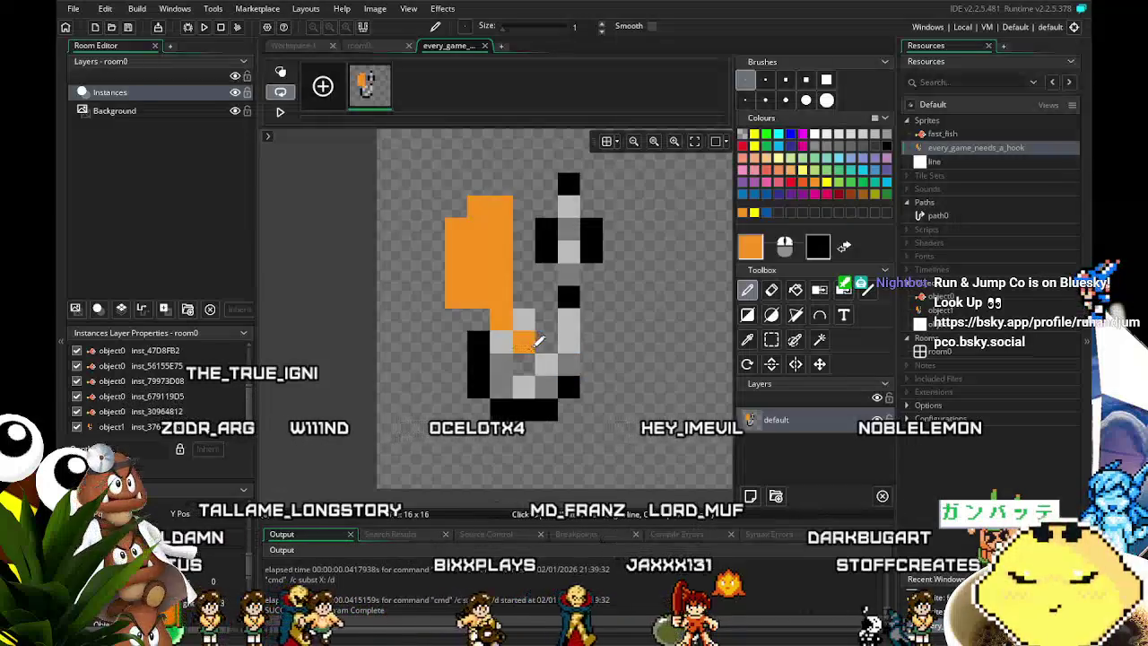
{"action": "left_click_drag", "start_coordinate": [547, 341], "coordinate": [524, 362]}
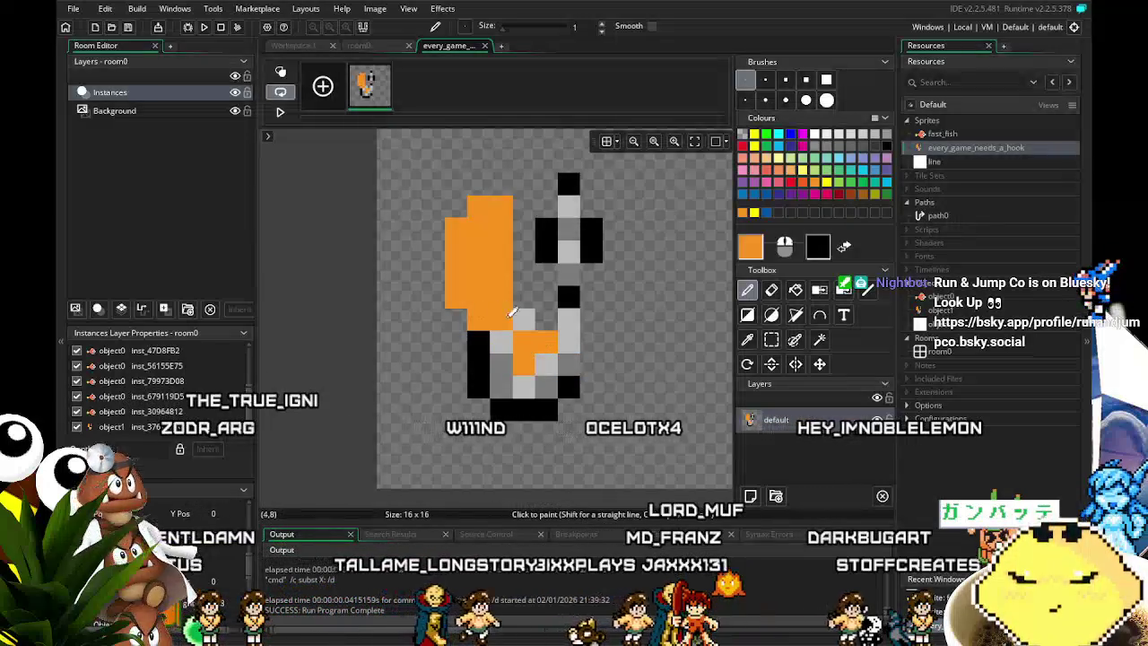
{"action": "left_click_drag", "start_coordinate": [592, 373], "coordinate": [651, 309]}
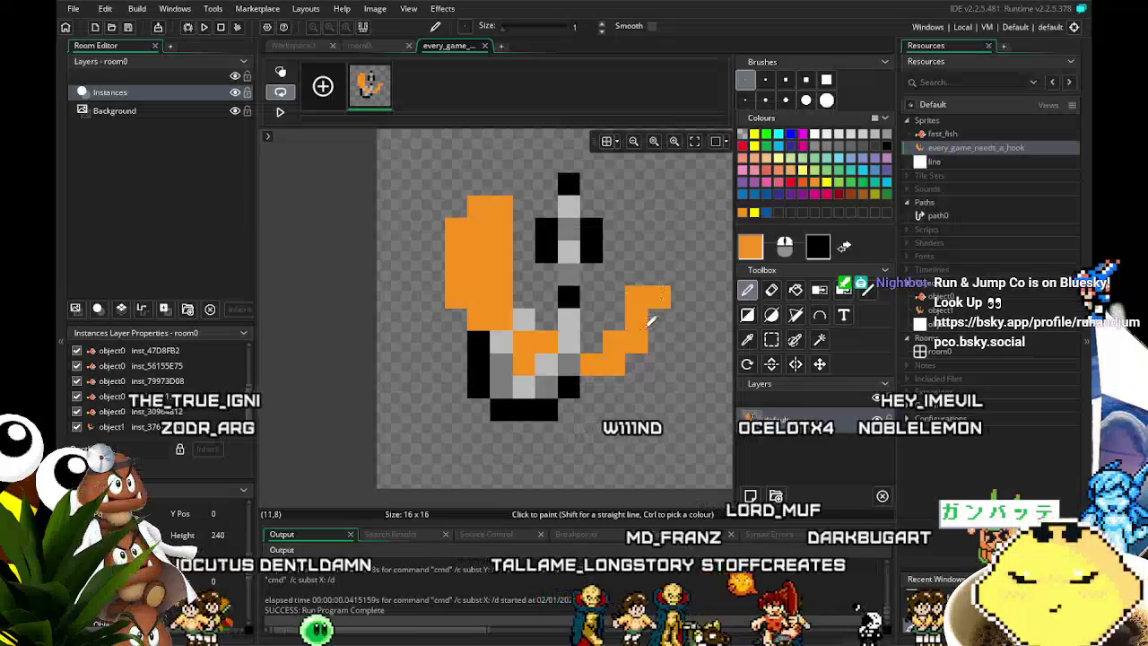
{"action": "left_click_drag", "start_coordinate": [610, 379], "coordinate": [594, 384]}
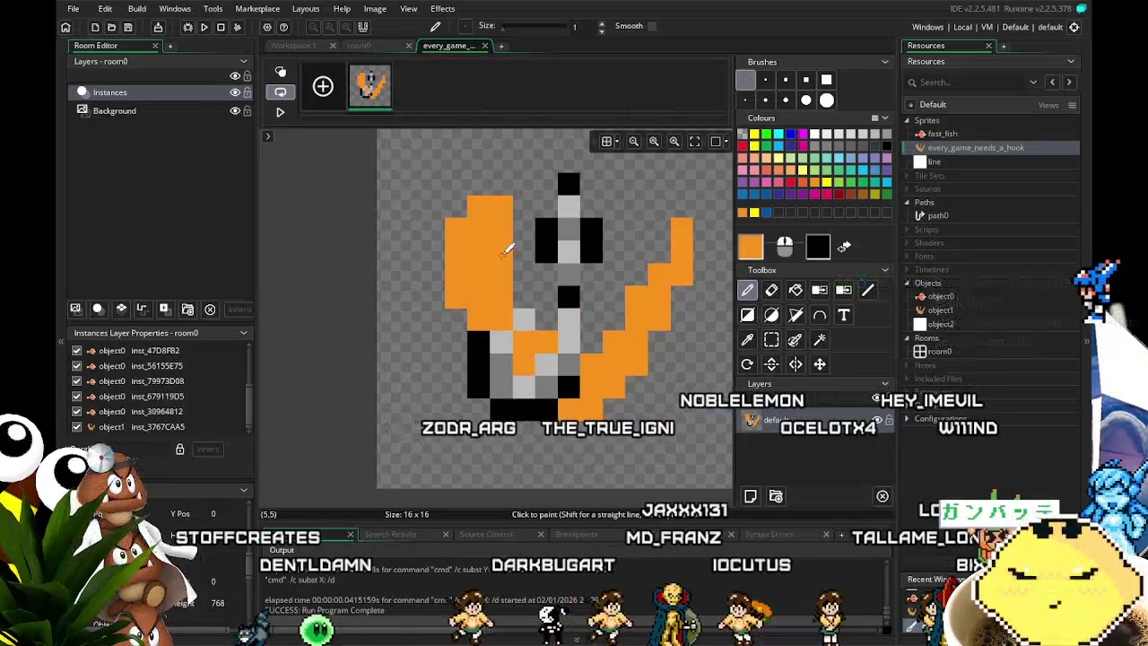
Add orange pixels along the left, top and right of the shape to form a large head.
{"action": "left_click", "coordinate": [549, 318]}
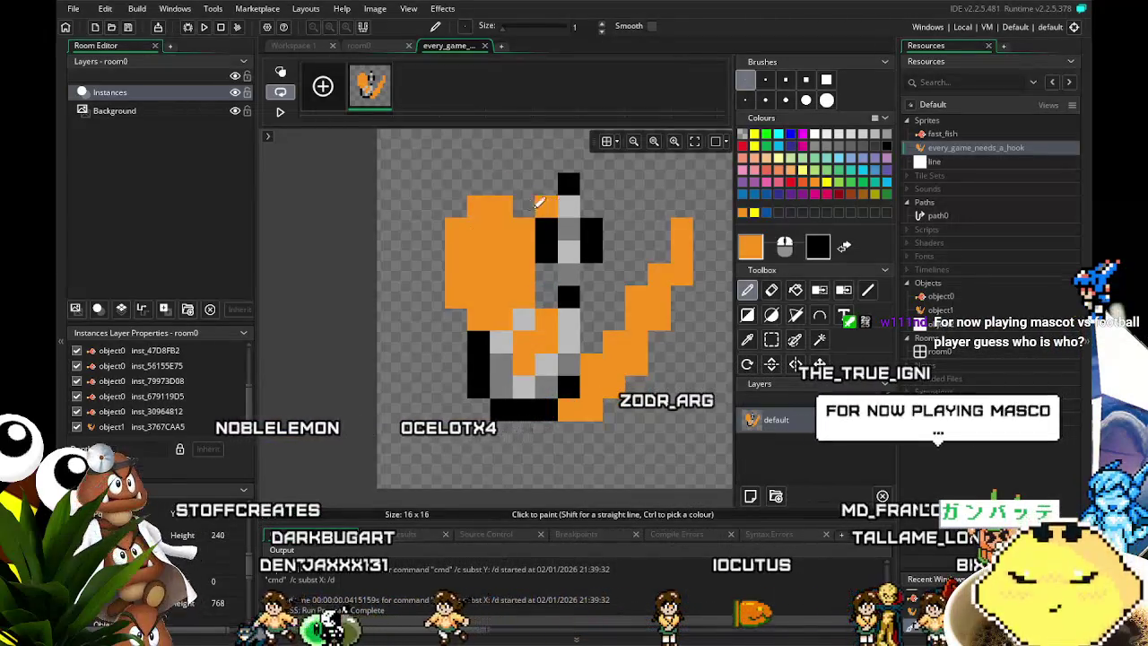
{"action": "left_click", "coordinate": [388, 275]}
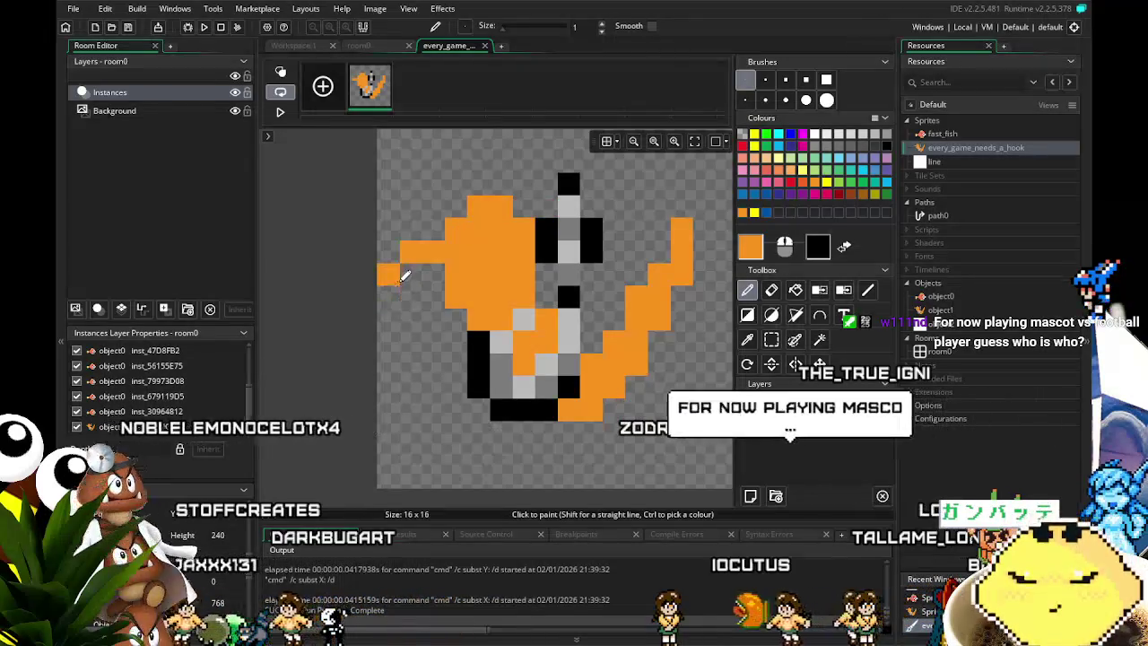
{"action": "mouse_move", "coordinate": [436, 235]}
{"action": "left_mouse_down"}
{"action": "mouse_move", "coordinate": [457, 192]}
{"action": "mouse_move", "coordinate": [525, 183]}
{"action": "left_mouse_up"}
{"action": "left_click", "coordinate": [414, 229]}
{"action": "left_click", "coordinate": [410, 206]}
{"action": "left_click", "coordinate": [502, 183]}
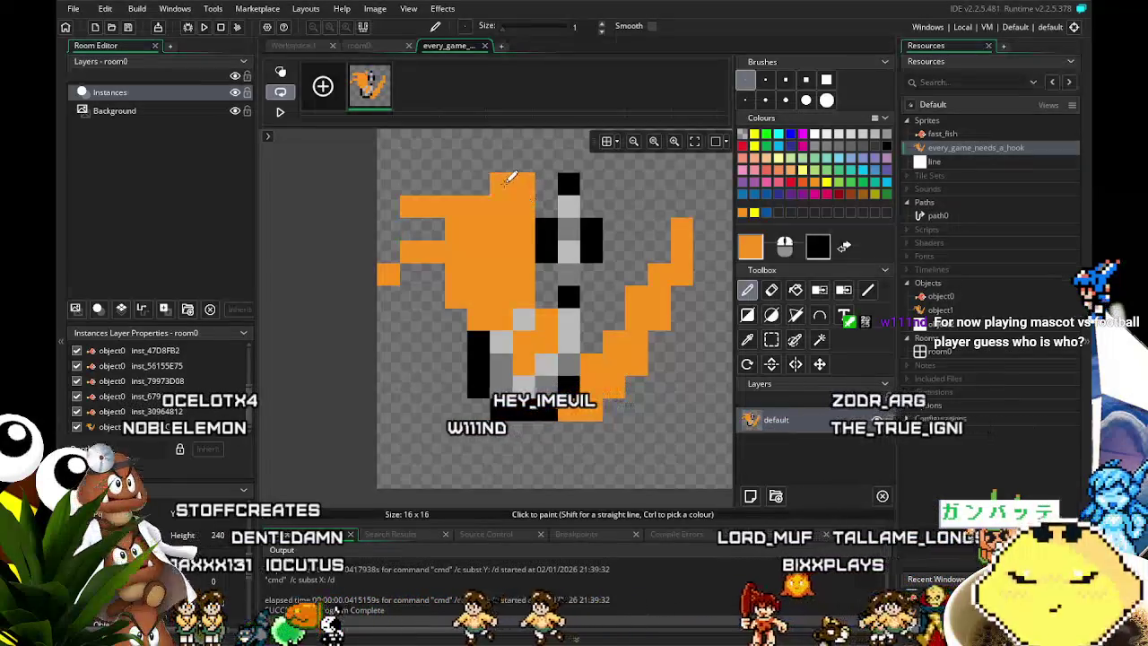
{"action": "scroll", "coordinate": [592, 325], "scroll_direction": "right", "scroll_amount": 2}
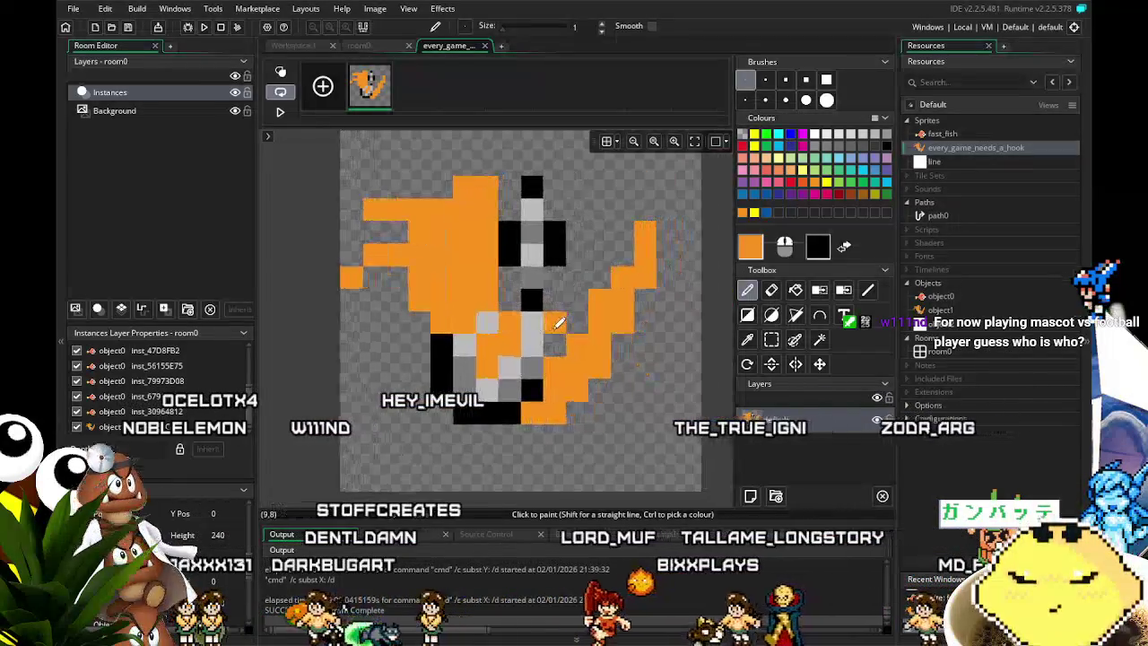
{"action": "left_click", "coordinate": [622, 224]}
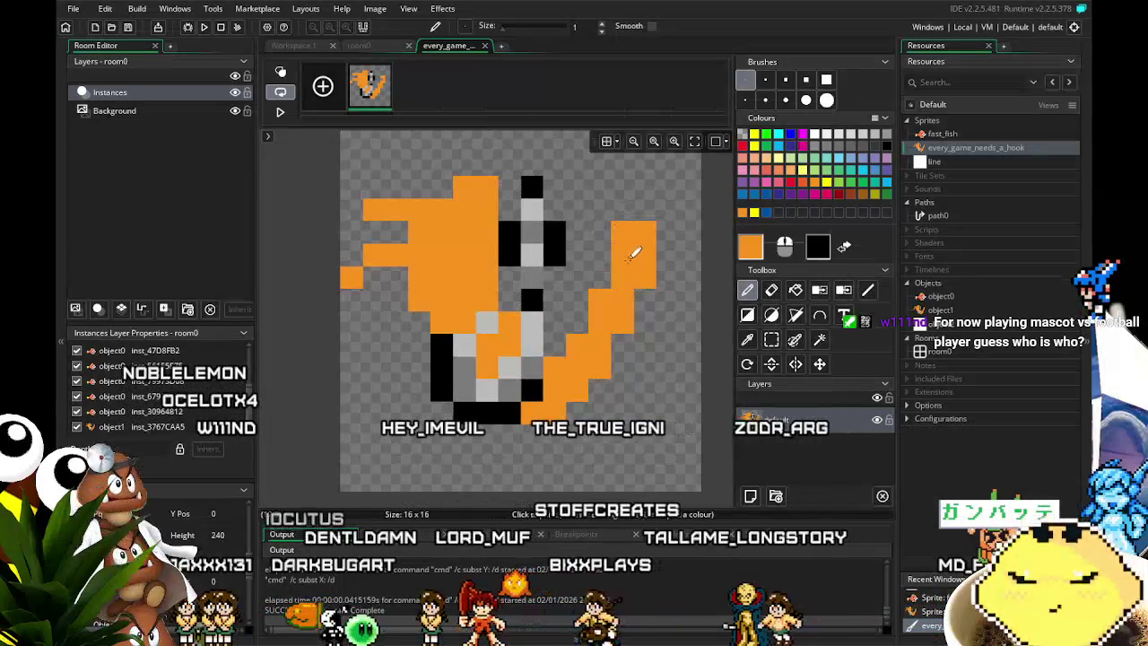
{"action": "left_click", "coordinate": [610, 236]}
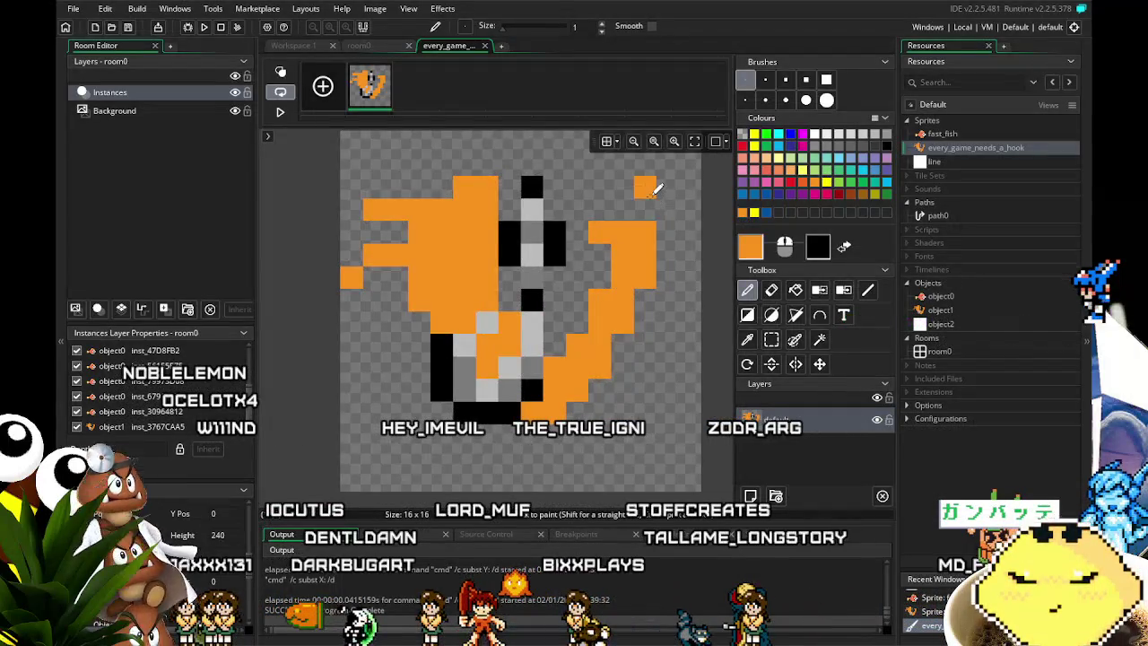
Erase stray orange pixels in column 13 and at (10,14), tidying the right side.
{"action": "right_click", "coordinate": [644, 208]}
{"action": "left_click", "coordinate": [668, 254]}
{"action": "right_click", "coordinate": [667, 254]}
{"action": "left_click", "coordinate": [667, 230]}
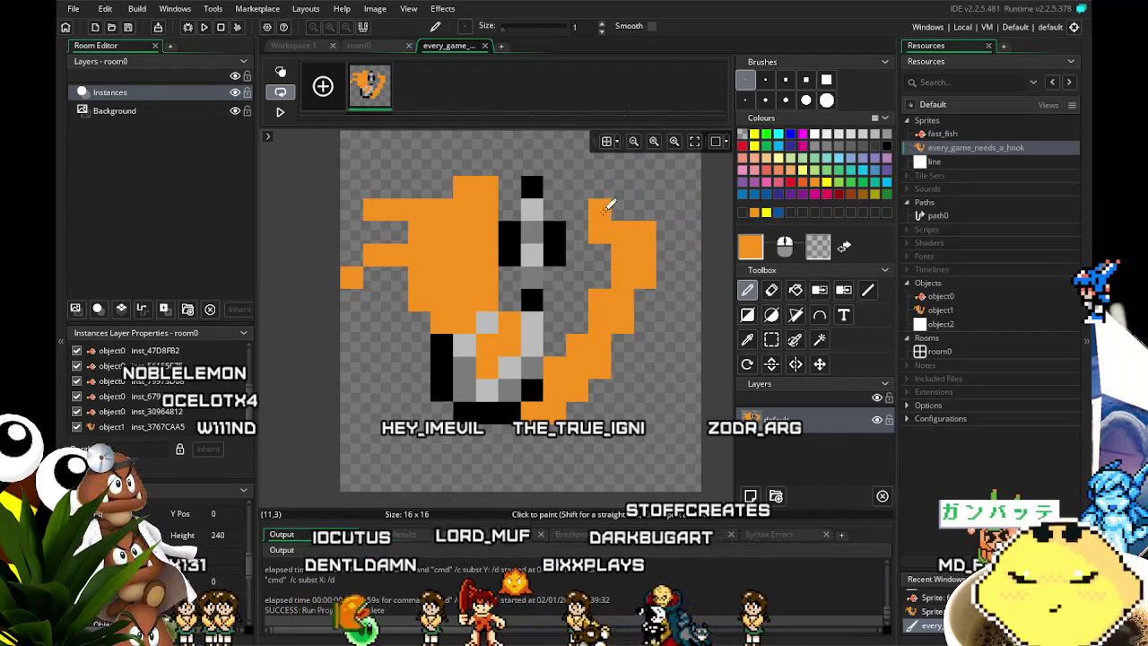
{"action": "left_click", "coordinate": [771, 290]}
{"action": "mouse_move", "coordinate": [651, 267]}
{"action": "left_mouse_down"}
{"action": "mouse_move", "coordinate": [661, 216]}
{"action": "mouse_move", "coordinate": [621, 231]}
{"action": "left_mouse_up"}
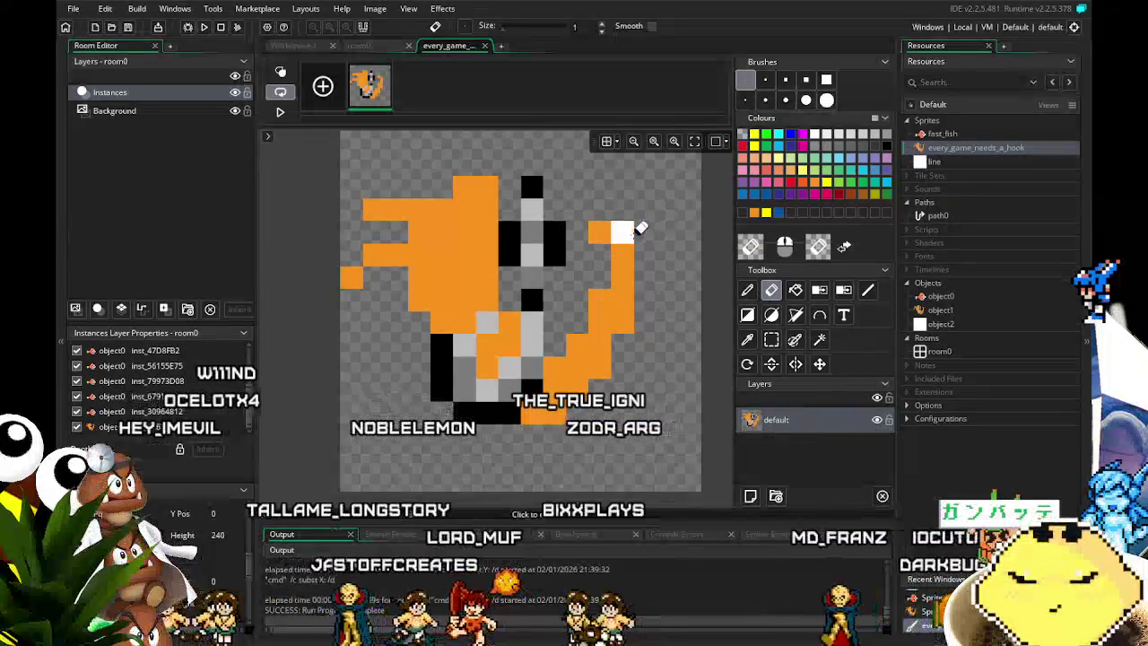
{"action": "key", "text": "d"}
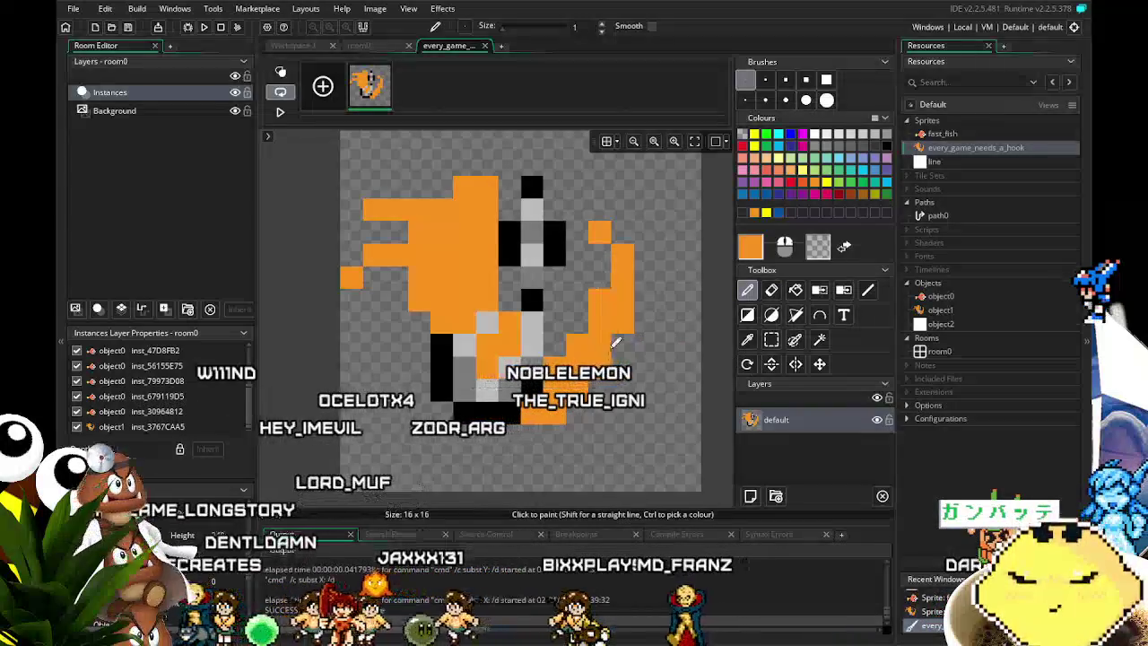
{"action": "left_click", "coordinate": [485, 453]}
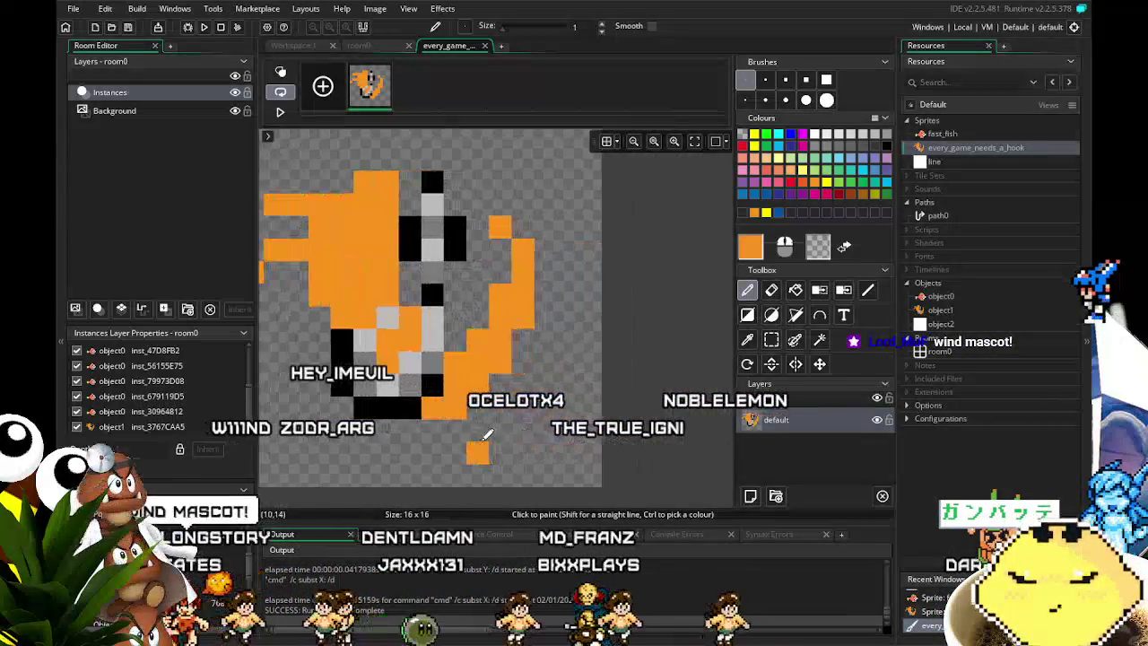
{"action": "scroll", "coordinate": [496, 435], "scroll_direction": "left", "scroll_amount": 2}
{"action": "right_click", "coordinate": [564, 453]}
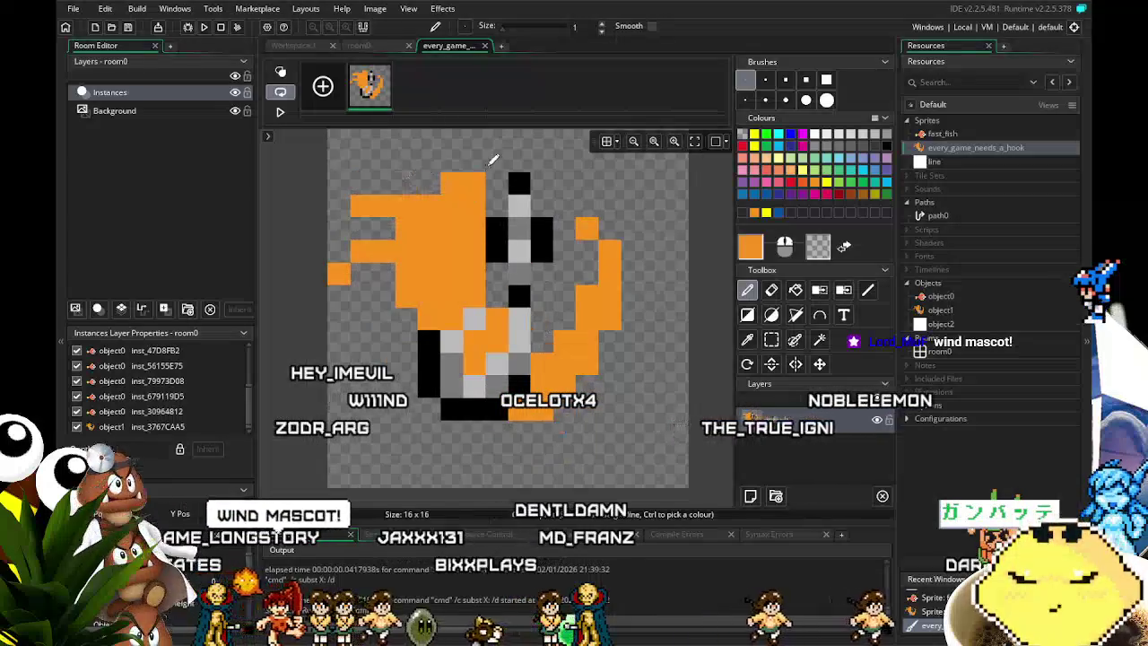
Paint a black eye pixel on the orange head.
{"action": "left_click", "coordinate": [887, 145]}
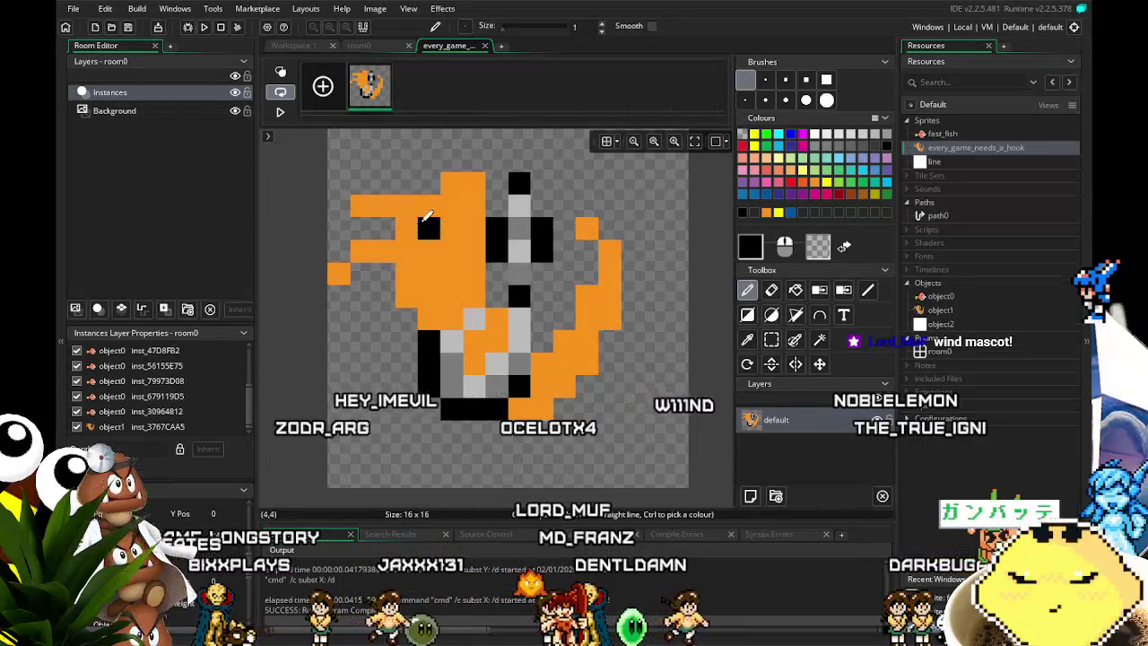
{"action": "scroll", "coordinate": [465, 167], "scroll_direction": "right", "scroll_amount": 2}
{"action": "left_click", "coordinate": [542, 372]}
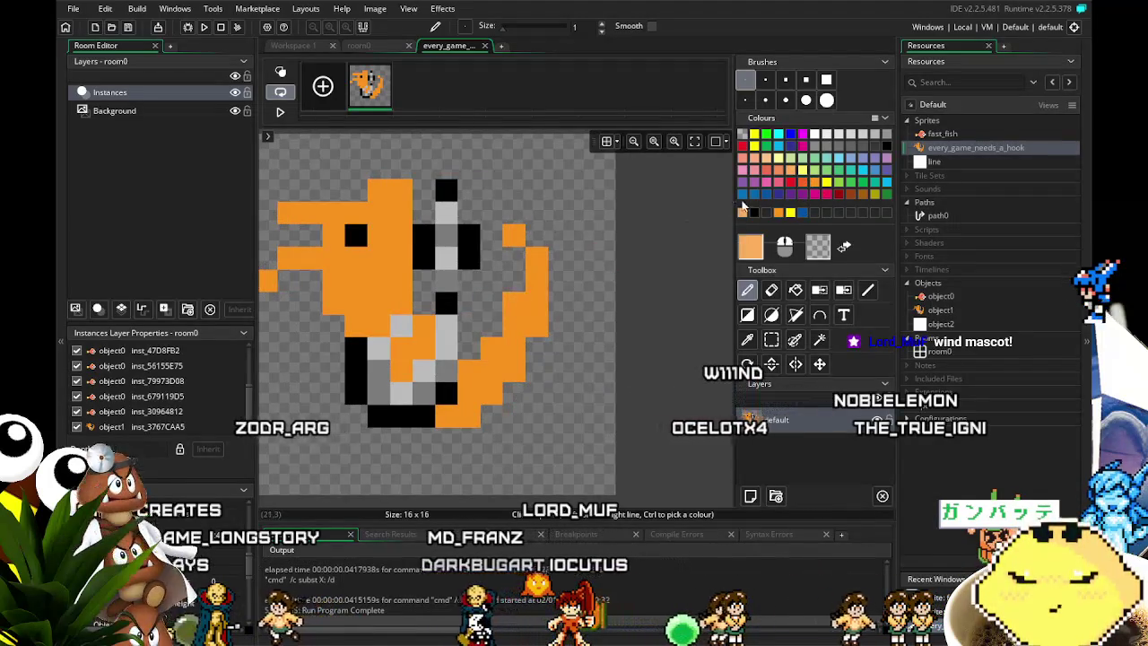
{"action": "left_click", "coordinate": [778, 158]}
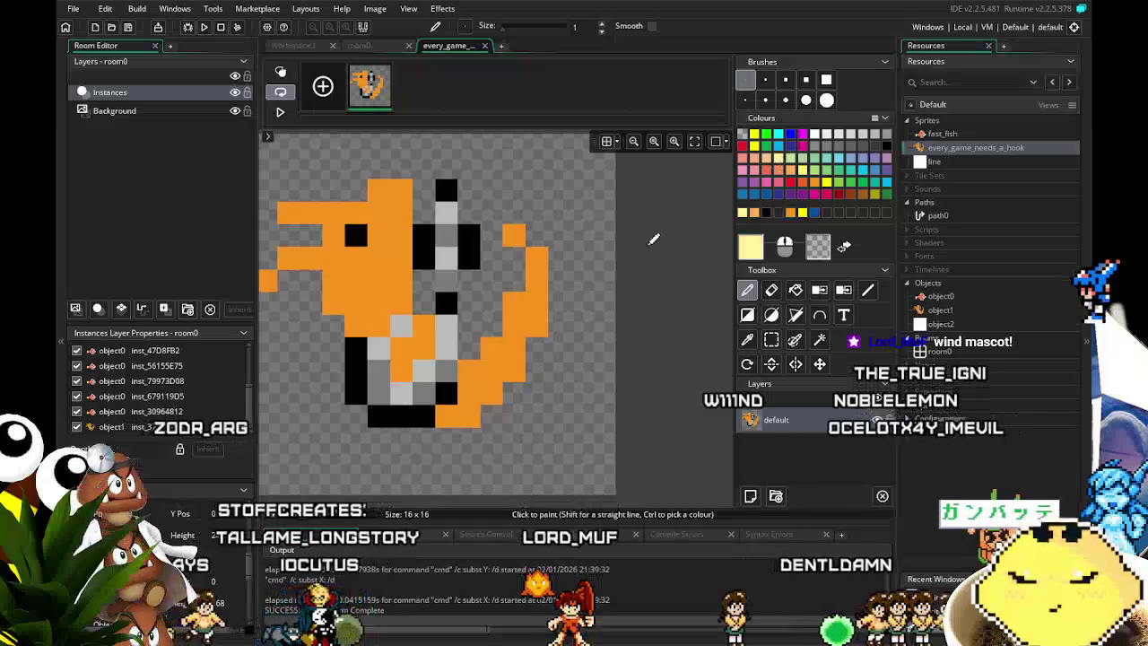
Fill the creature's belly with pale yellow pixels, undoing one placed beside the eye.
{"action": "left_click", "coordinate": [513, 302]}
{"action": "left_click", "coordinate": [513, 325]}
{"action": "left_click", "coordinate": [491, 348]}
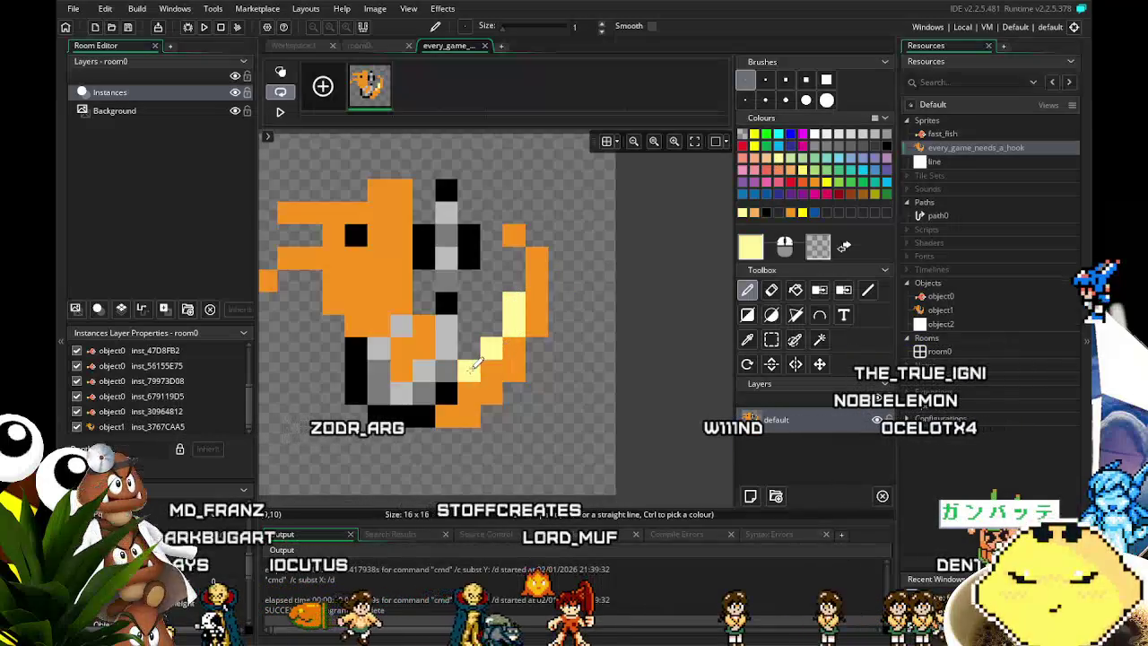
{"action": "mouse_move", "coordinate": [429, 327]}
{"action": "left_mouse_down"}
{"action": "mouse_move", "coordinate": [401, 280]}
{"action": "mouse_move", "coordinate": [392, 301]}
{"action": "left_mouse_up"}
{"action": "left_click", "coordinate": [381, 237]}
{"action": "key", "text": "ctrl+z"}
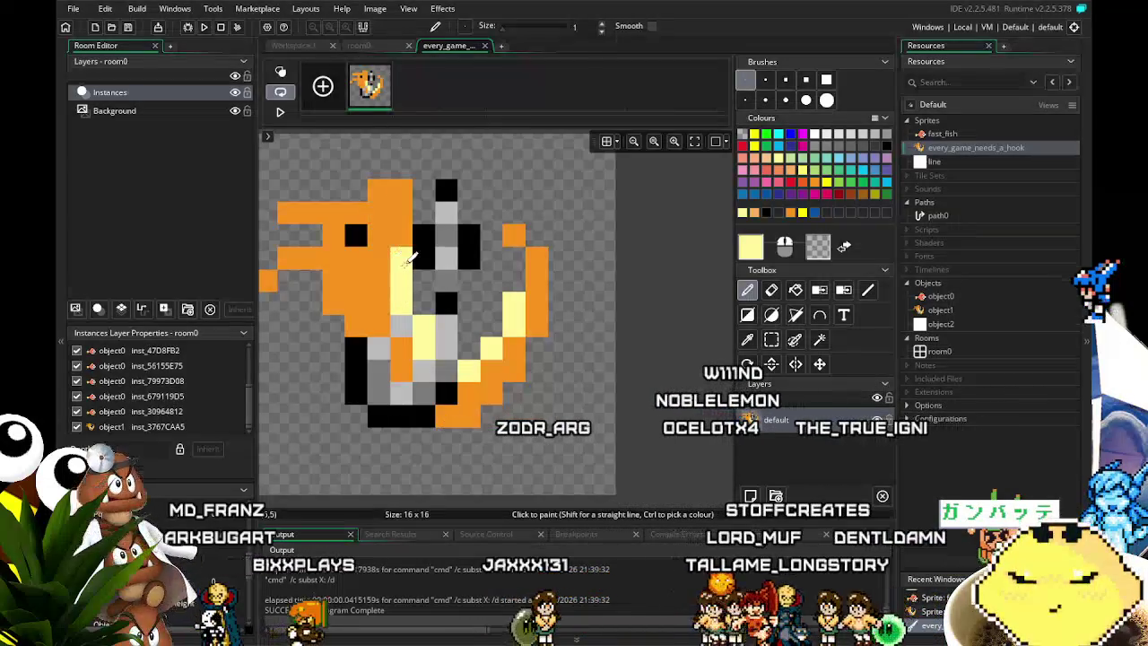
{"action": "left_click", "coordinate": [408, 330]}
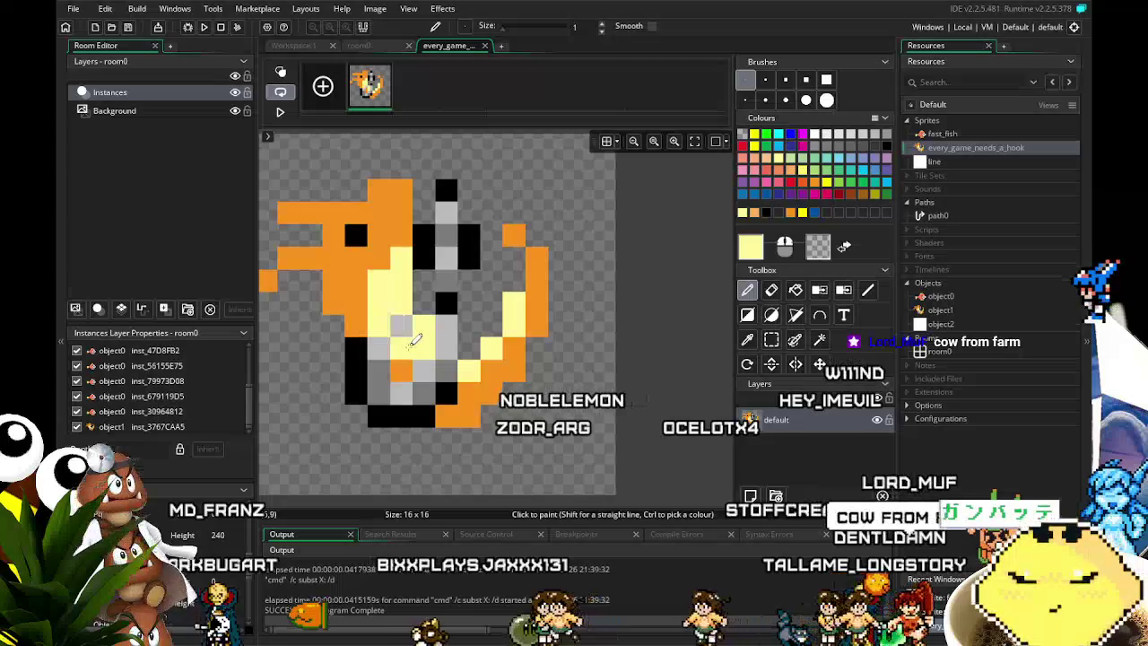
{"action": "scroll", "coordinate": [545, 440], "scroll_direction": "up", "scroll_amount": 1}
{"action": "scroll", "coordinate": [546, 439], "scroll_direction": "down", "scroll_amount": 2}
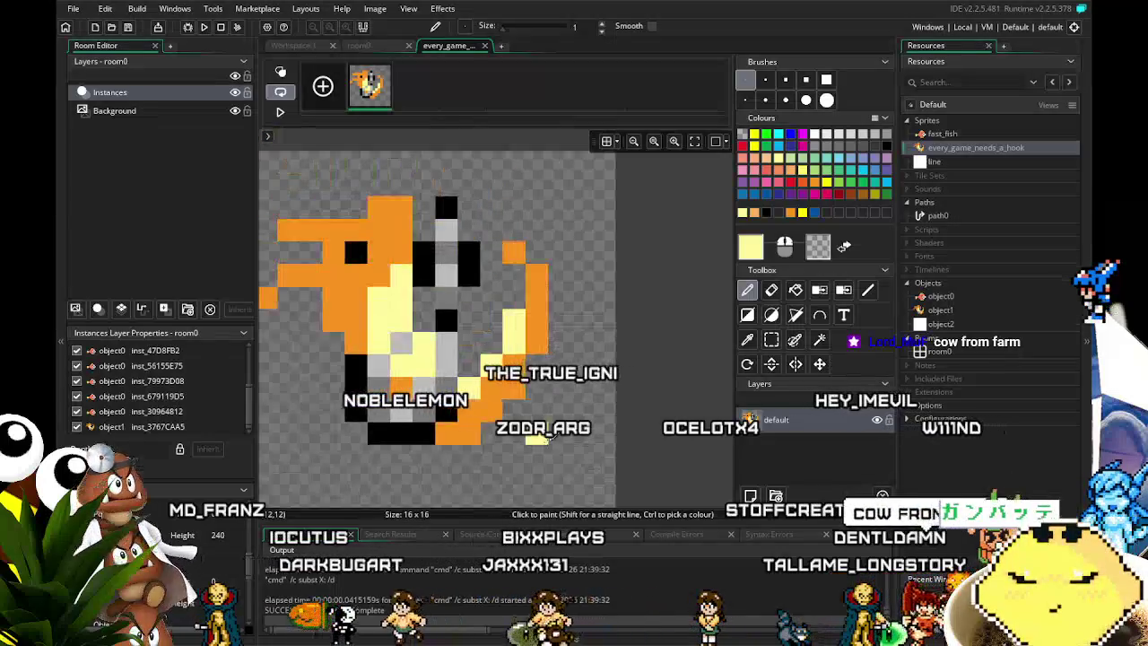
{"action": "scroll", "coordinate": [548, 438], "scroll_direction": "up", "scroll_amount": 1}
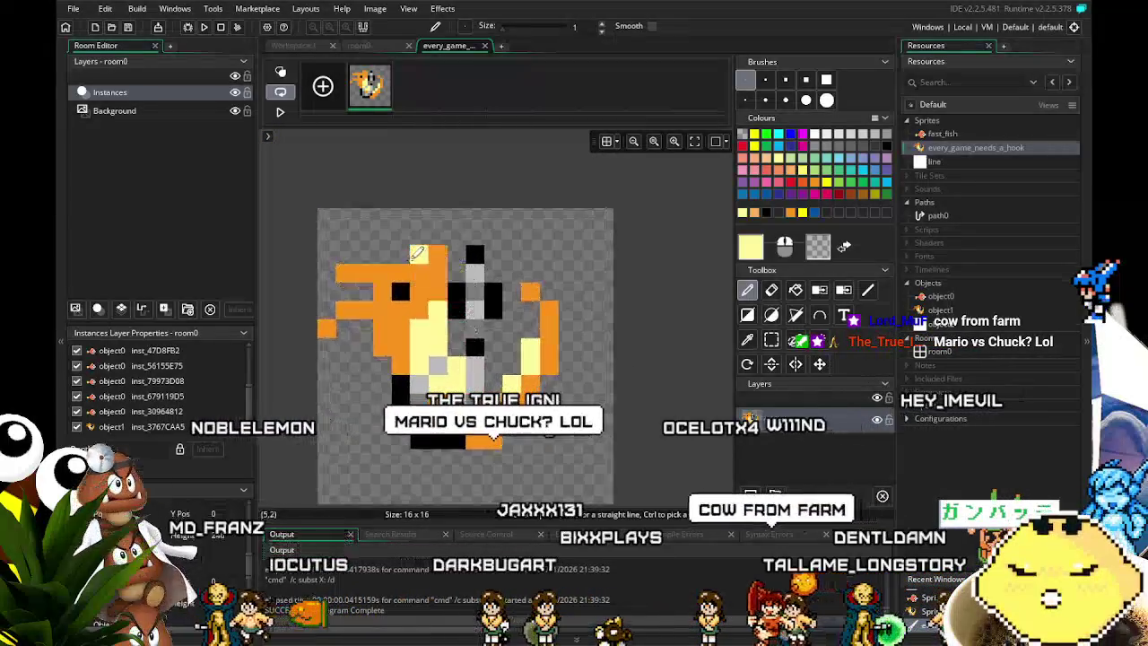
Sample orange from the sprite and add orange pixels at its top and bottom.
{"action": "left_click", "coordinate": [442, 263], "text": "ctrl"}
{"action": "left_click", "coordinate": [456, 228]}
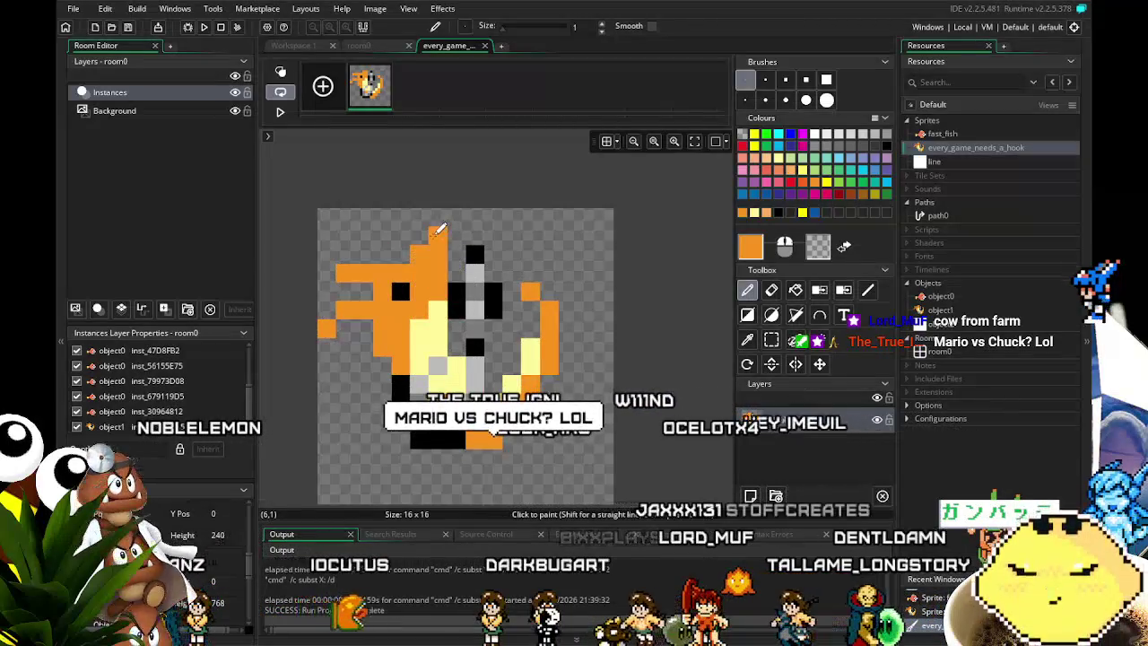
{"action": "scroll", "coordinate": [459, 476], "scroll_direction": "down", "scroll_amount": 1}
{"action": "left_click", "coordinate": [458, 478]}
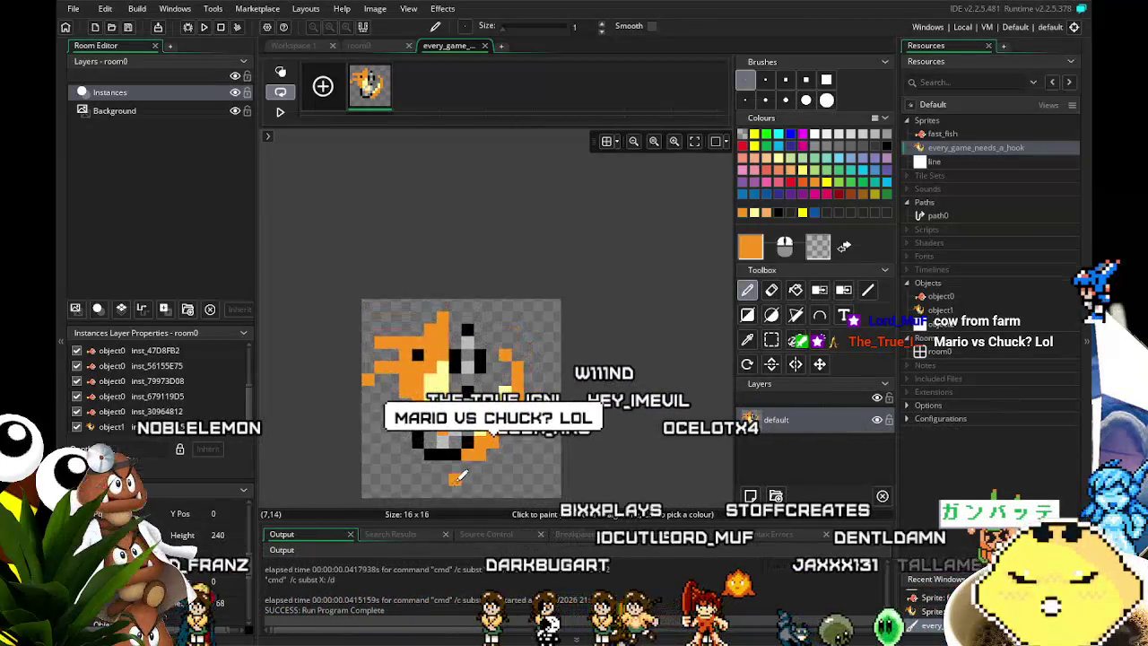
{"action": "scroll", "coordinate": [415, 438], "scroll_direction": "down", "scroll_amount": 1}
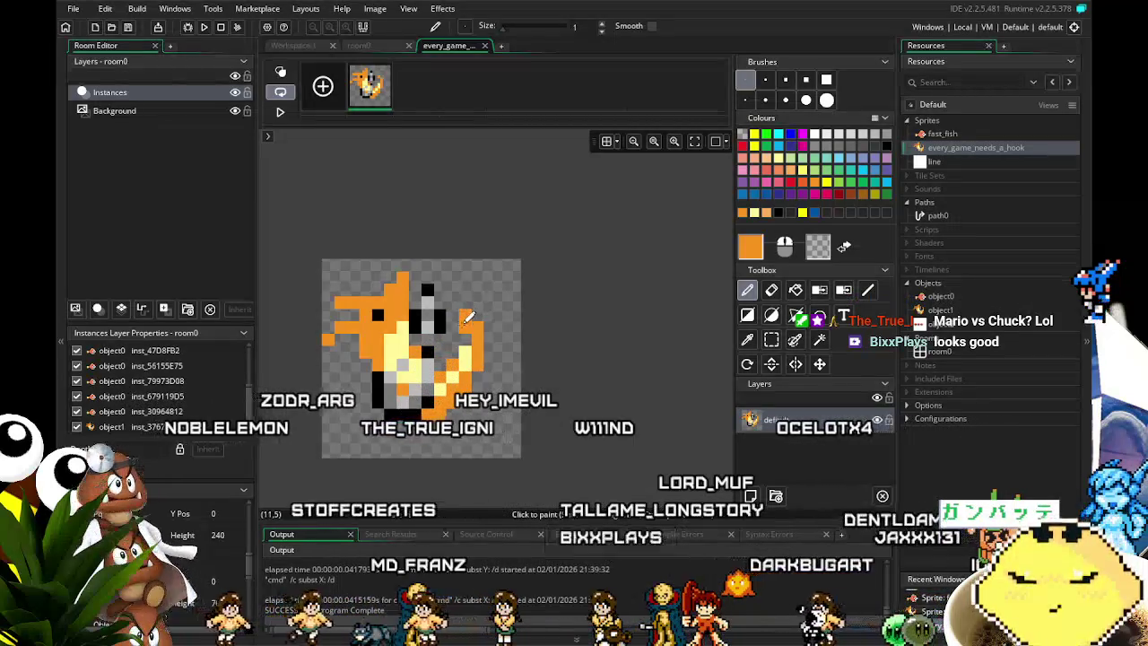
{"action": "scroll", "coordinate": [409, 474], "scroll_direction": "down", "scroll_amount": 2}
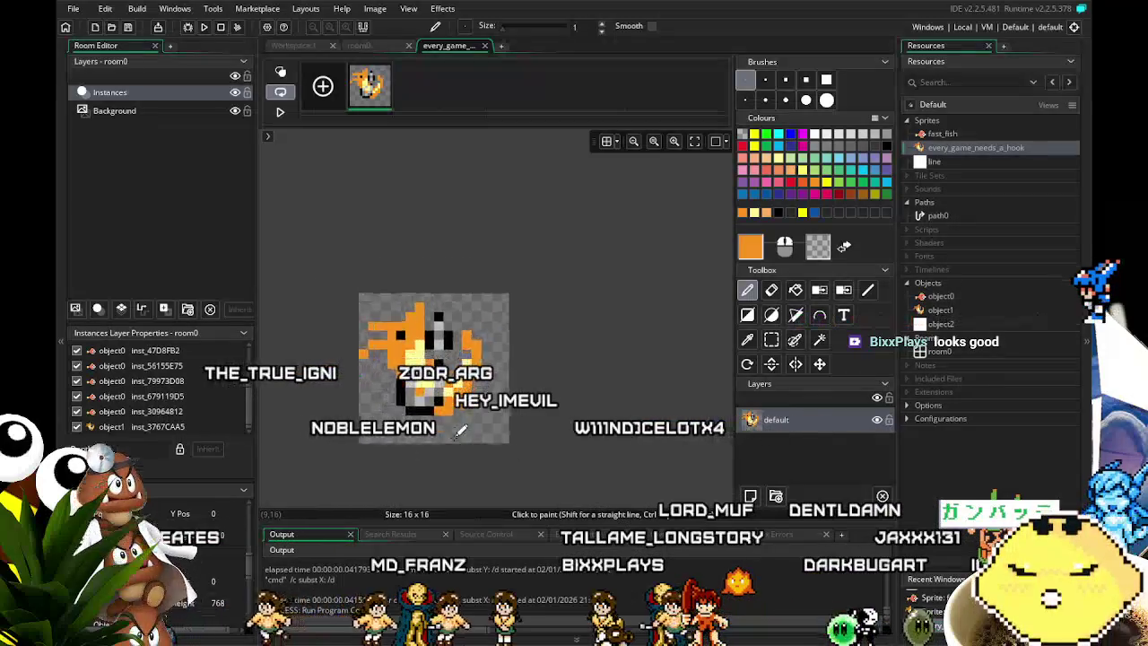
Close the sprite editor, save the project, and open object1.
{"action": "left_click", "coordinate": [484, 45]}
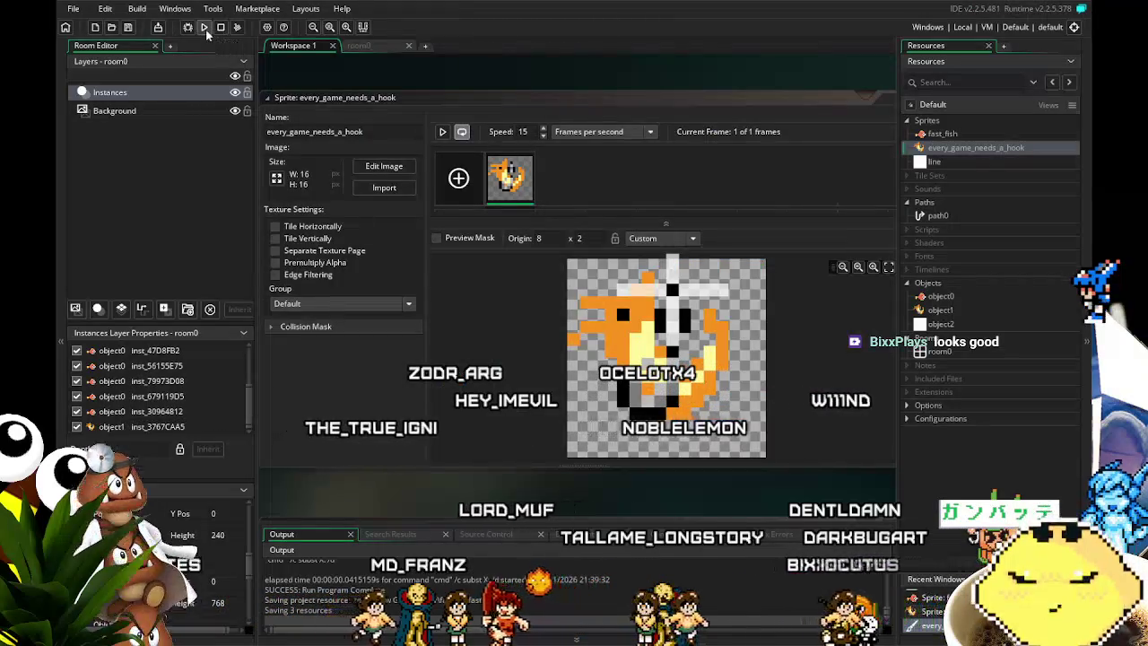
{"action": "left_click", "coordinate": [125, 28]}
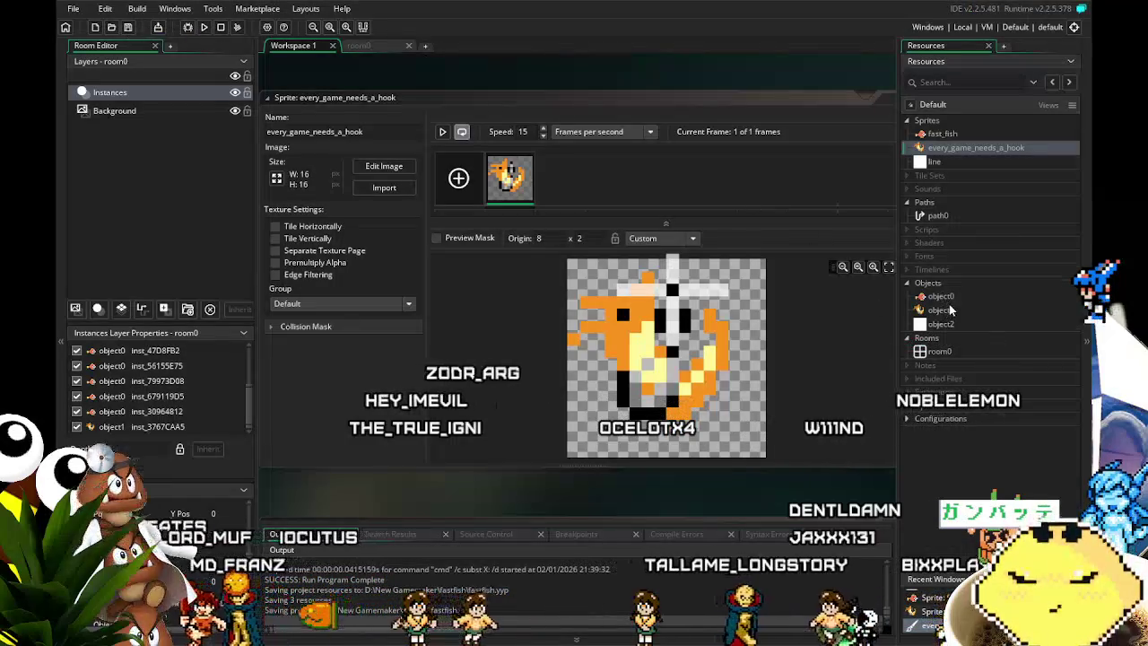
{"action": "double_click", "coordinate": [942, 309]}
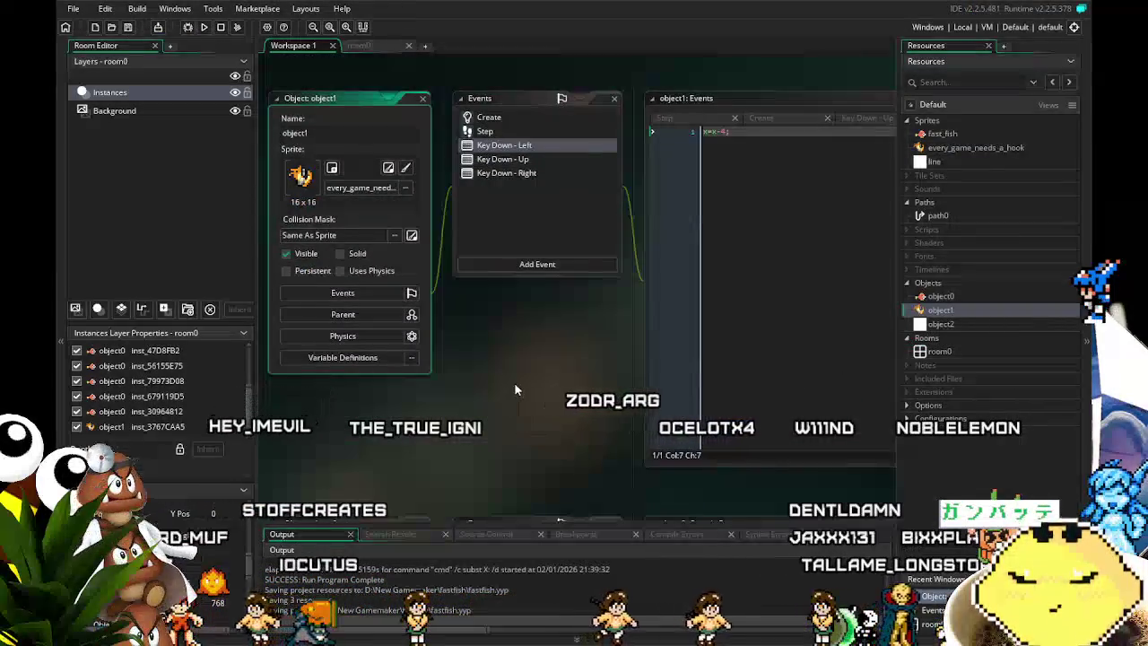
Change object1's Key Down movement values from 4 to 2, e.g. y=y-2; for Up, and save.
{"action": "key", "text": "BackSpace"}
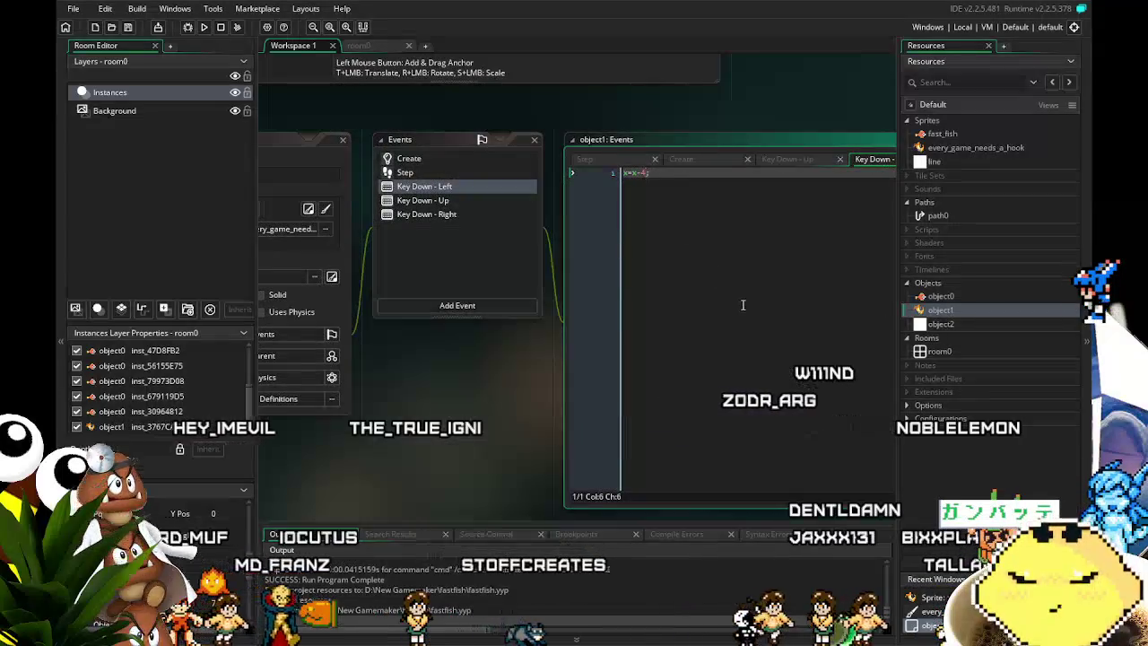
{"action": "left_click", "coordinate": [427, 214]}
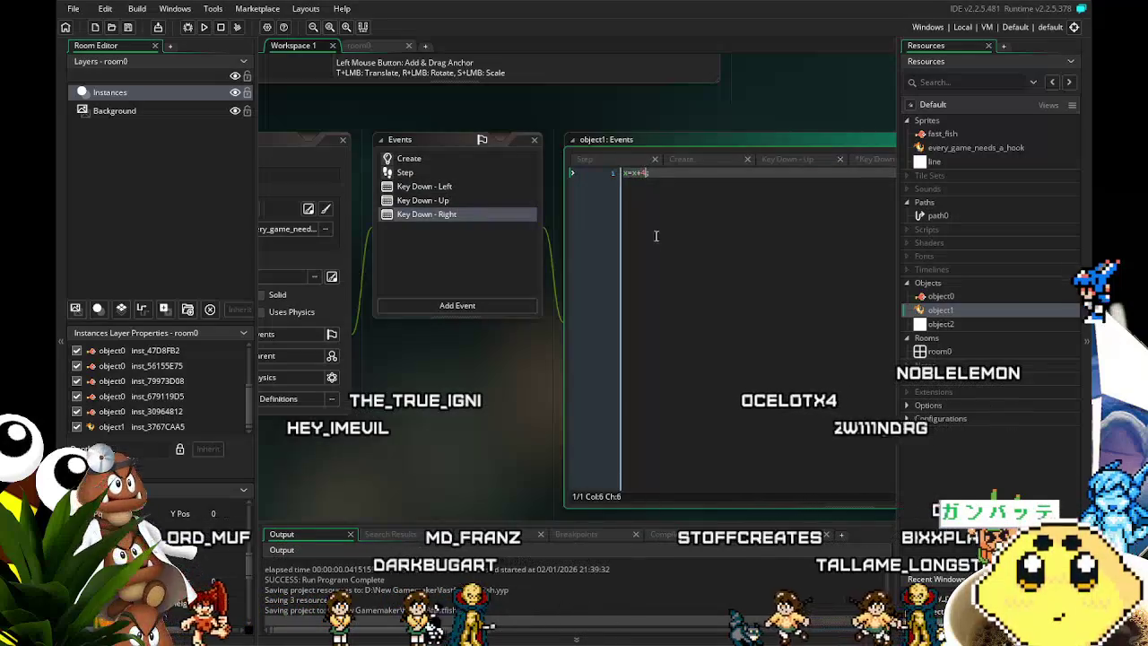
{"action": "left_click_drag", "start_coordinate": [398, 444], "coordinate": [503, 444]}
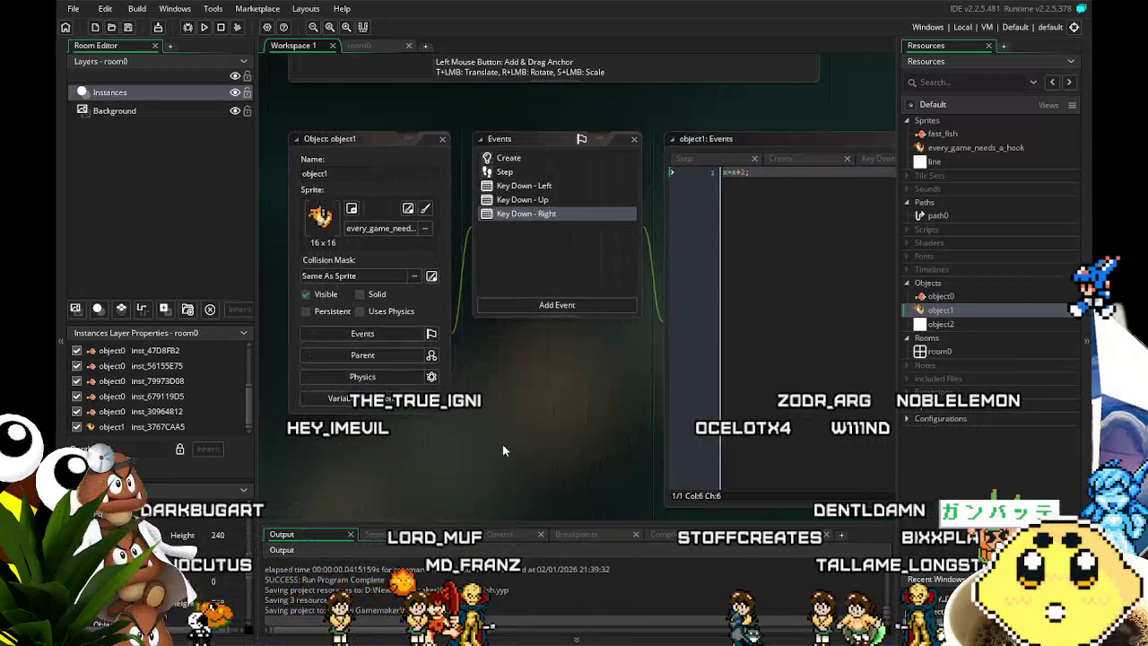
{"action": "left_click", "coordinate": [533, 201]}
{"action": "left_click_drag", "start_coordinate": [579, 345], "coordinate": [555, 355]}
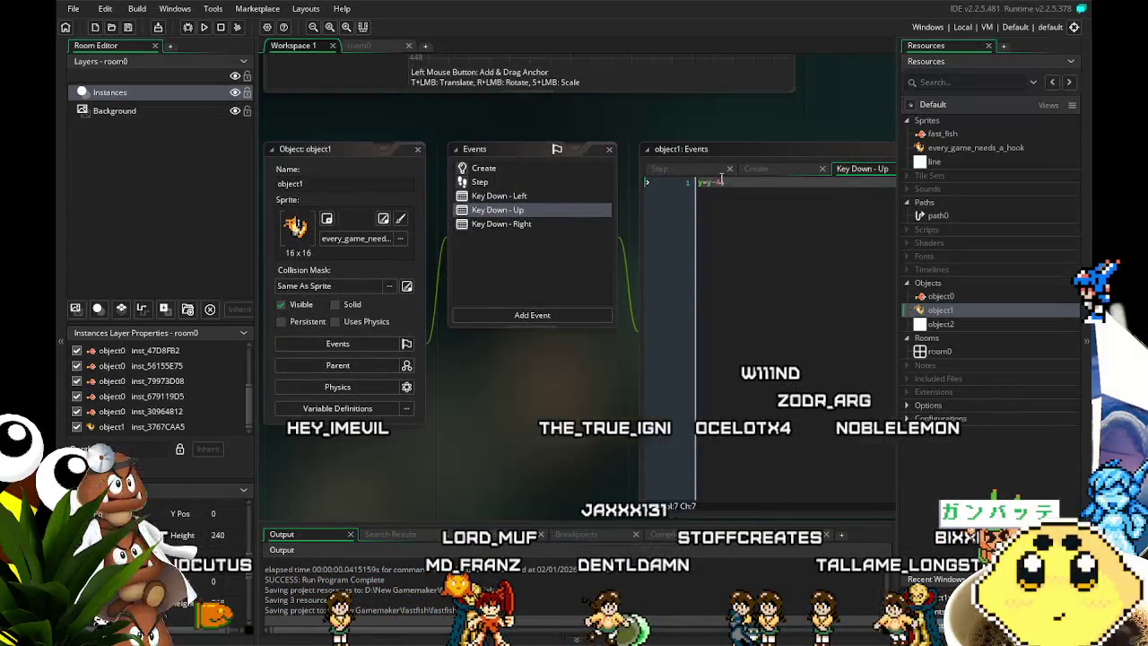
{"action": "double_click", "coordinate": [721, 182]}
{"action": "type", "text": "2"}
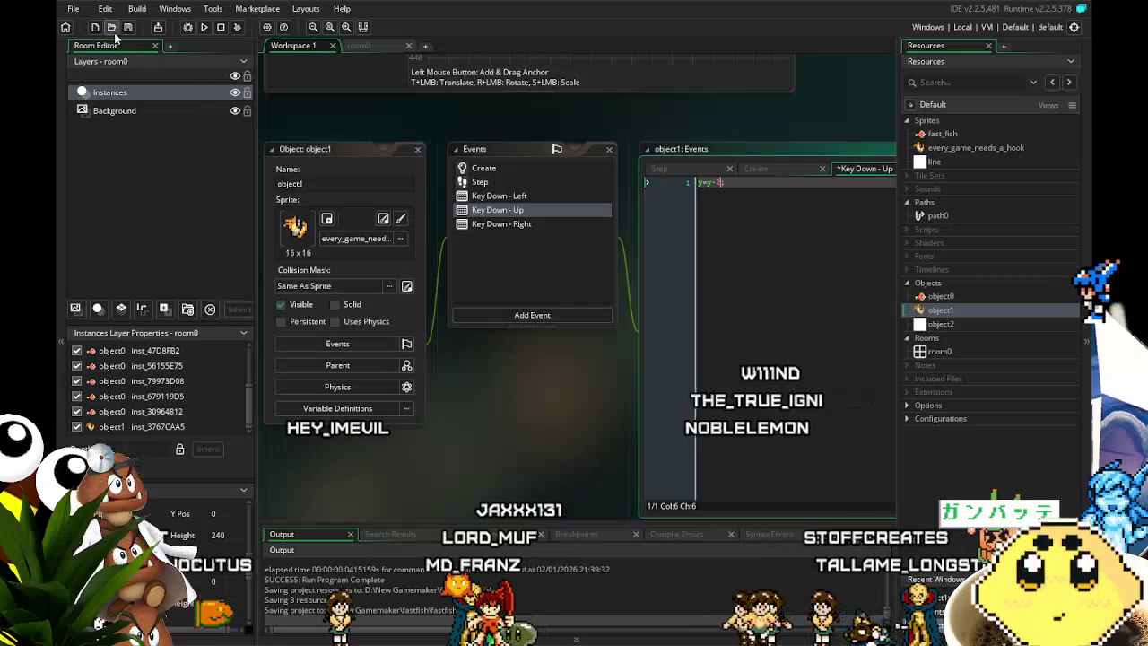
{"action": "left_click", "coordinate": [130, 28]}
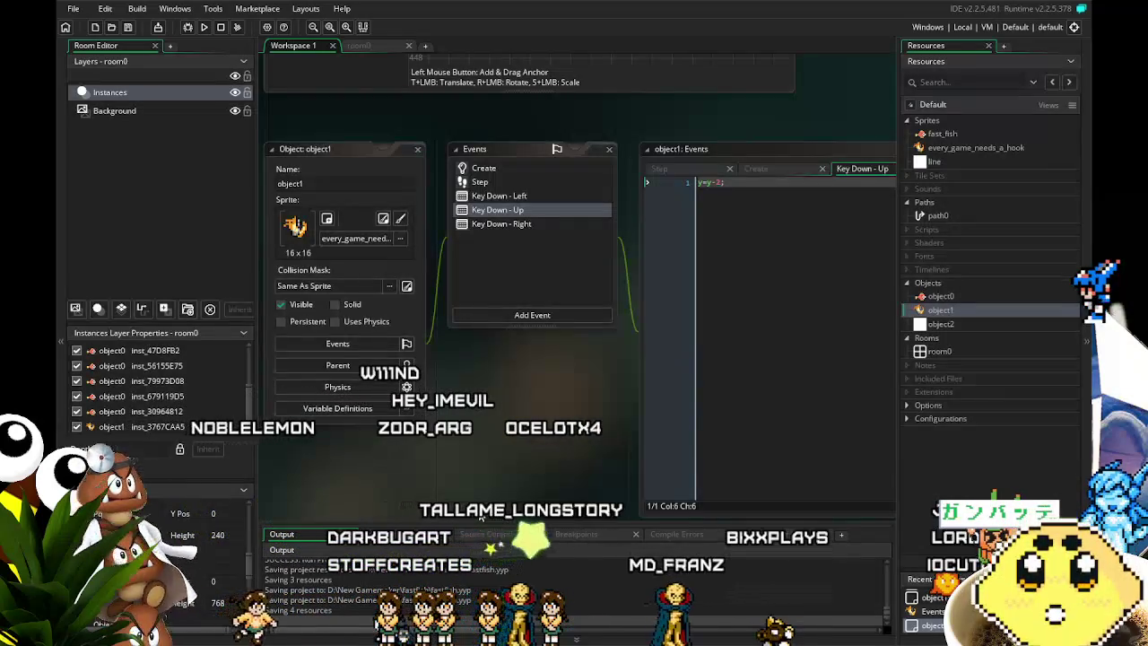
{"action": "mouse_move", "coordinate": [475, 484]}
{"action": "left_mouse_down"}
{"action": "mouse_move", "coordinate": [458, 483]}
{"action": "mouse_move", "coordinate": [480, 485]}
{"action": "left_mouse_up"}
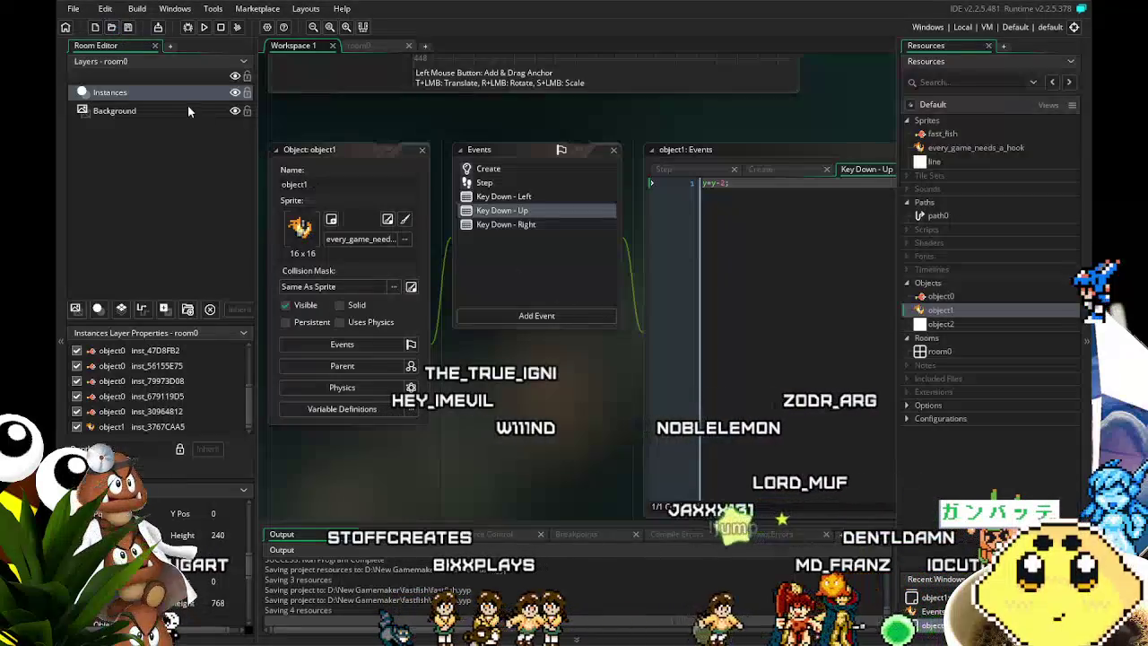
{"action": "left_click", "coordinate": [205, 26]}
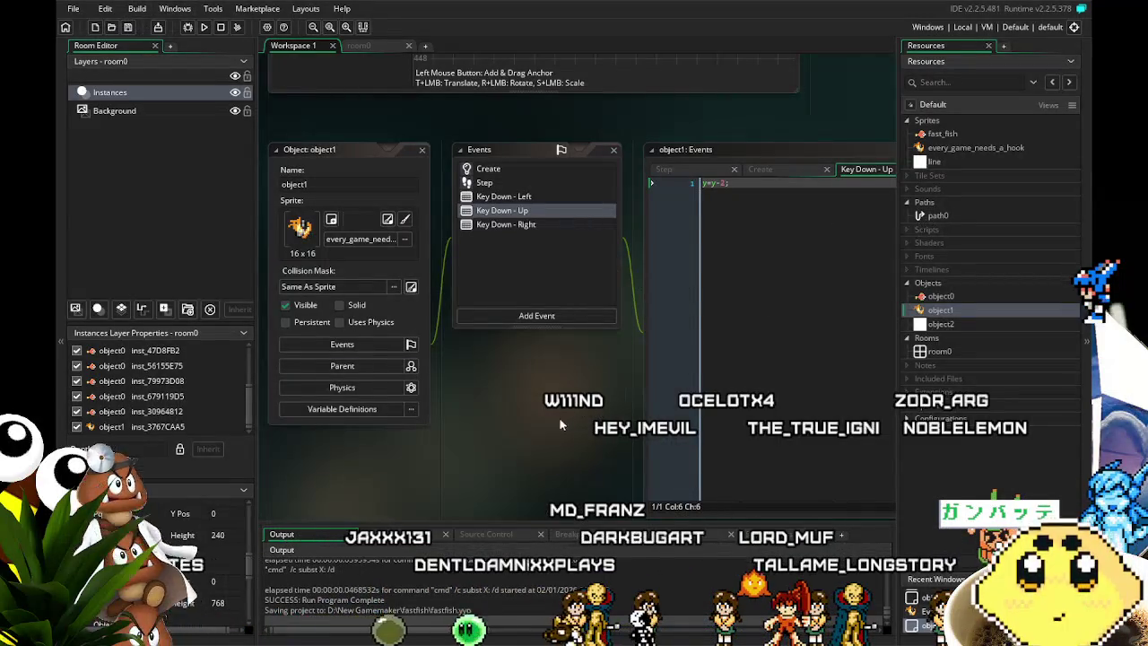
In object0's Create code, delete the direction=90 and direction=270 cases.
{"action": "scroll", "coordinate": [562, 415], "scroll_direction": "left", "scroll_amount": 1}
{"action": "double_click", "coordinate": [982, 296]}
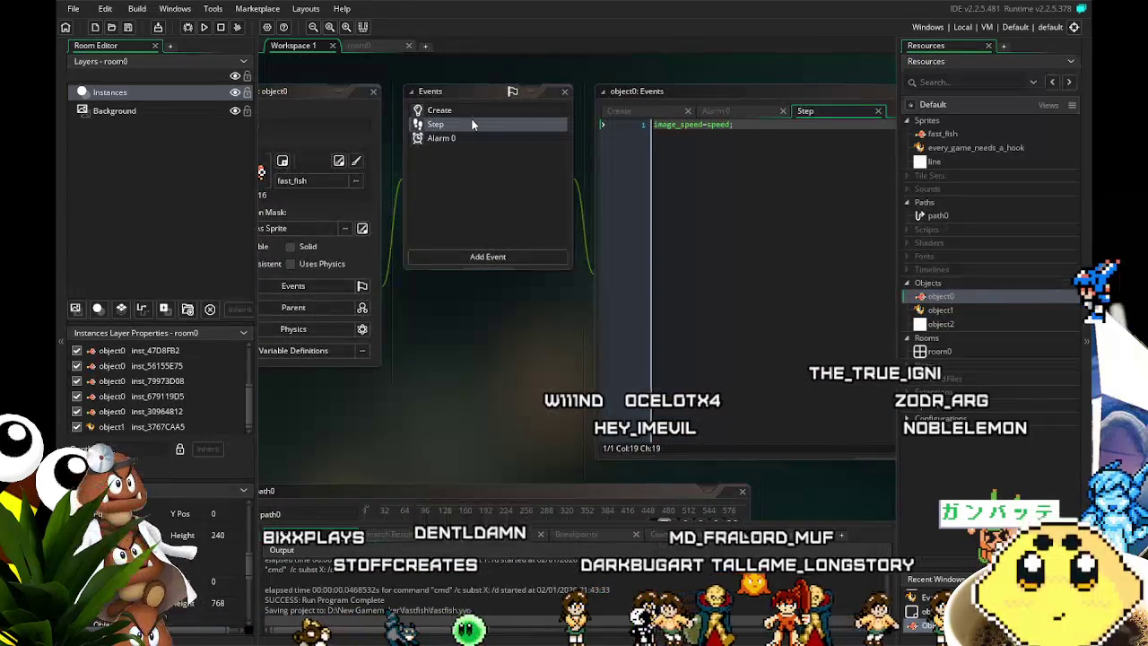
{"action": "left_click", "coordinate": [473, 124]}
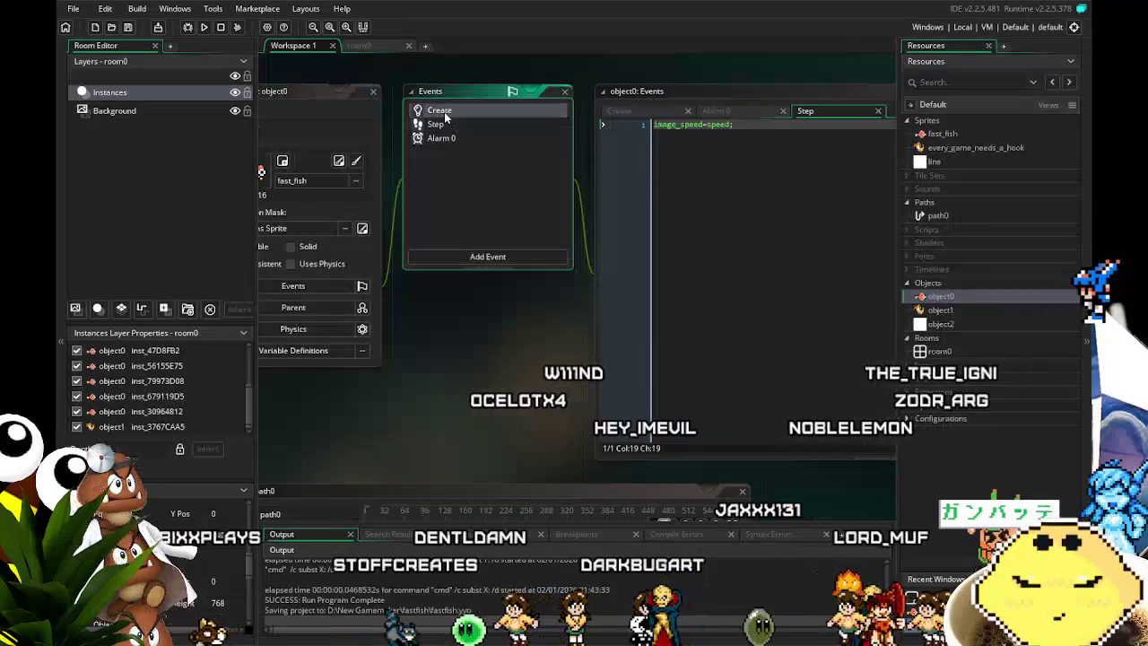
{"action": "left_click", "coordinate": [445, 115]}
{"action": "left_click_drag", "start_coordinate": [492, 323], "coordinate": [380, 335]}
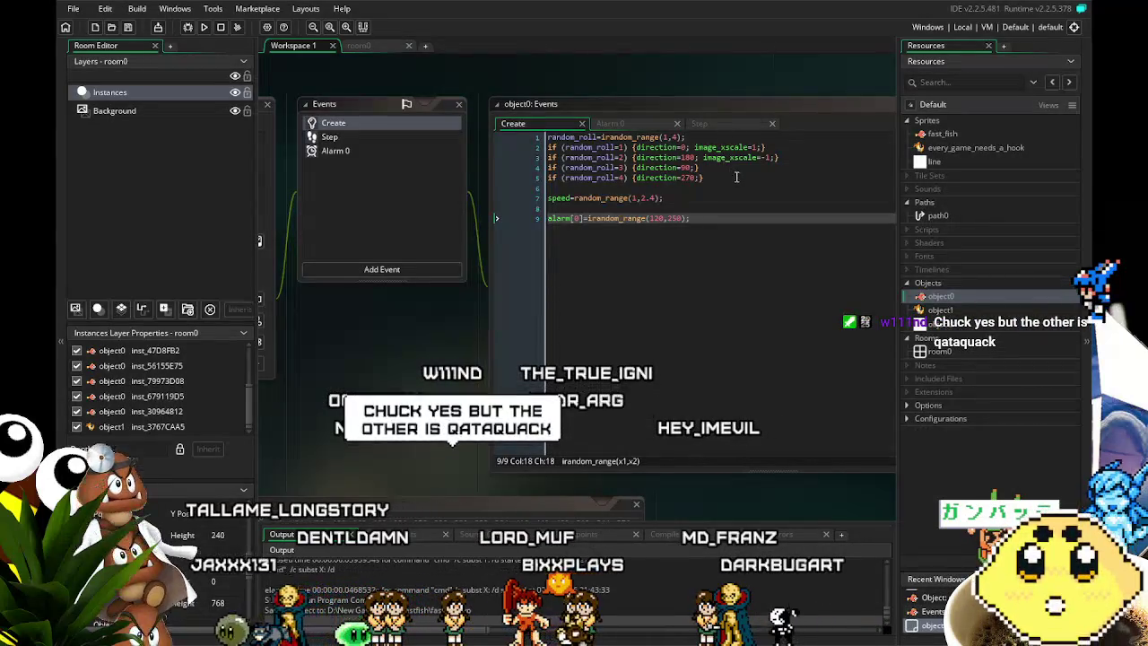
{"action": "left_click_drag", "start_coordinate": [705, 178], "coordinate": [625, 162]}
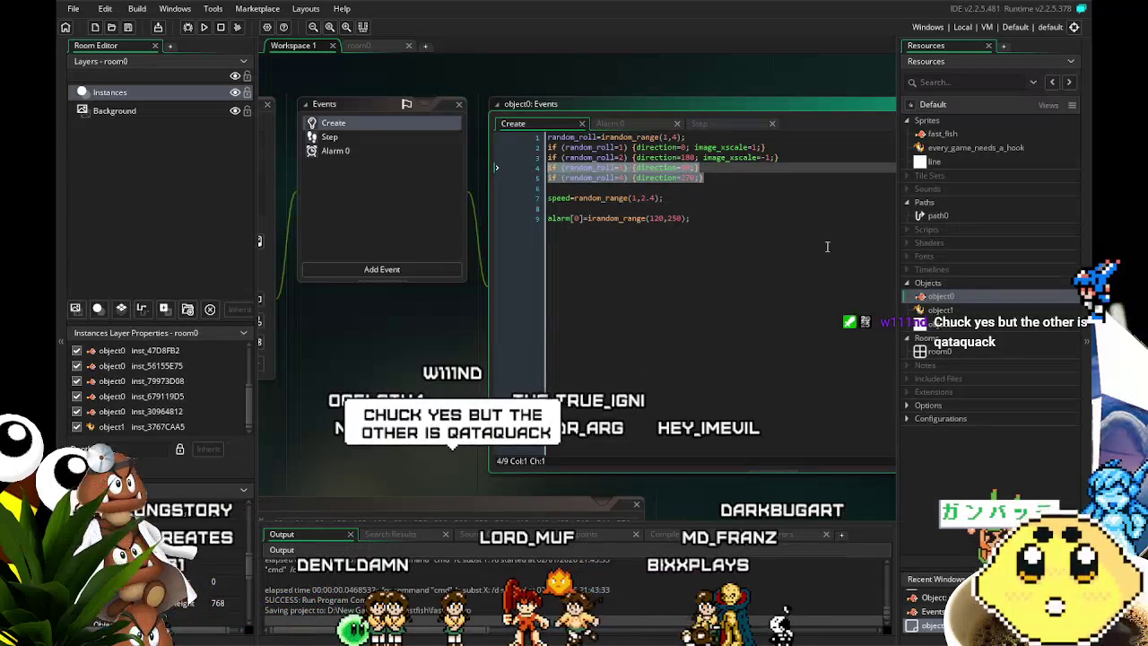
{"action": "key", "text": "BackSpace"}
{"action": "key", "text": "Delete"}
{"action": "key", "text": "BackSpace"}
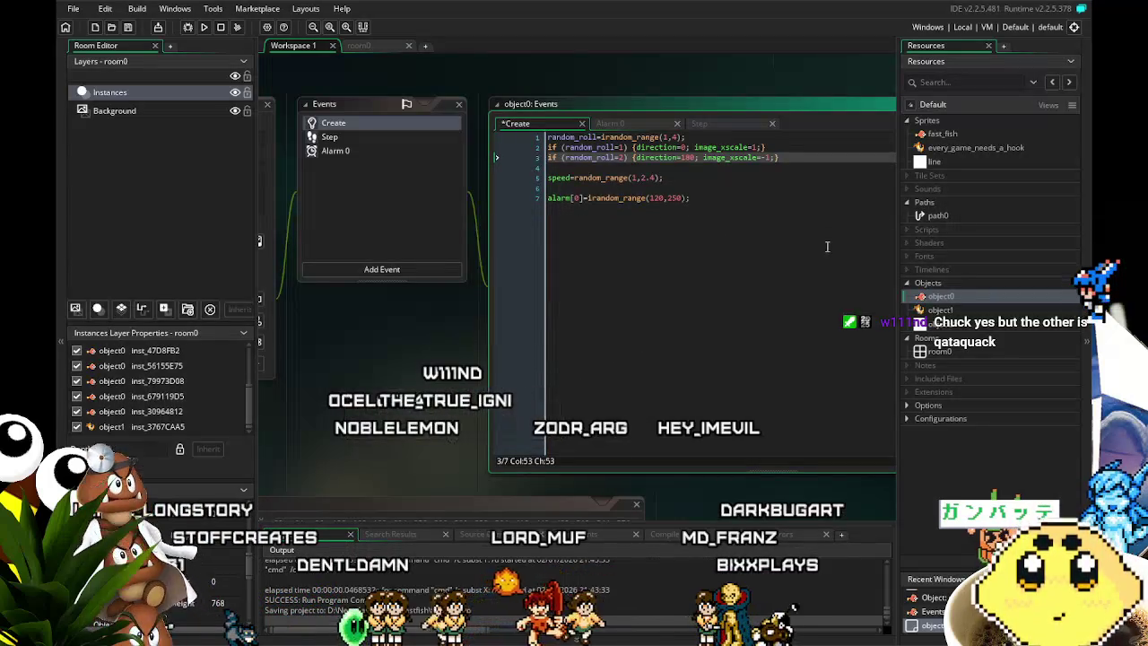
Change irandom_range(1,4) to irandom_range(1,2) and save the project.
{"action": "left_click", "coordinate": [679, 136]}
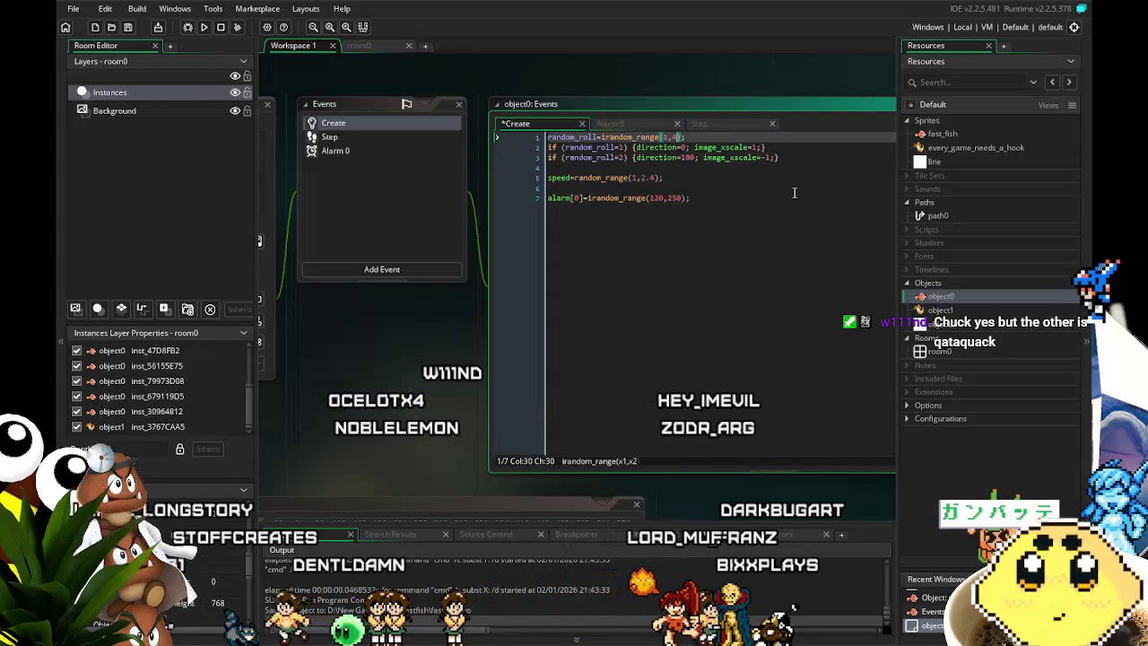
{"action": "key", "text": "BackSpace"}
{"action": "type", "text": "2"}
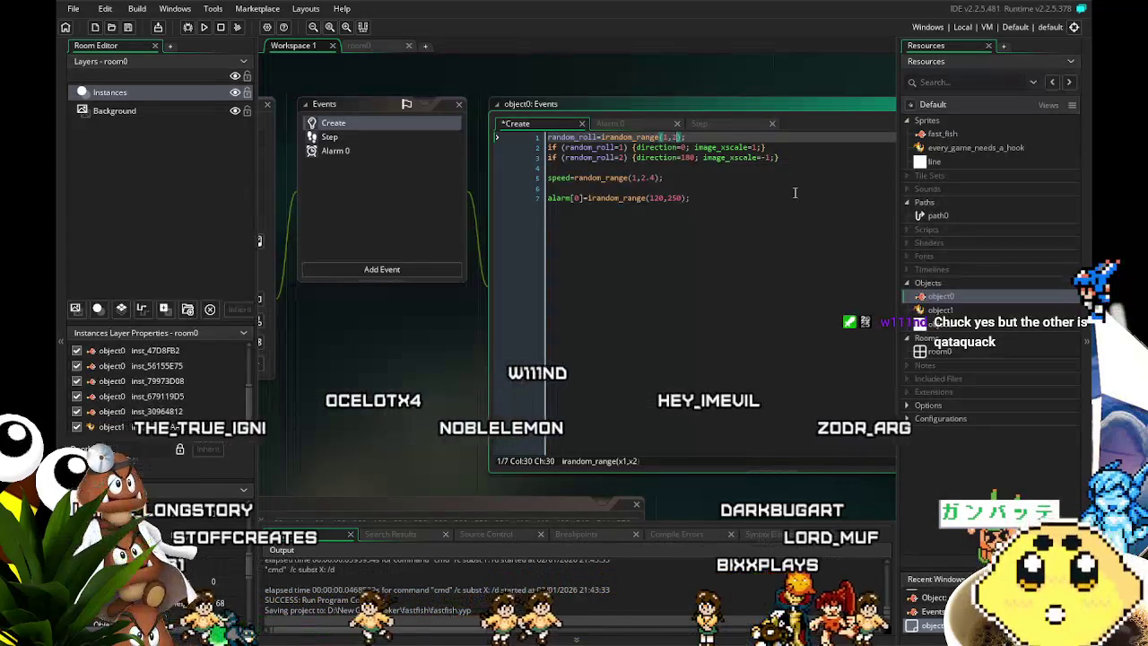
{"action": "left_click", "coordinate": [128, 27]}
{"action": "mouse_move", "coordinate": [427, 363]}
{"action": "left_mouse_down"}
{"action": "mouse_move", "coordinate": [364, 380]}
{"action": "mouse_move", "coordinate": [381, 390]}
{"action": "left_mouse_up"}
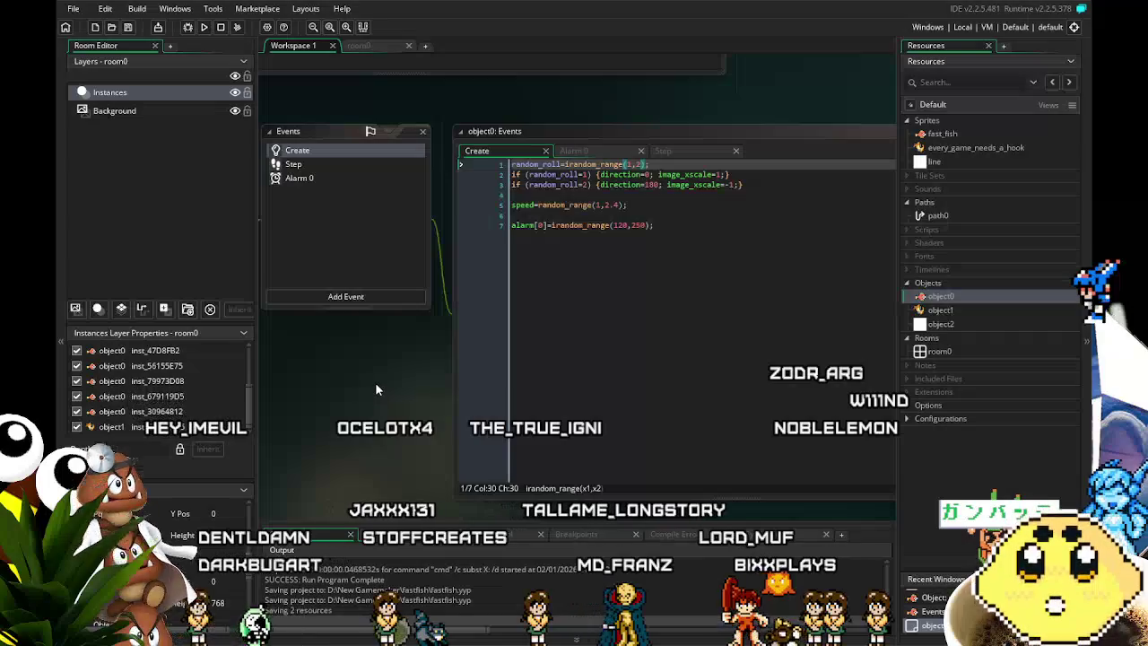
Begin replacing the 0 in line 2's direction=0 of object0's Create event with random_range.
{"action": "left_click_drag", "start_coordinate": [402, 353], "coordinate": [410, 322]}
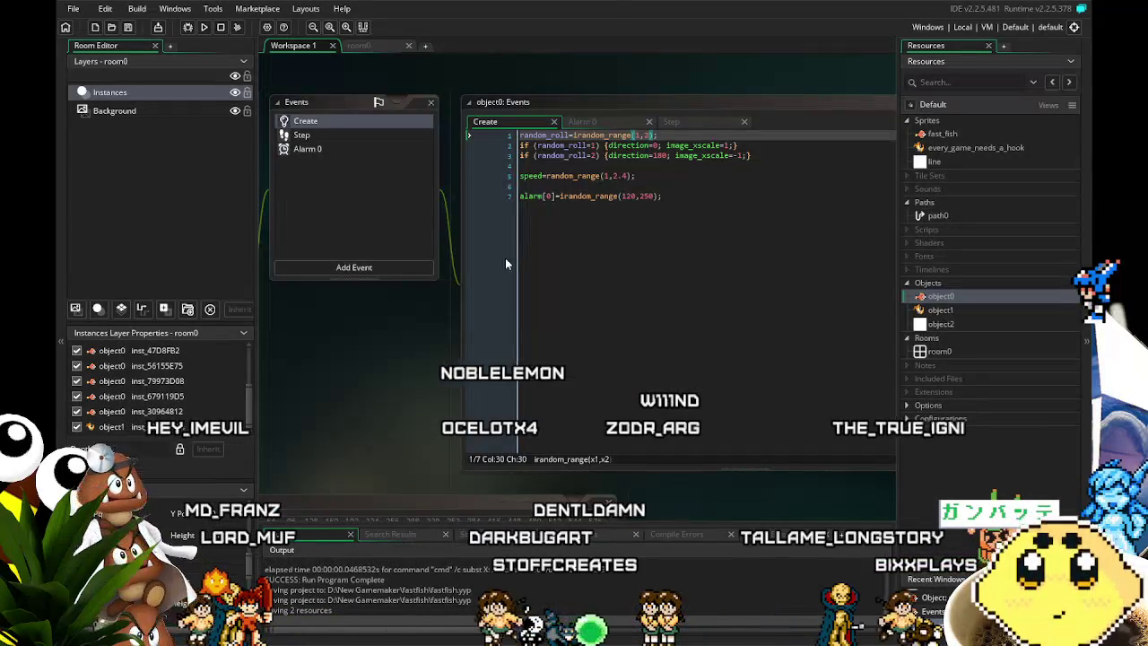
{"action": "left_click_drag", "start_coordinate": [410, 328], "coordinate": [382, 349]}
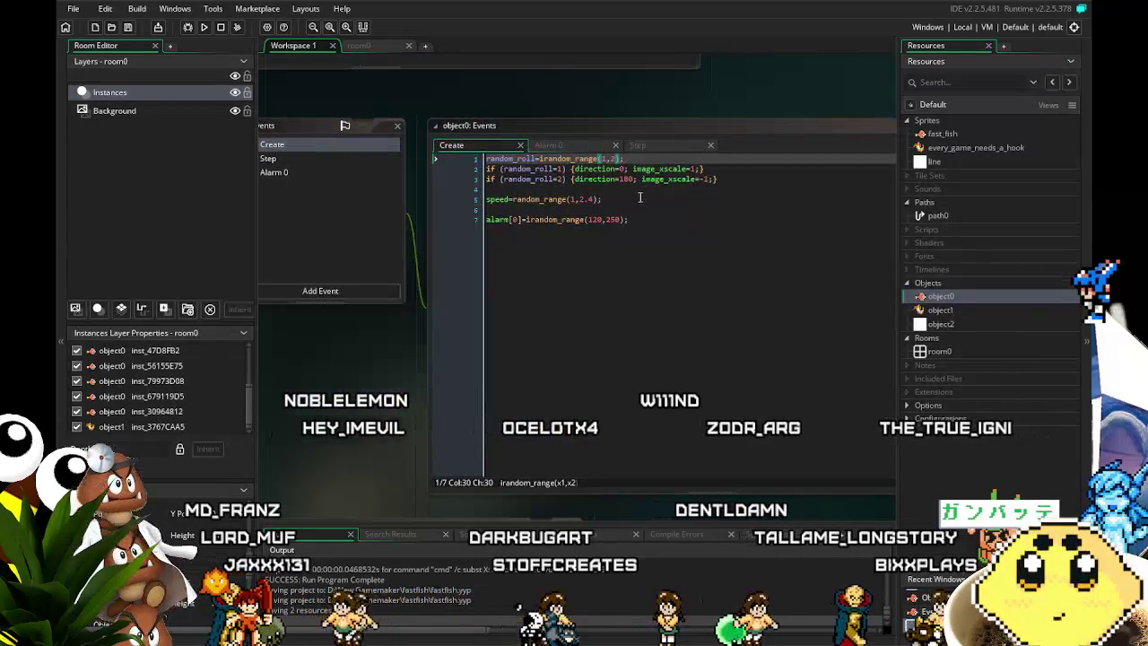
{"action": "left_click", "coordinate": [539, 226]}
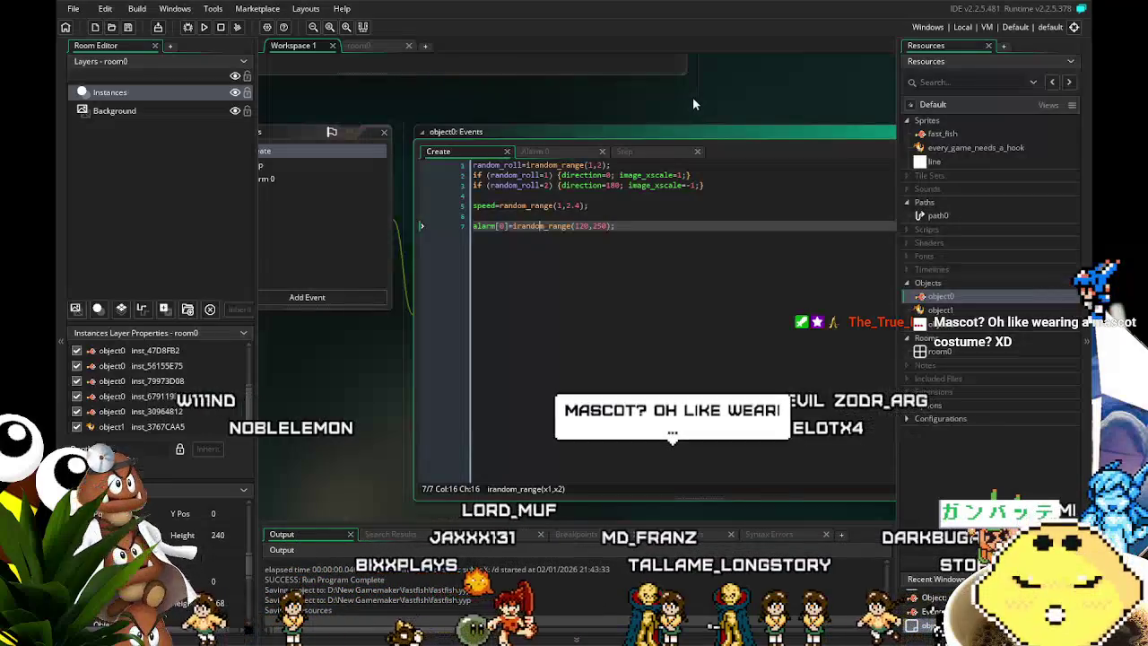
{"action": "left_click_drag", "start_coordinate": [373, 408], "coordinate": [399, 412]}
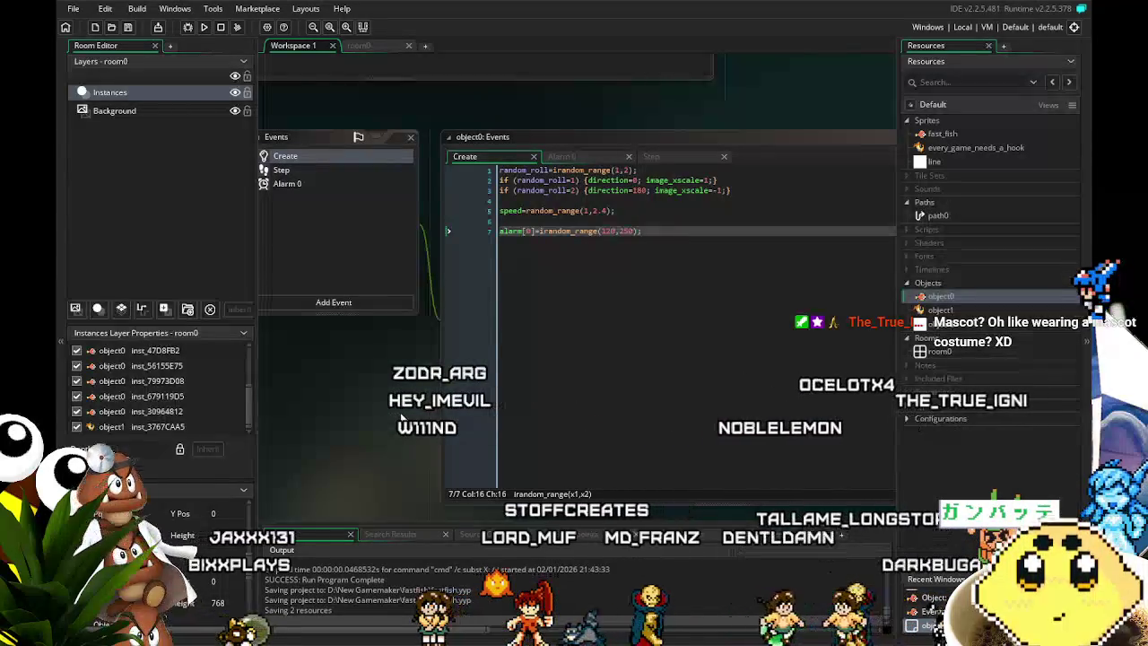
{"action": "key", "text": "alt+o"}
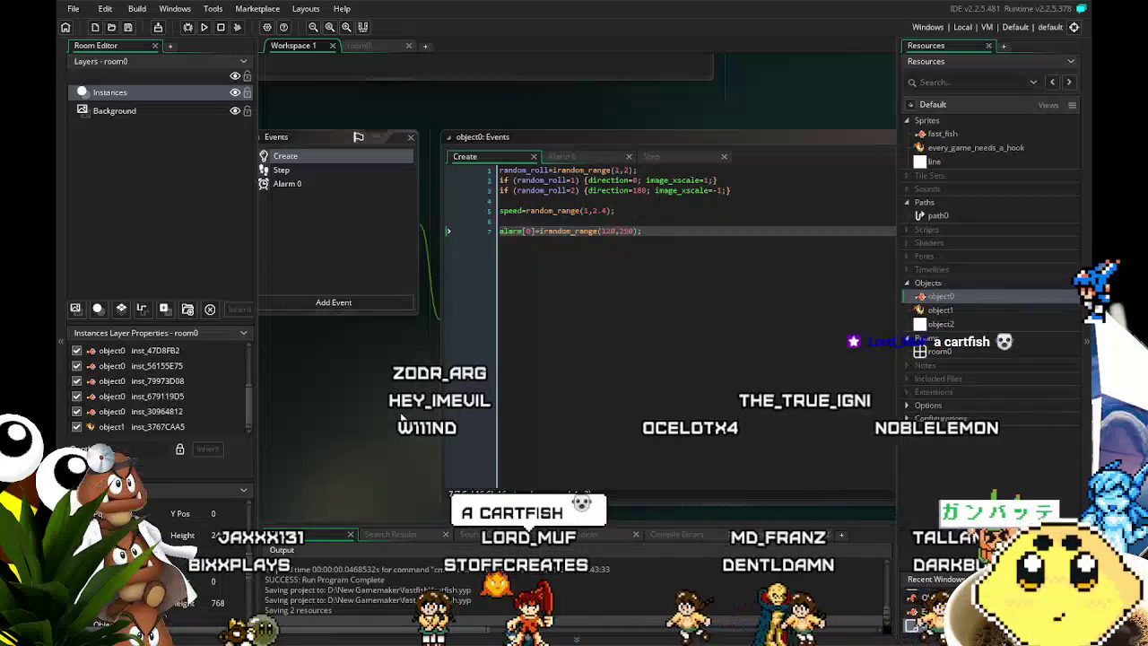
{"action": "left_click_drag", "start_coordinate": [396, 386], "coordinate": [388, 385]}
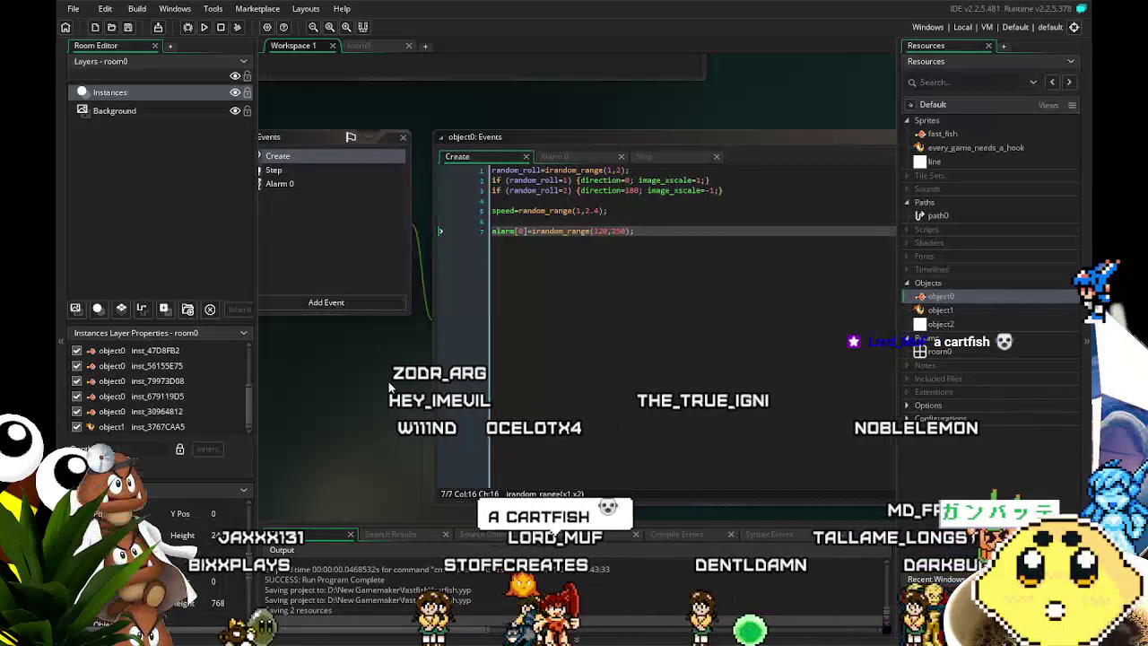
{"action": "left_click_drag", "start_coordinate": [409, 333], "coordinate": [420, 326]}
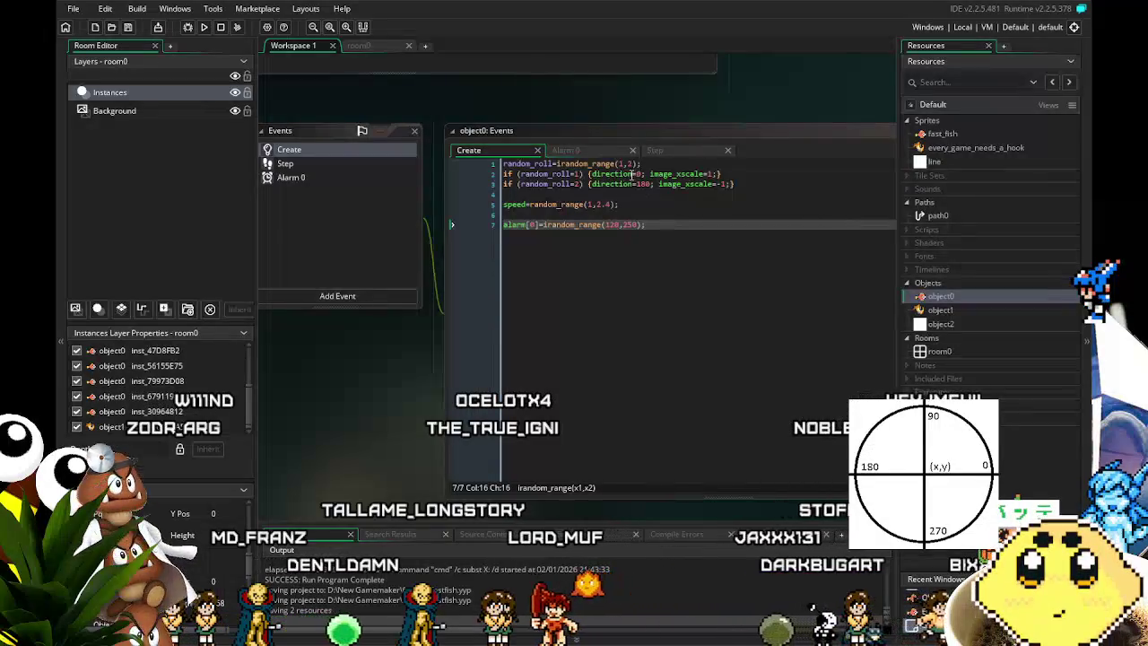
{"action": "double_click", "coordinate": [638, 174]}
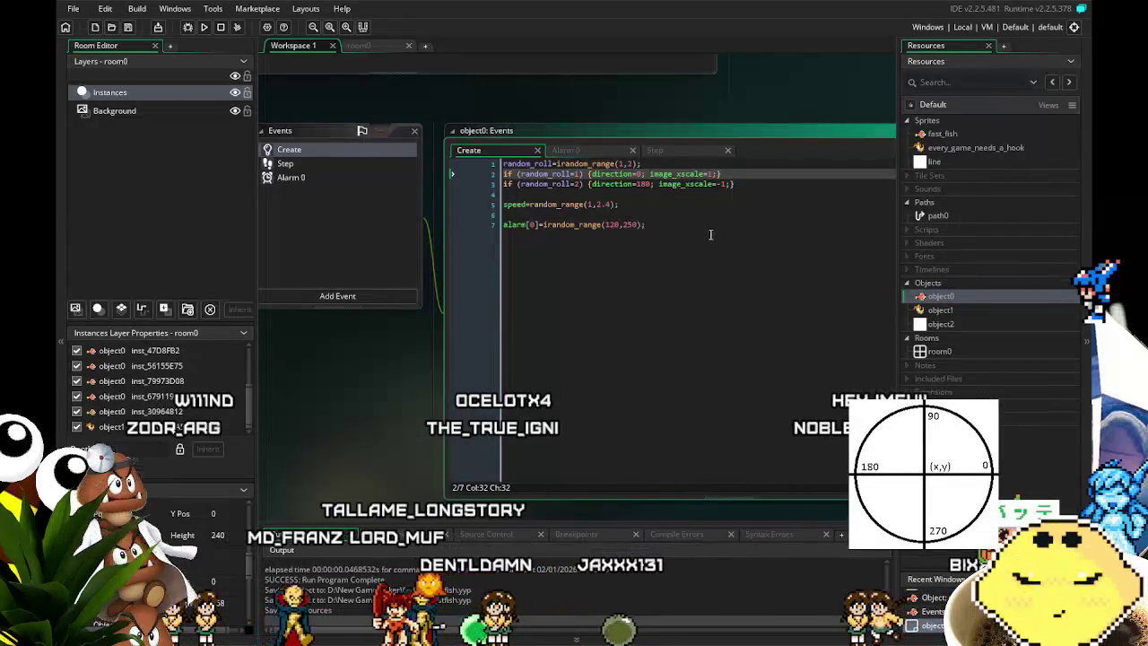
{"action": "type", "text": "random_"}
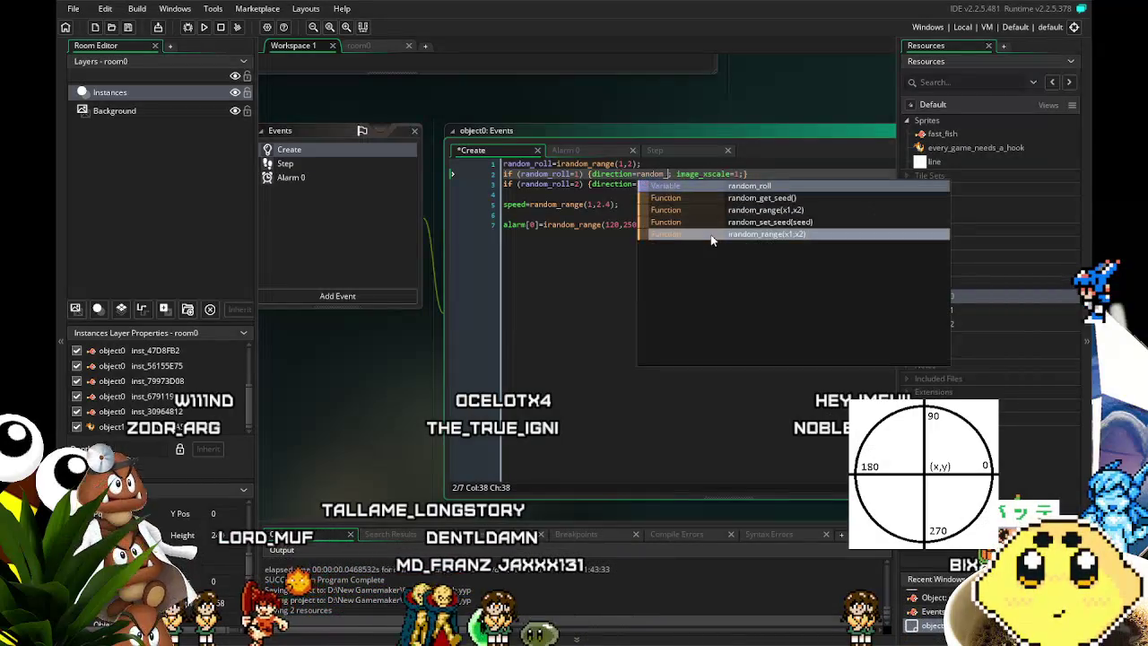
{"action": "type", "text": "_rang"}
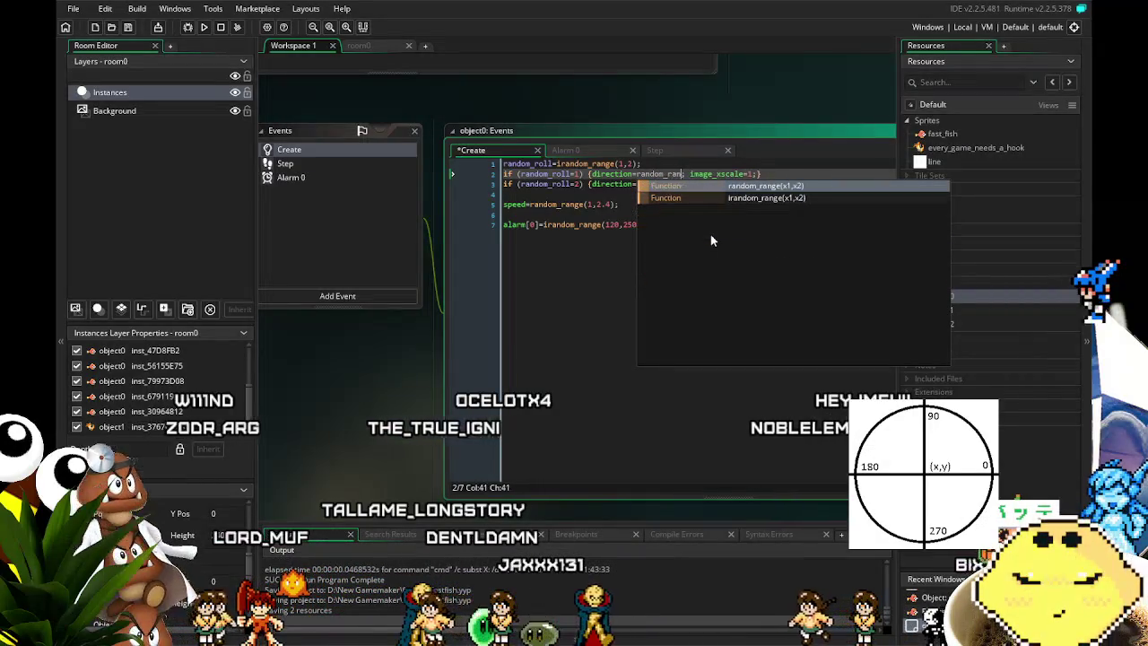
{"action": "type", "text": "e"}
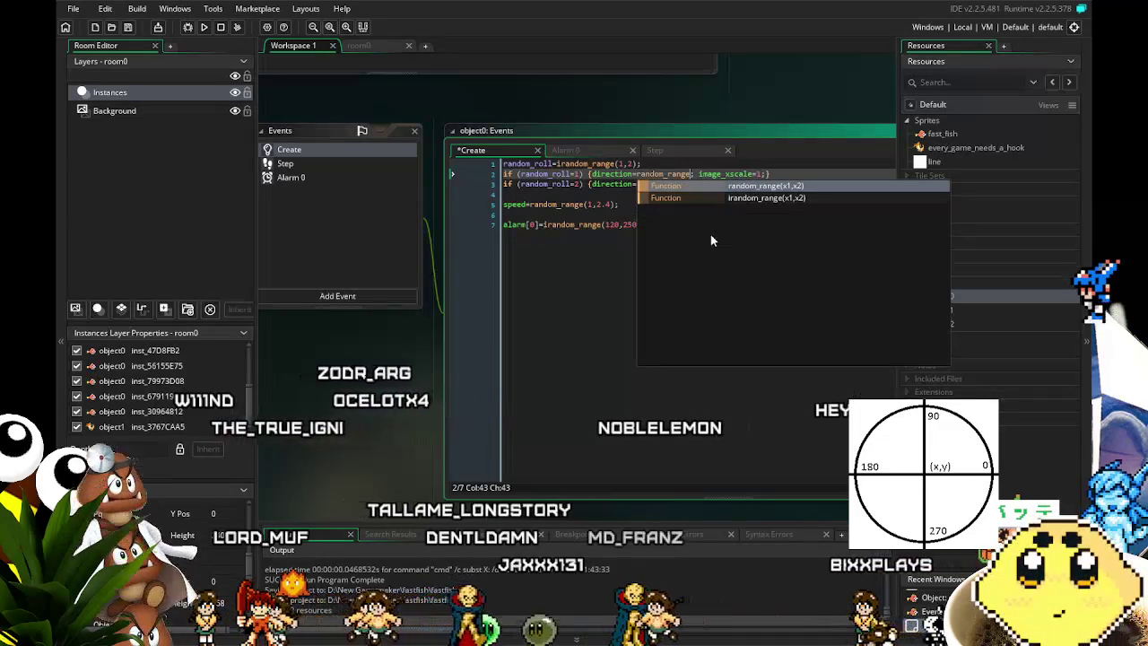
{"action": "type", "text": "("}
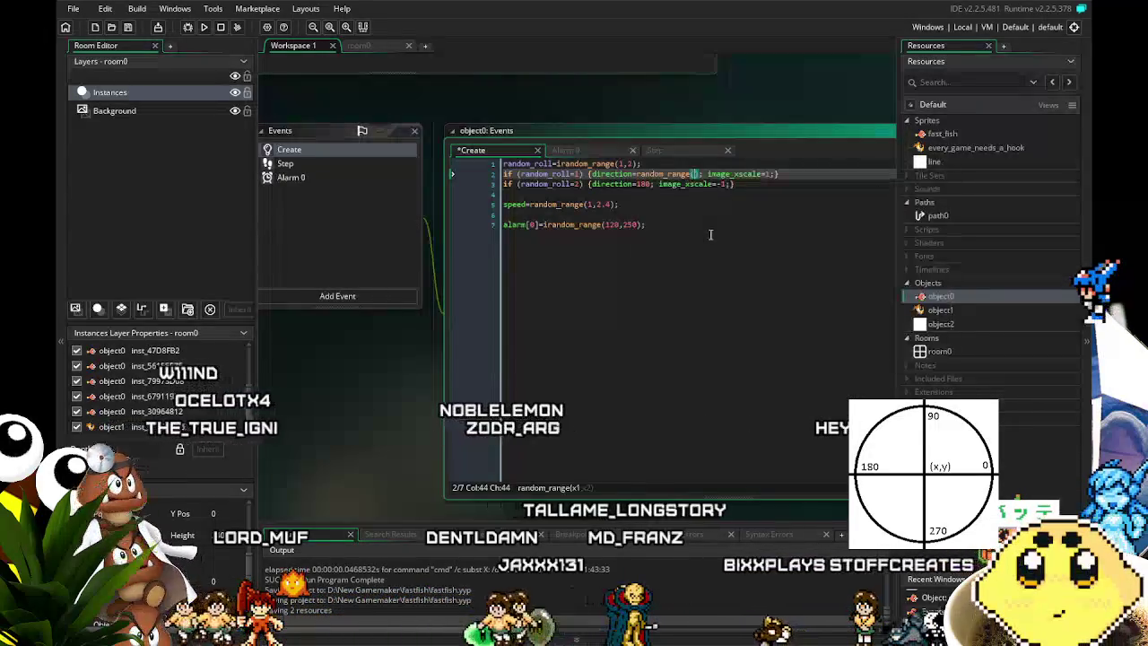
{"action": "type", "text": "-"}
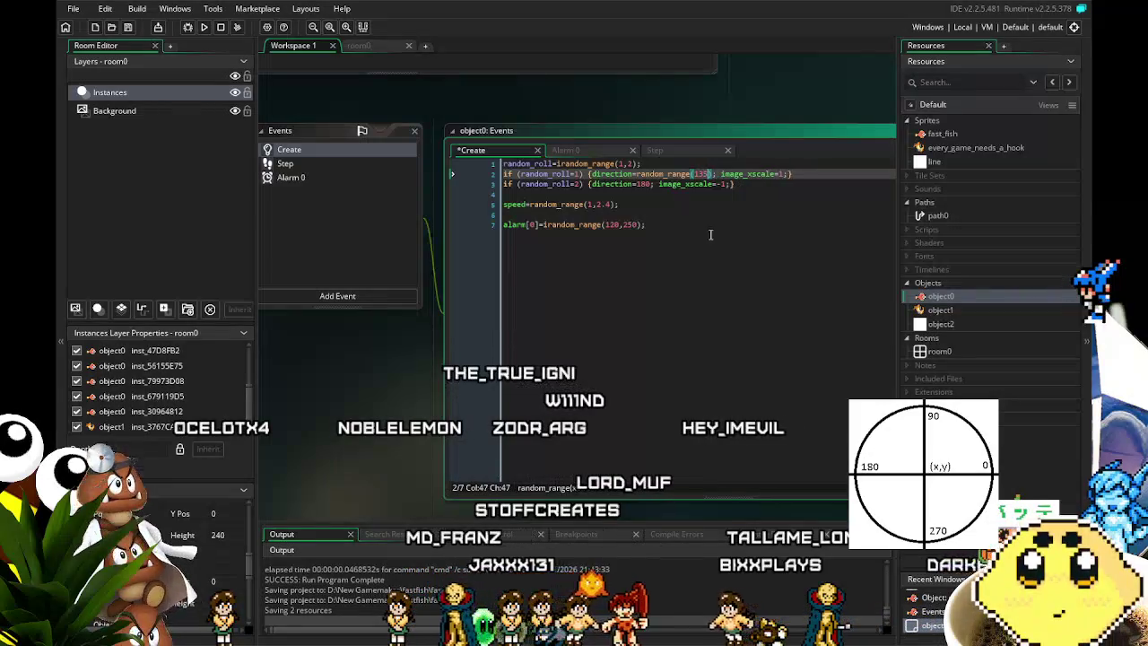
{"action": "type", "text": ",225"}
Finish line 2 as direction=random_range(135,225) and copy it over line 3's direction=180.
{"action": "left_click", "coordinate": [859, 230]}
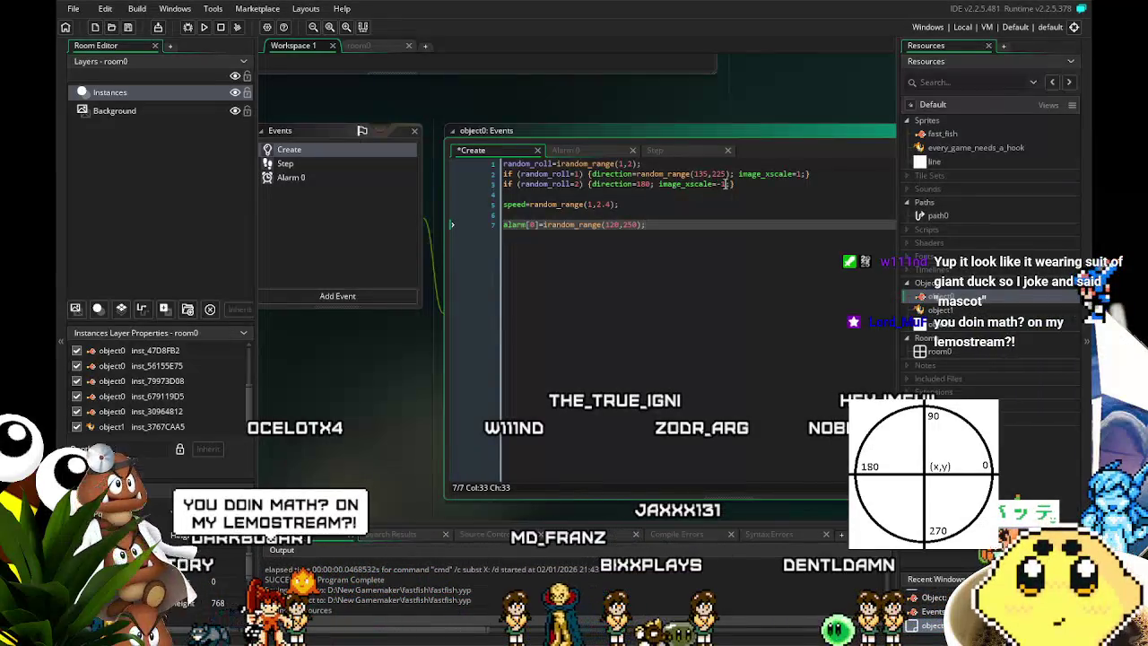
{"action": "left_click_drag", "start_coordinate": [733, 174], "coordinate": [590, 174]}
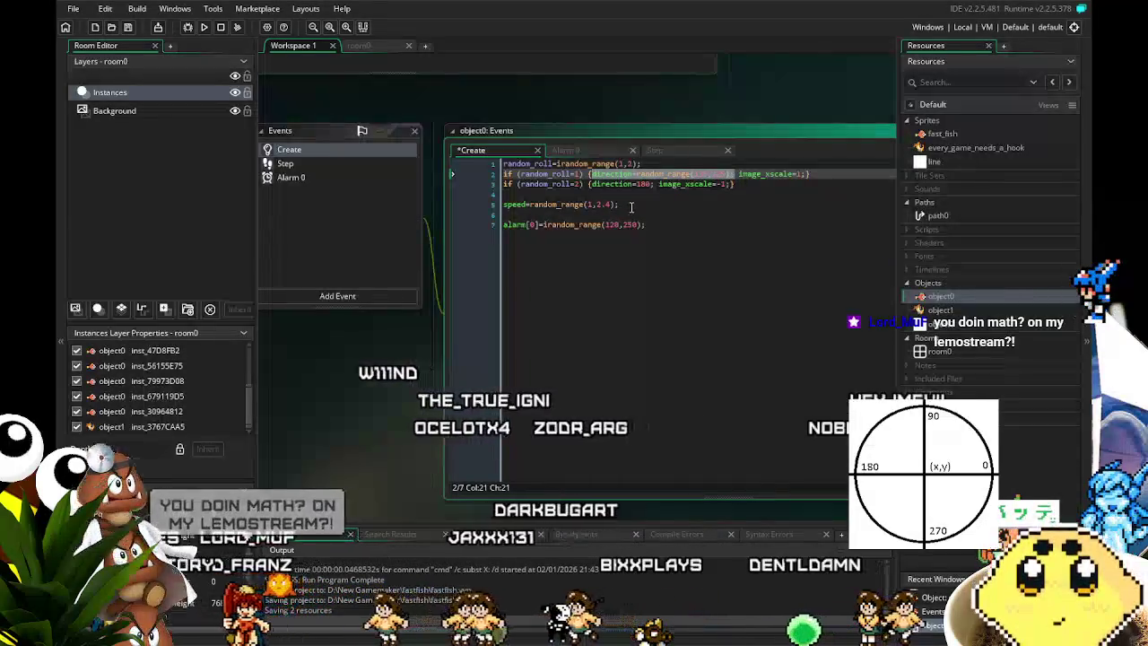
{"action": "key", "text": "ctrl+c"}
{"action": "left_click_drag", "start_coordinate": [655, 184], "coordinate": [590, 184]}
{"action": "key", "text": "ctrl+v"}
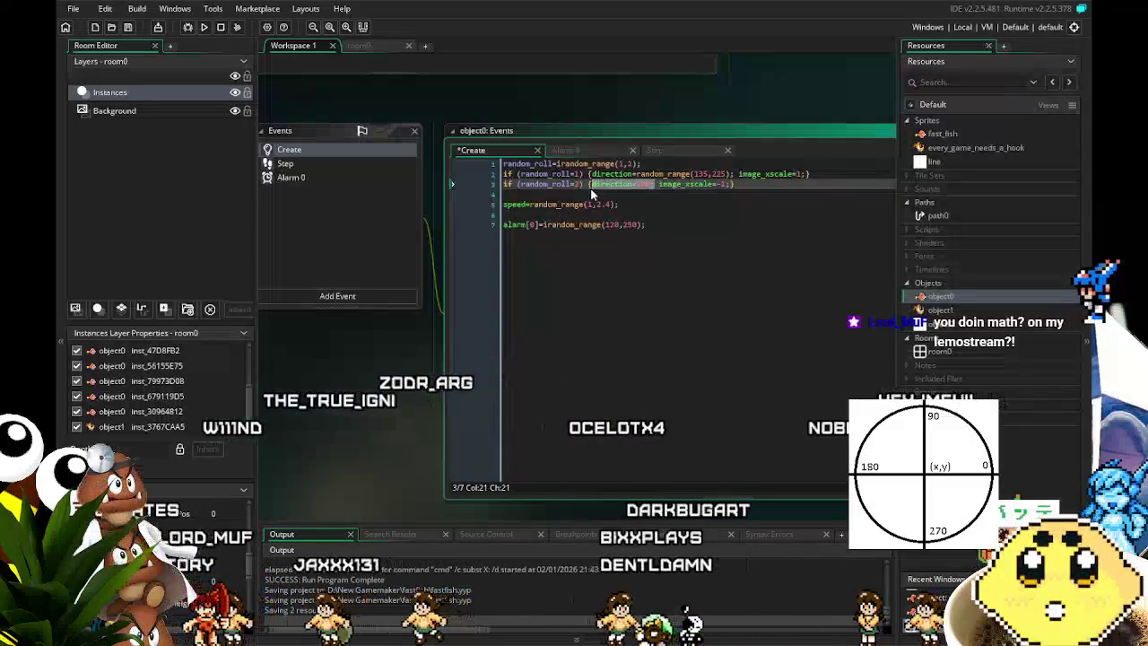
Change line 3's random_range bounds to 45 and 315.
{"action": "double_click", "coordinate": [700, 184]}
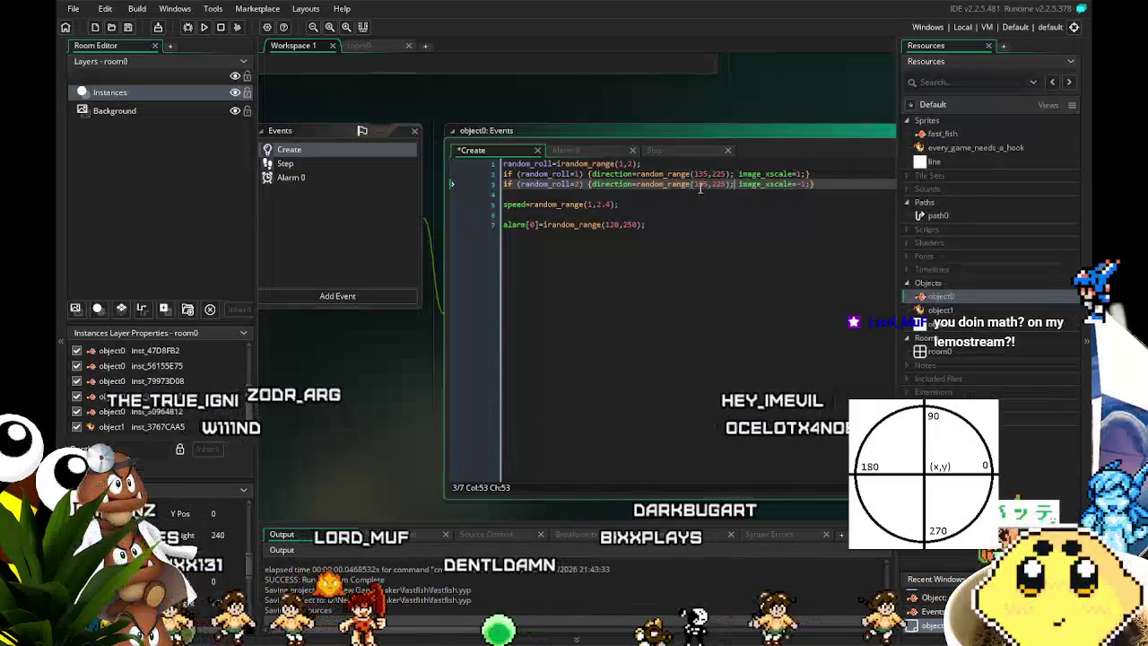
{"action": "type", "text": "45"}
{"action": "left_click", "coordinate": [713, 186]}
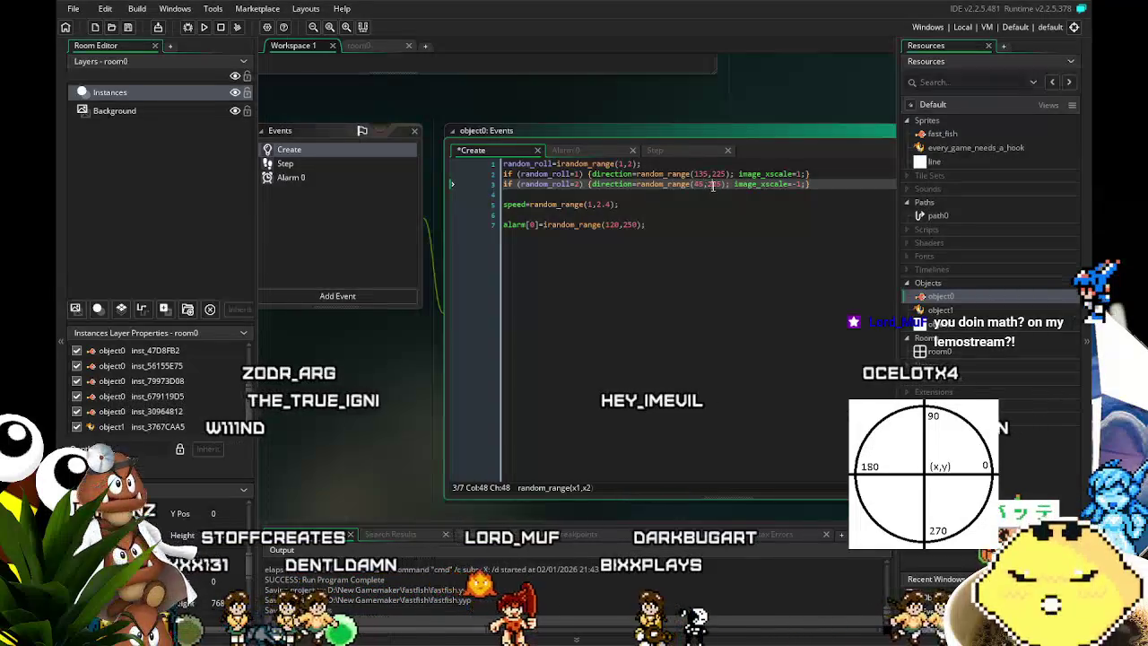
{"action": "type", "text": "31"}
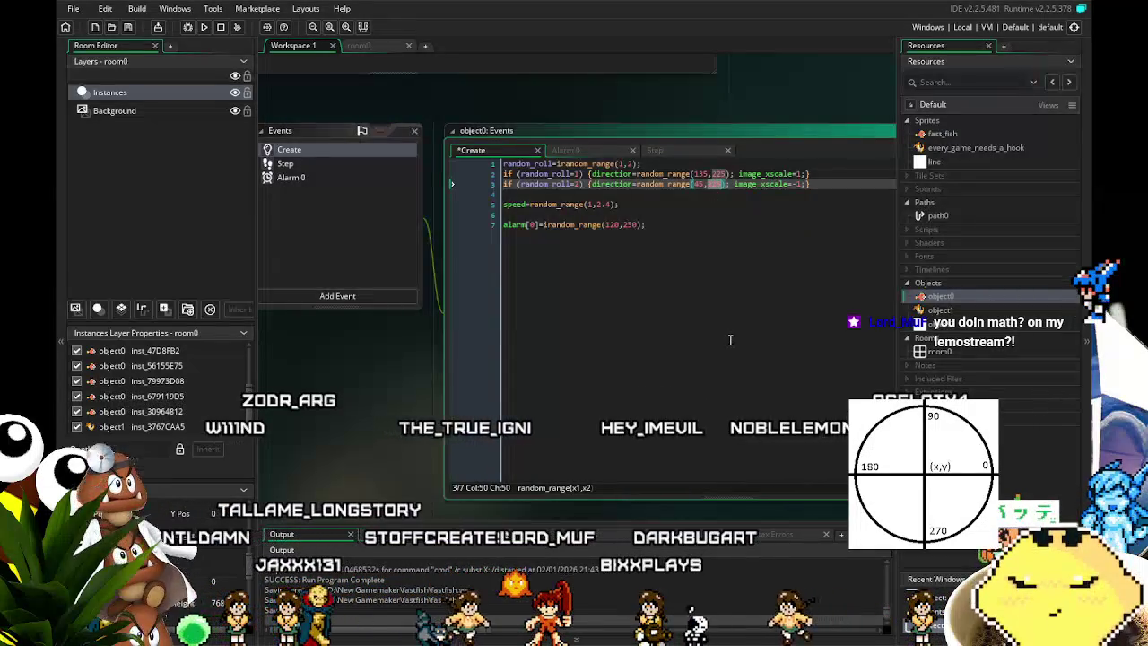
{"action": "left_click", "coordinate": [731, 340]}
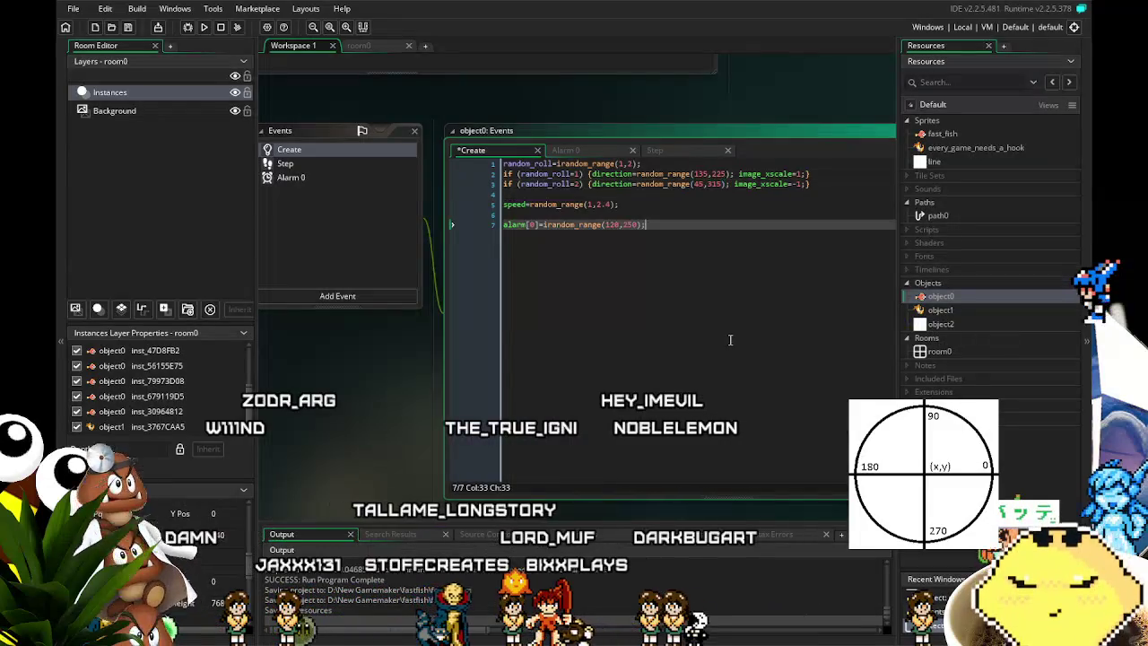
{"action": "mouse_move", "coordinate": [729, 341]}
{"action": "left_mouse_down"}
{"action": "mouse_move", "coordinate": [630, 295]}
{"action": "mouse_move", "coordinate": [684, 313]}
{"action": "left_mouse_up"}
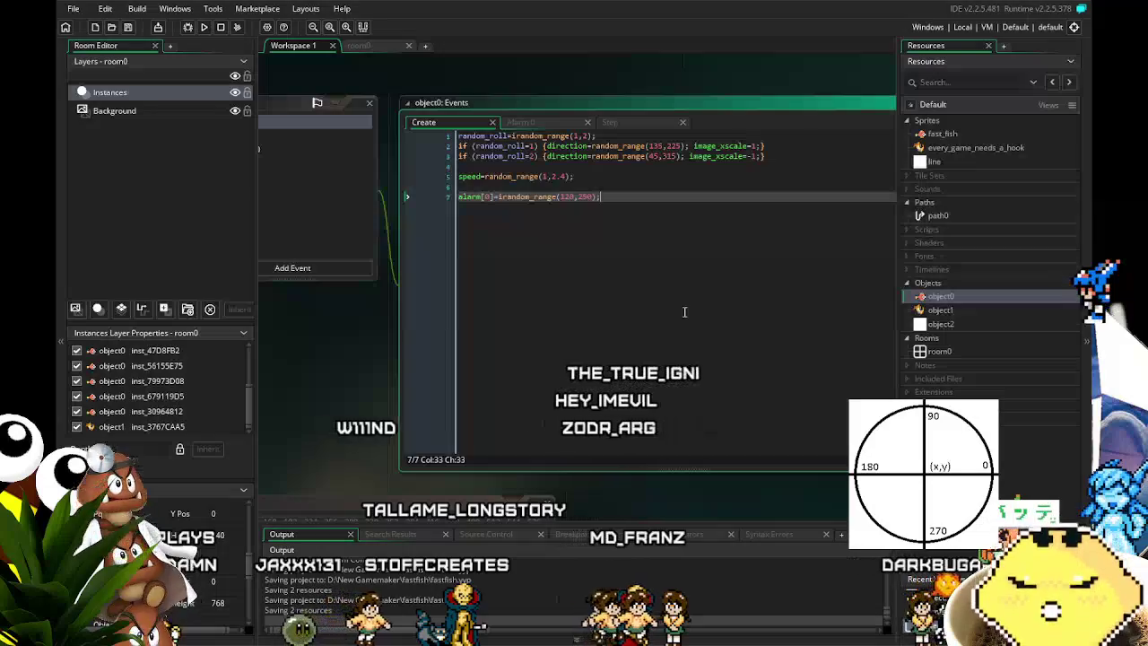
Save and test-run the game, then copy the roll and direction lines 1–3 from Create.
{"action": "left_click", "coordinate": [129, 29]}
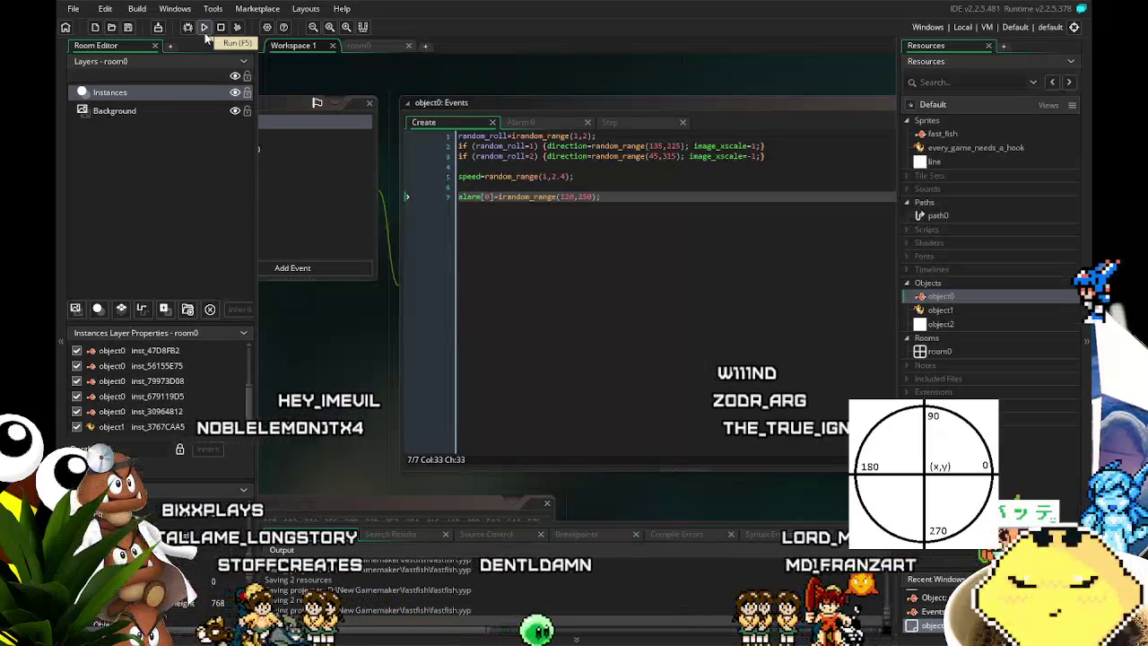
{"action": "left_click", "coordinate": [204, 31]}
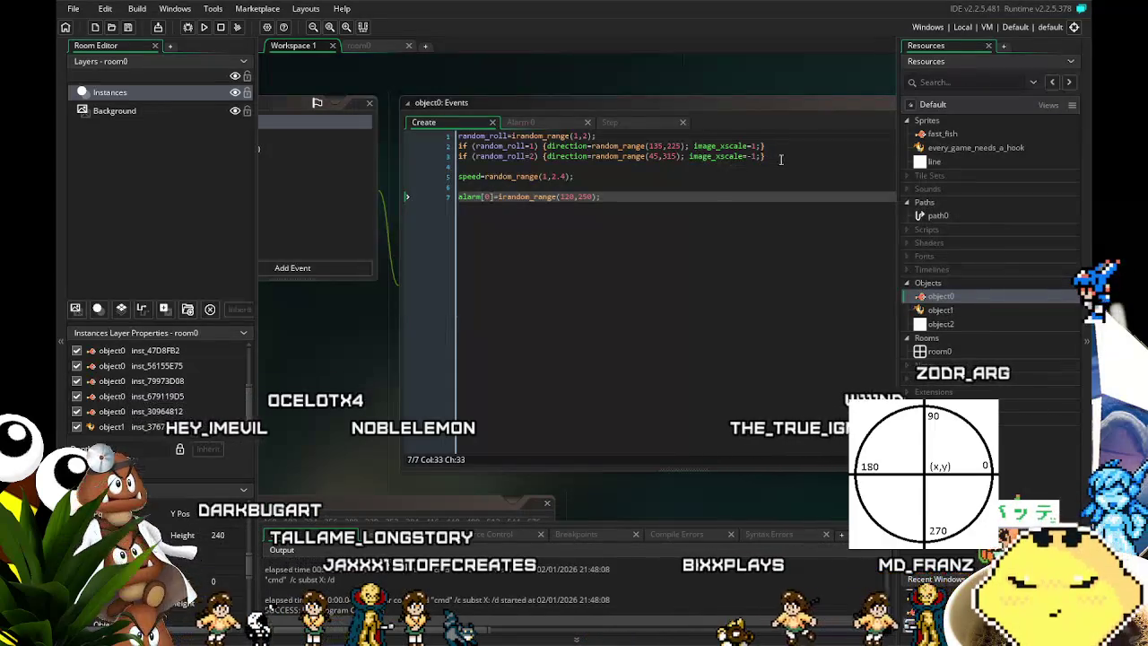
{"action": "left_click_drag", "start_coordinate": [765, 156], "coordinate": [435, 148]}
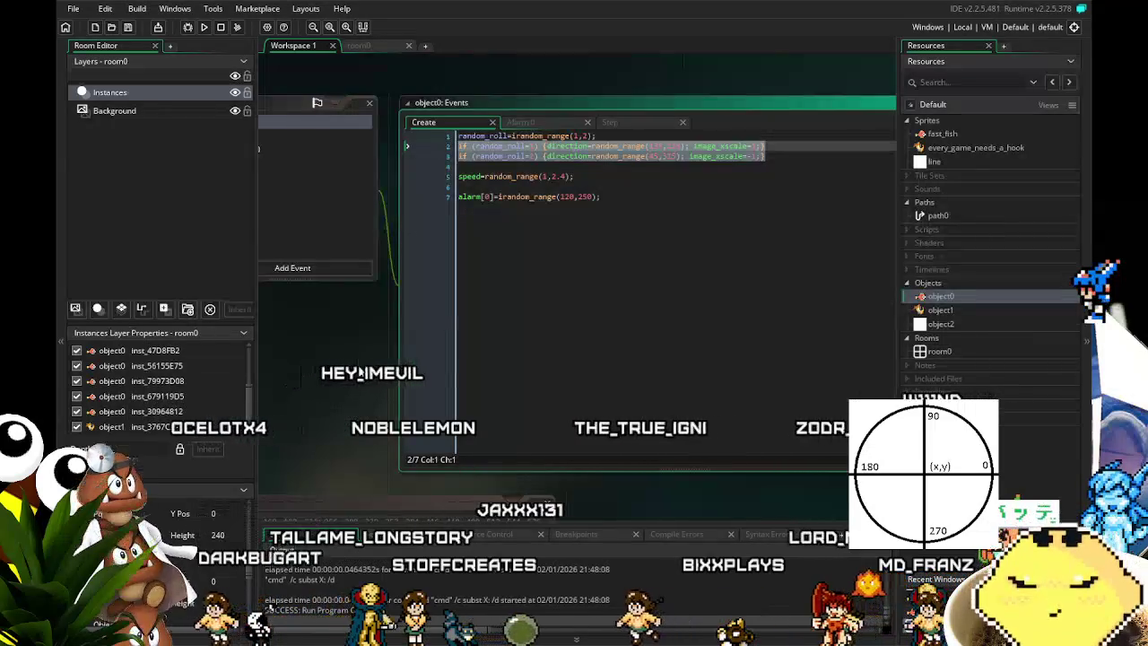
{"action": "left_click", "coordinate": [363, 170]}
Paste those lines over Alarm 0's old roll code, save, and run the game again.
{"action": "left_click_drag", "start_coordinate": [863, 157], "coordinate": [601, 137]}
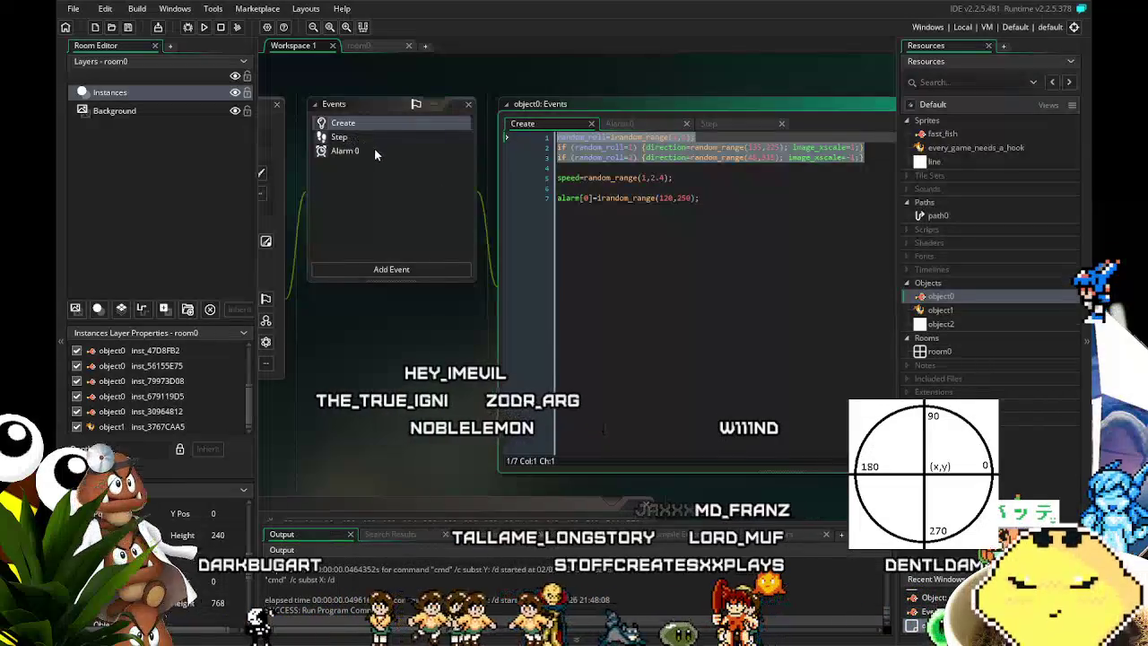
{"action": "left_click", "coordinate": [374, 149]}
{"action": "left_click_drag", "start_coordinate": [717, 177], "coordinate": [557, 136]}
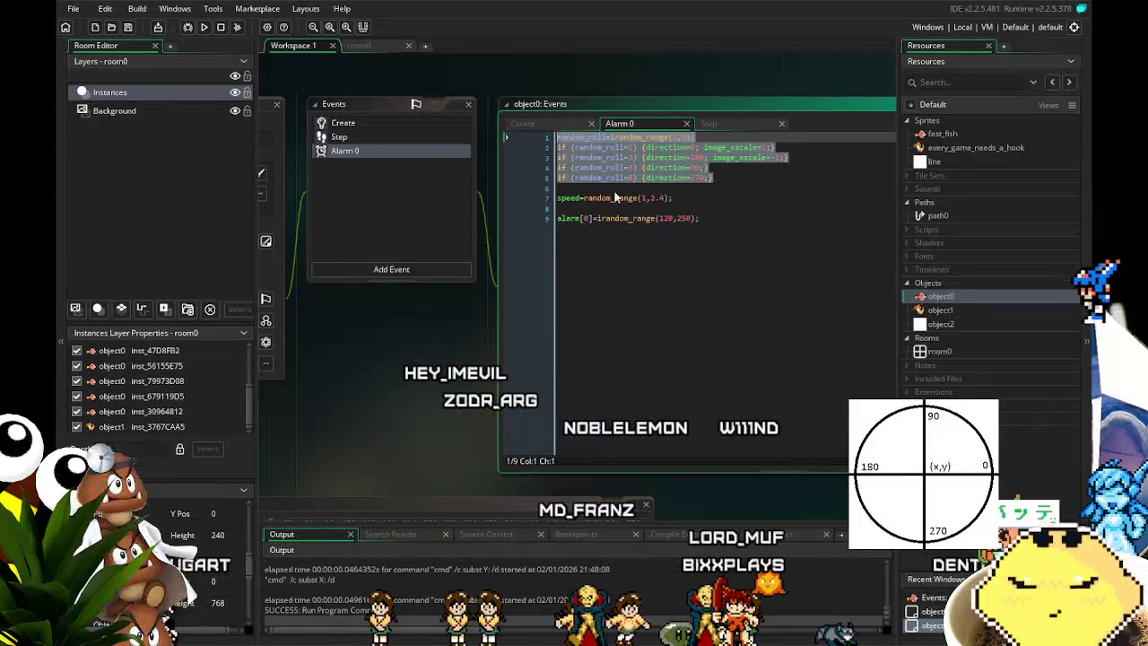
{"action": "key", "text": "ctrl+v"}
{"action": "left_click", "coordinate": [771, 310]}
{"action": "key", "text": "ctrl+s"}
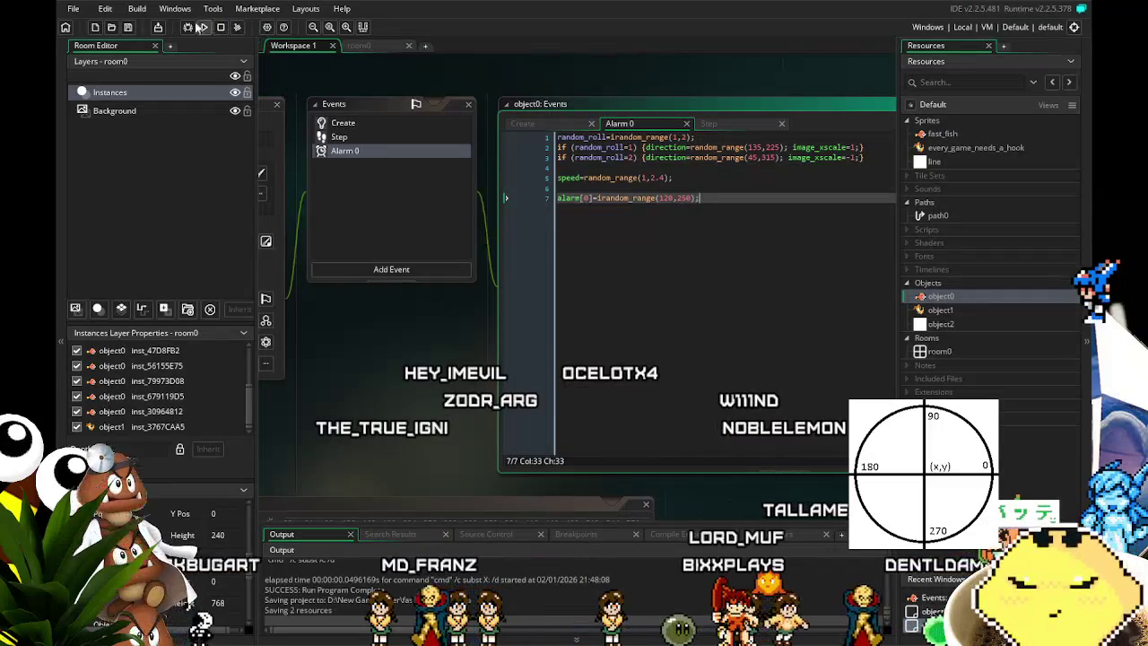
{"action": "left_click", "coordinate": [197, 27]}
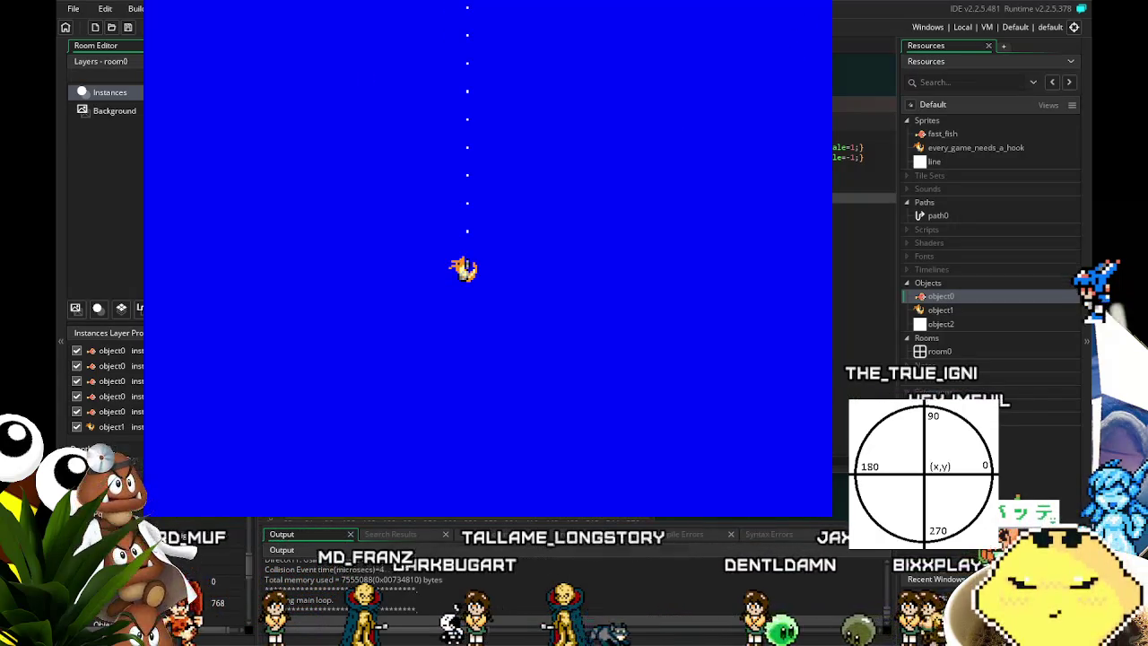
{"action": "key", "text": "Escape"}
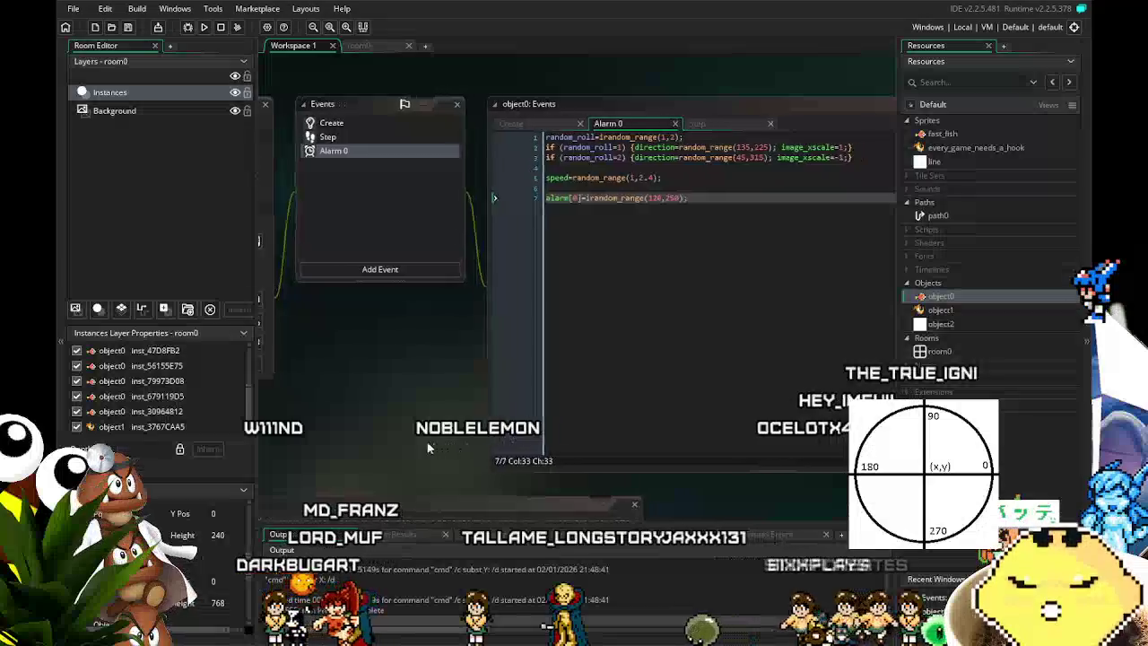
Flip roll 2's image_xscale to -1 in object0's Alarm 0 event.
{"action": "left_click_drag", "start_coordinate": [432, 440], "coordinate": [334, 444]}
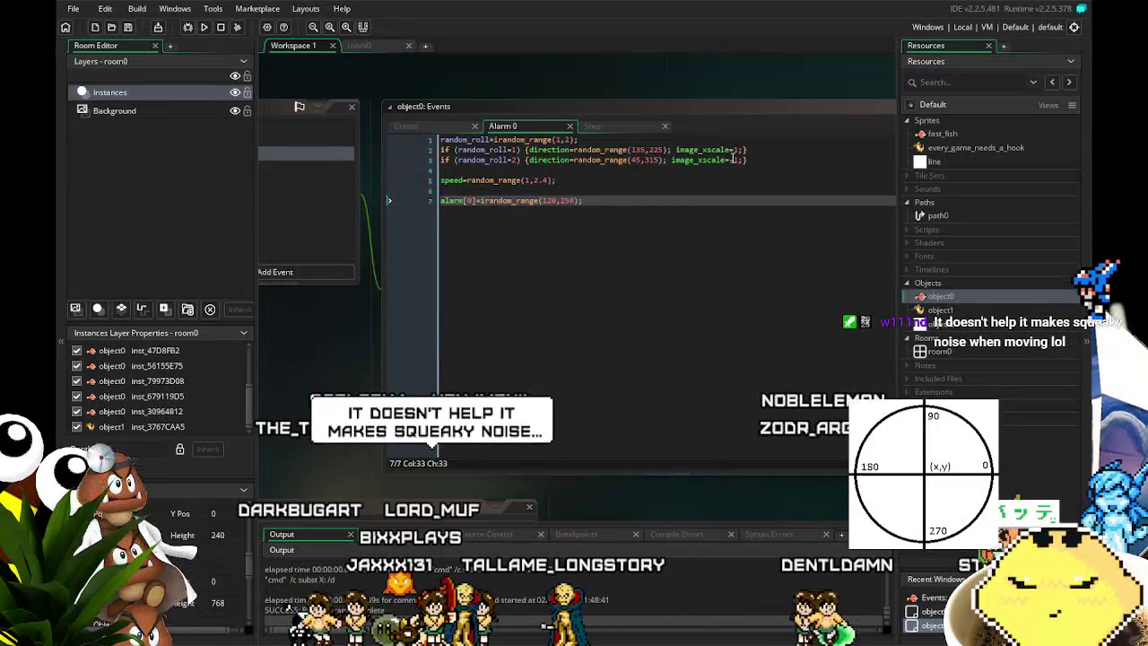
{"action": "left_click", "coordinate": [733, 159]}
{"action": "type", "text": "-"}
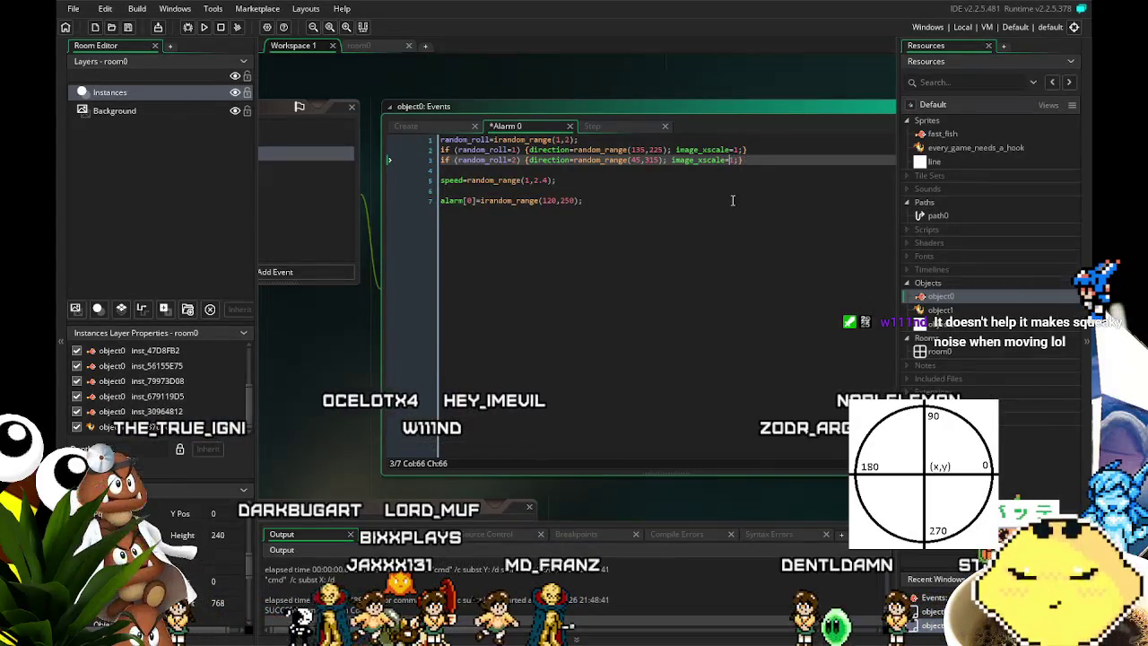
{"action": "key", "text": "Up"}
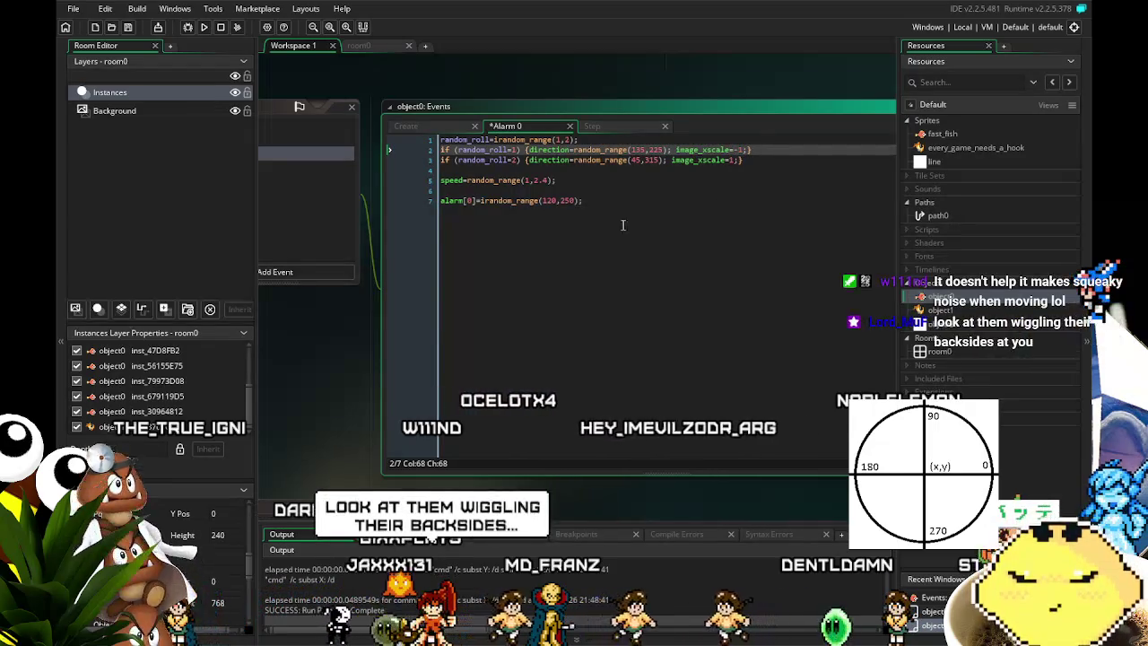
{"action": "left_click", "coordinate": [528, 201]}
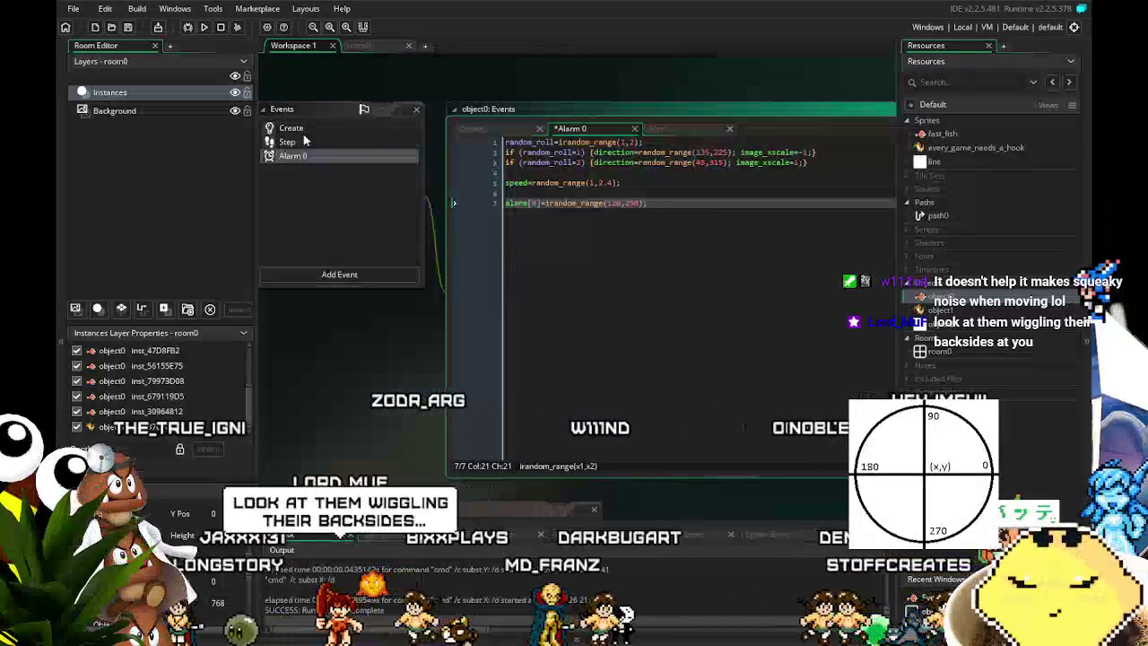
In the Create event, set roll 1's image_xscale to -1 and roll 2's to +1.
{"action": "left_click", "coordinate": [344, 132]}
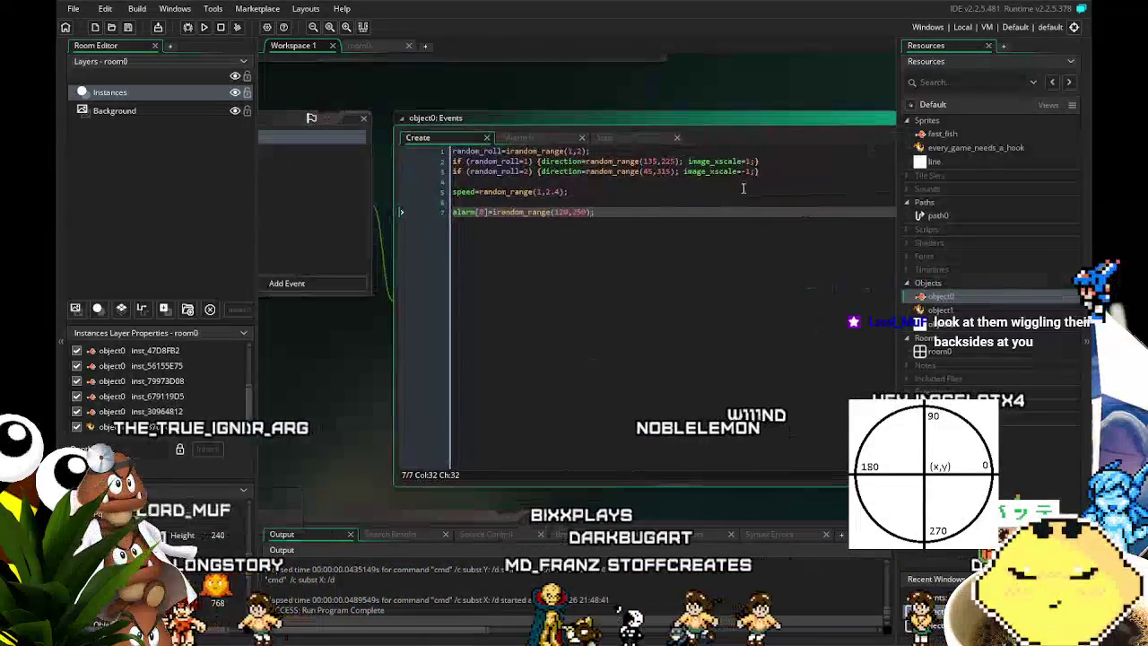
{"action": "left_click", "coordinate": [744, 161]}
{"action": "type", "text": "-"}
{"action": "key", "text": "Down"}
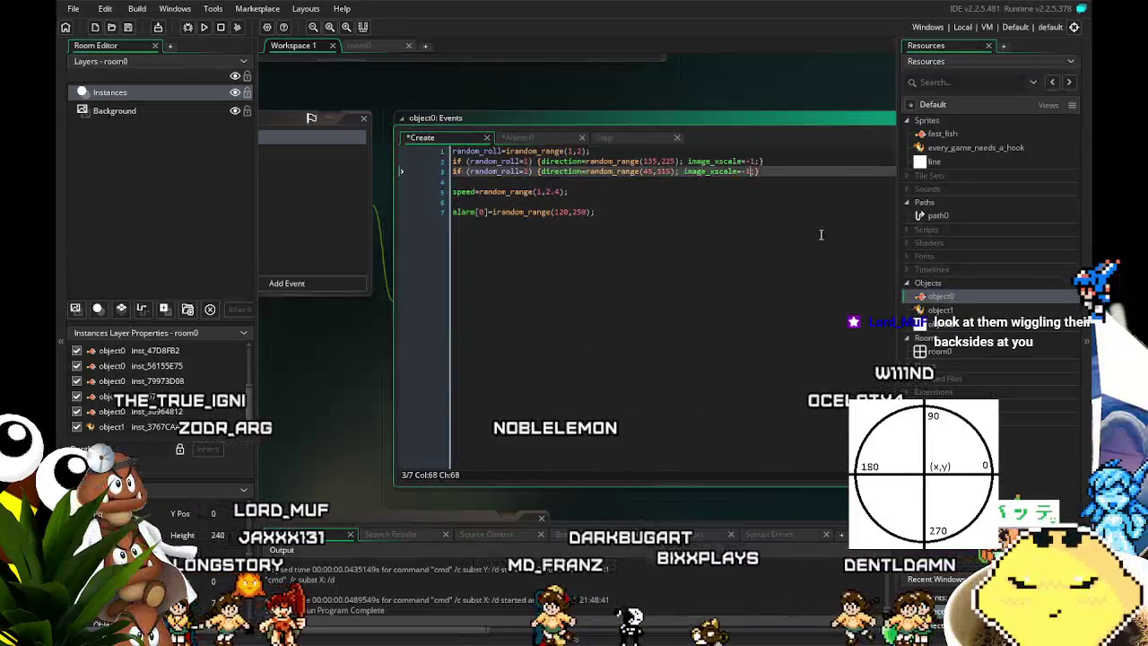
{"action": "key", "text": "BackSpace"}
{"action": "type", "text": "+"}
{"action": "left_click", "coordinate": [535, 212]}
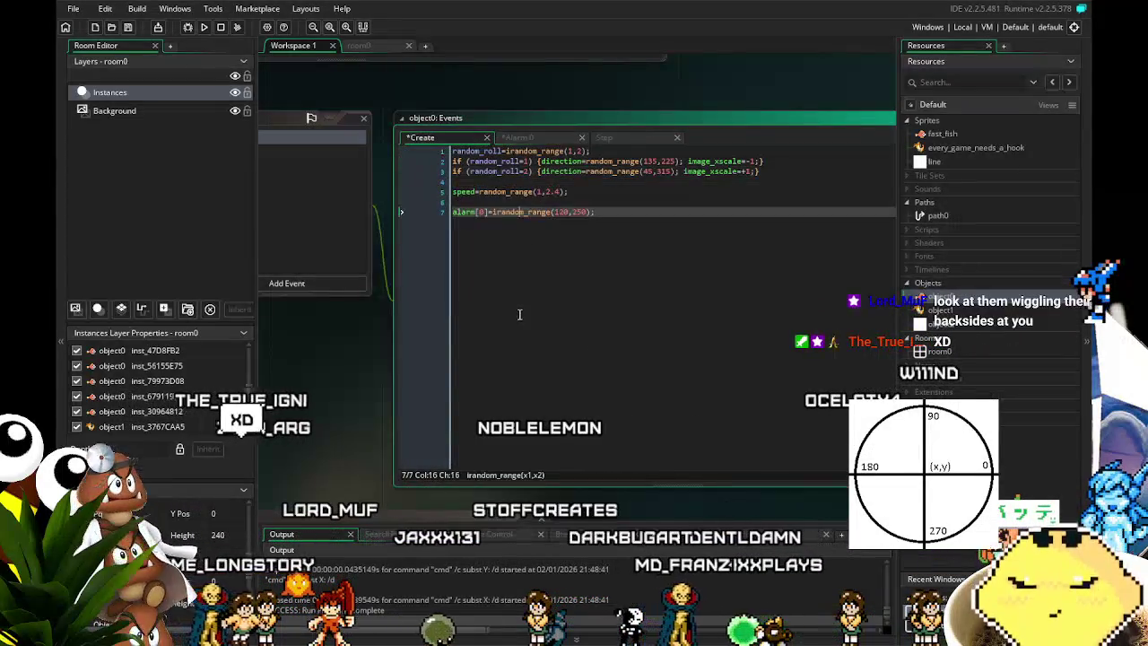
Save the project and run the game to test the fish.
{"action": "left_click_drag", "start_coordinate": [520, 312], "coordinate": [565, 285]}
{"action": "key", "text": "ctrl+s"}
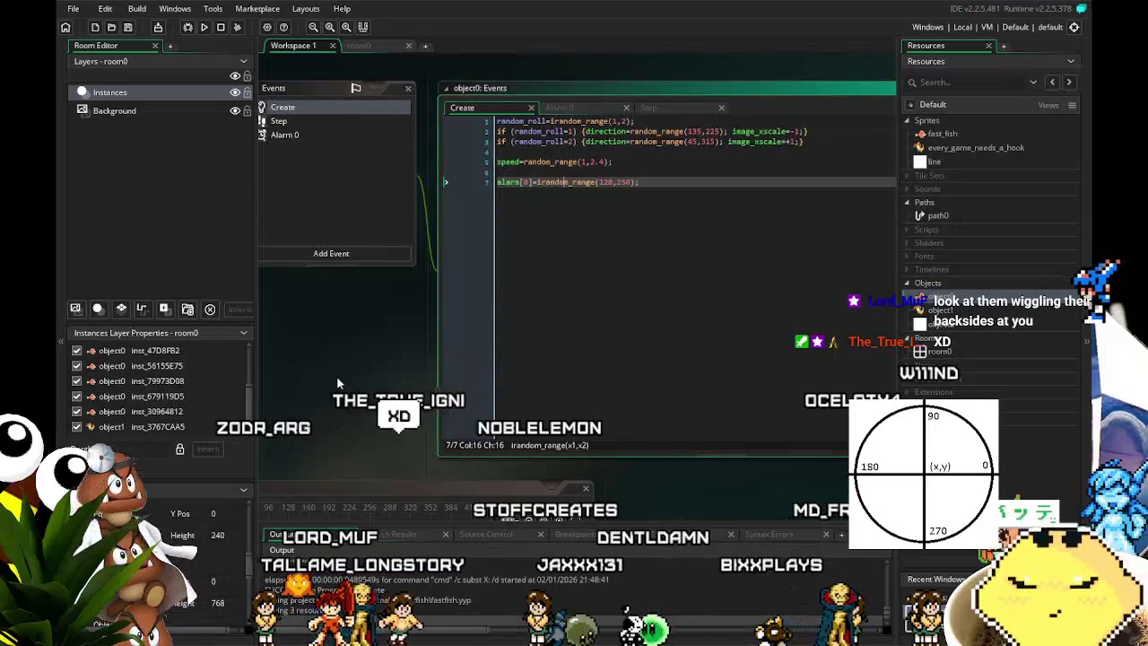
{"action": "left_click", "coordinate": [205, 28]}
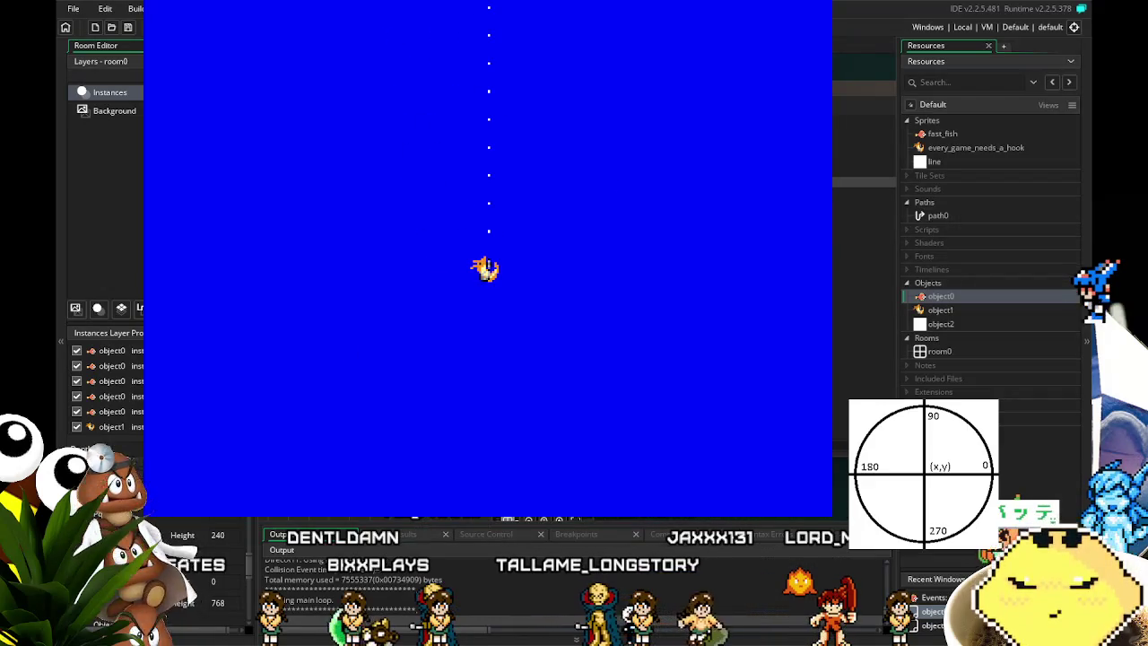
{"action": "key", "text": "Escape"}
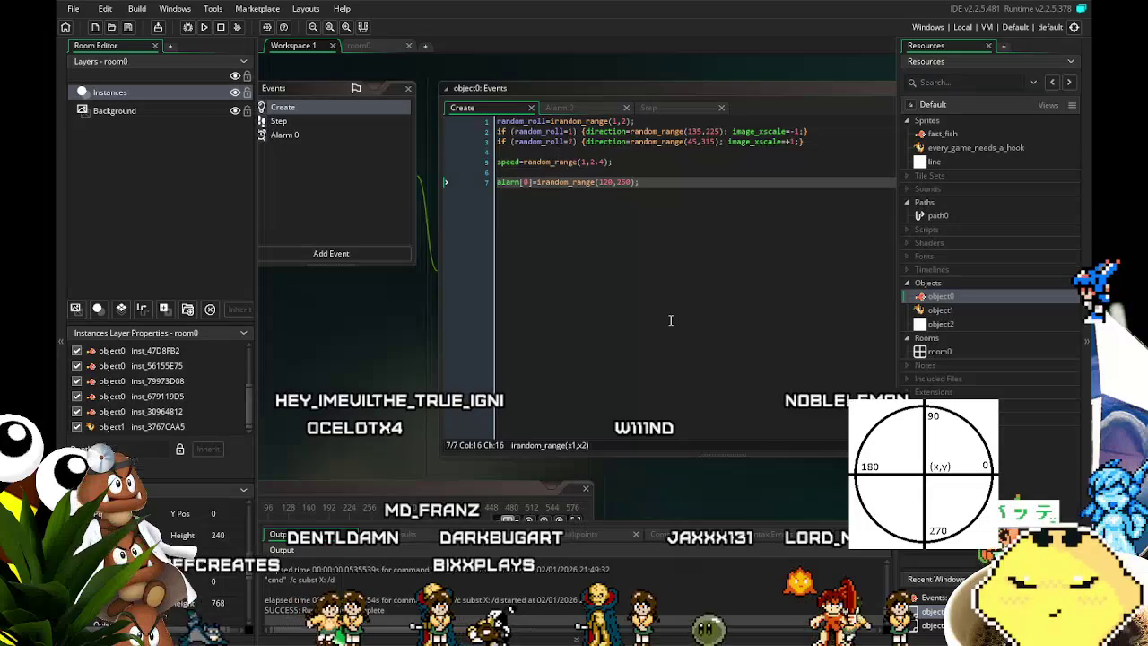
Make Create's direction rolls use irandom_range, then change Alarm 0's line 2 to irandom_range.
{"action": "left_click_drag", "start_coordinate": [605, 351], "coordinate": [582, 354]}
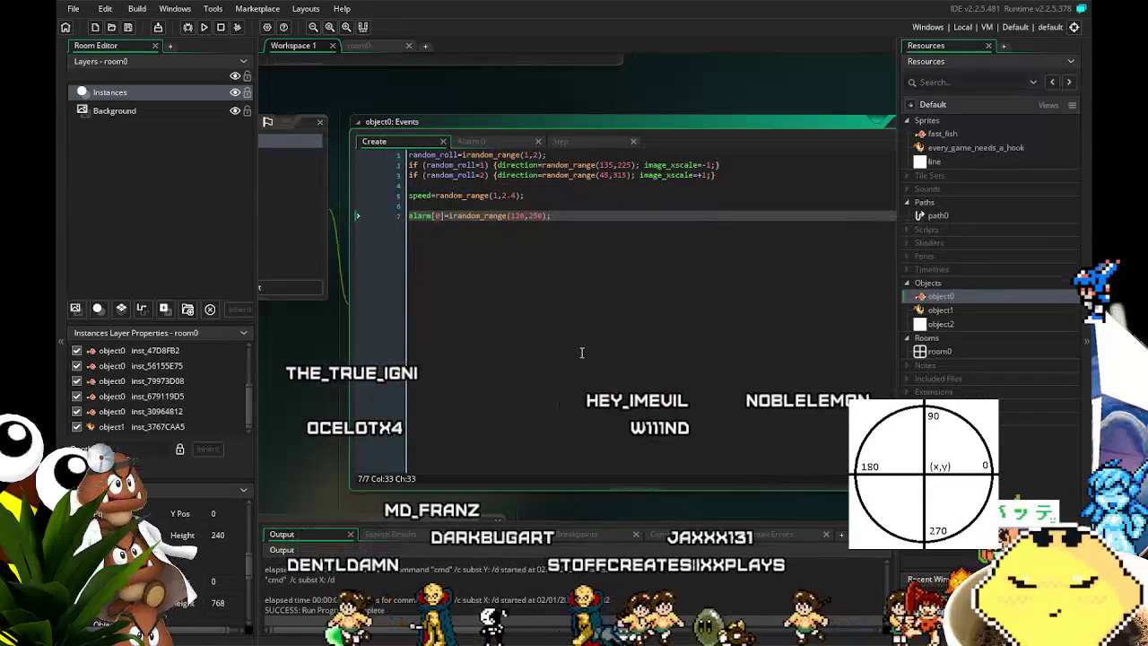
{"action": "key", "text": "ctrl+z"}
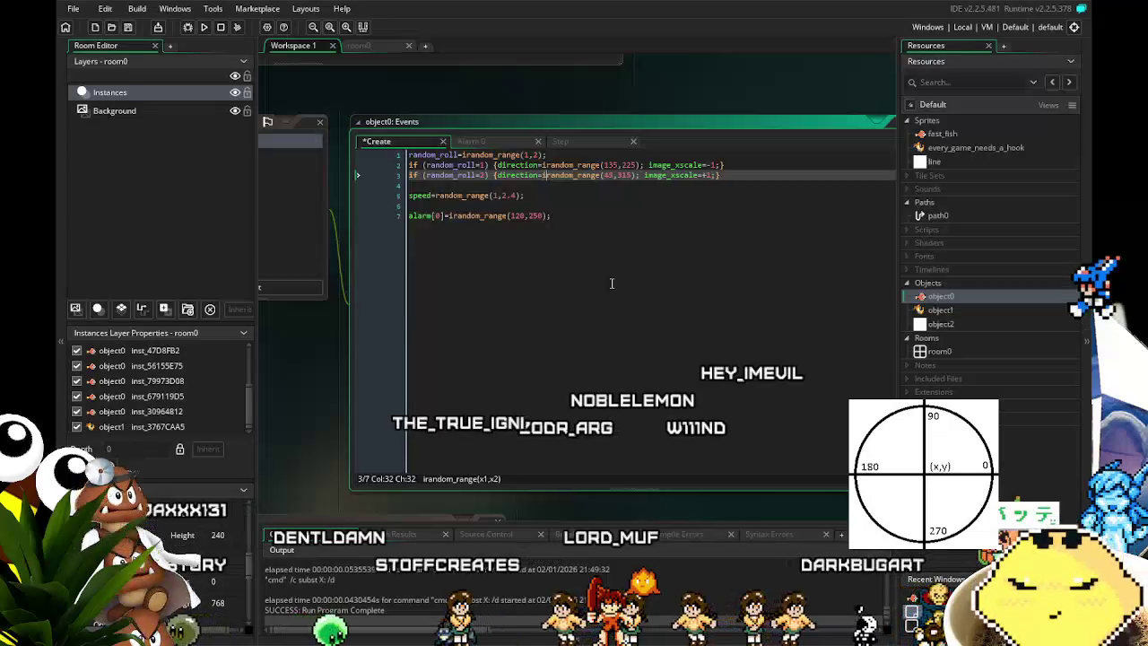
{"action": "left_click_drag", "start_coordinate": [597, 299], "coordinate": [684, 310]}
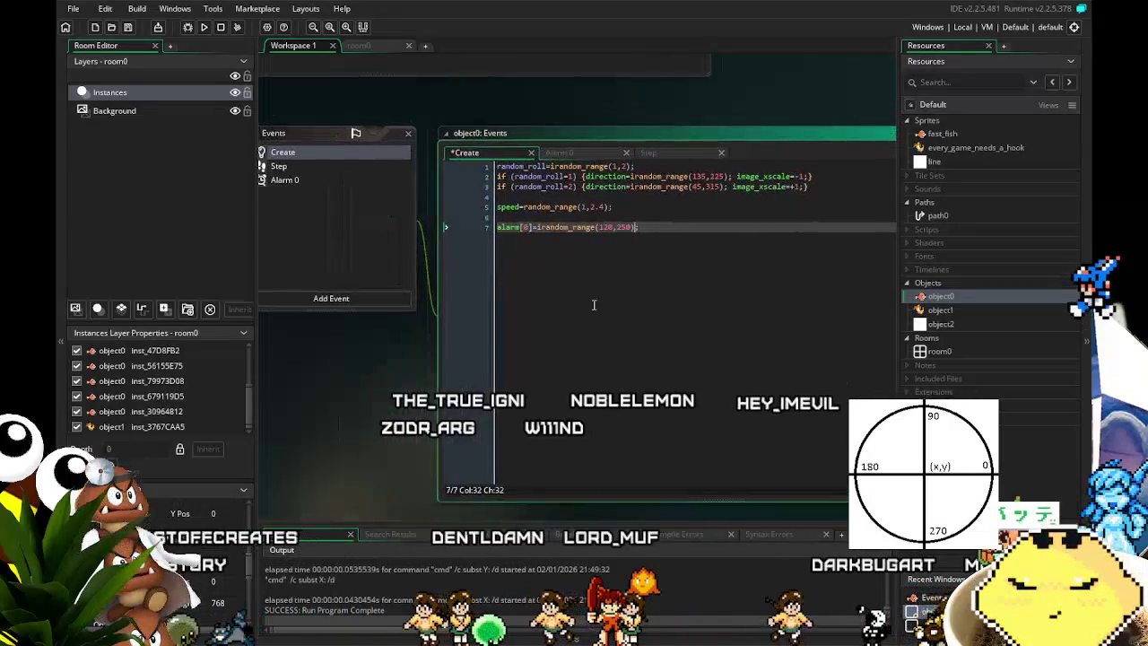
{"action": "left_click", "coordinate": [315, 181]}
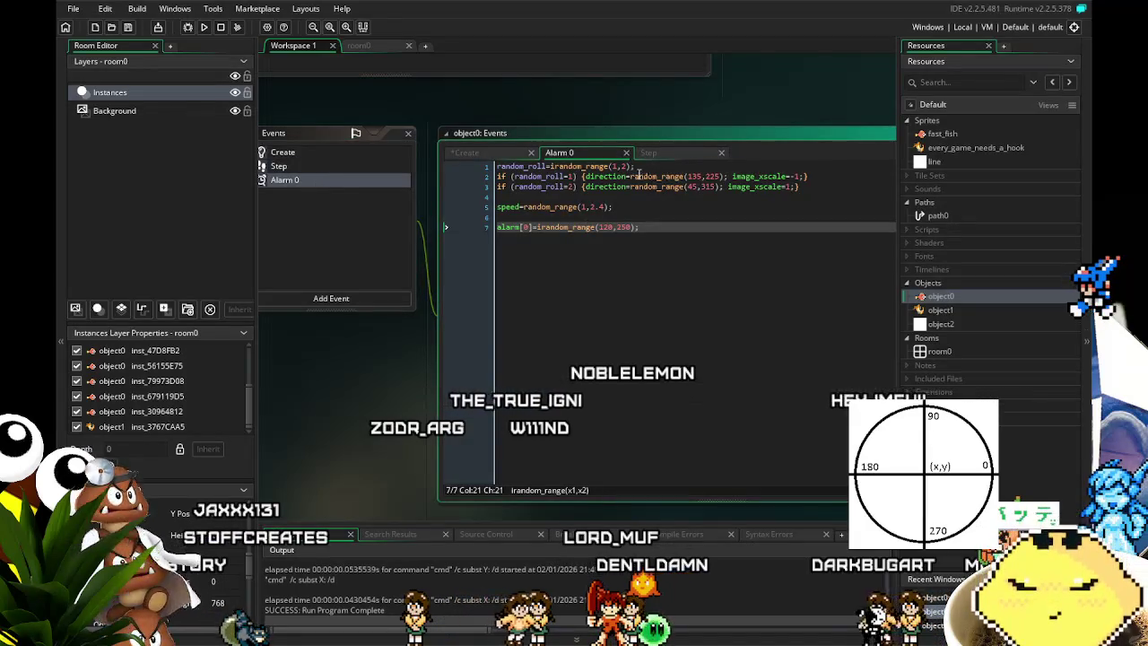
{"action": "left_click", "coordinate": [629, 176]}
{"action": "type", "text": "i"}
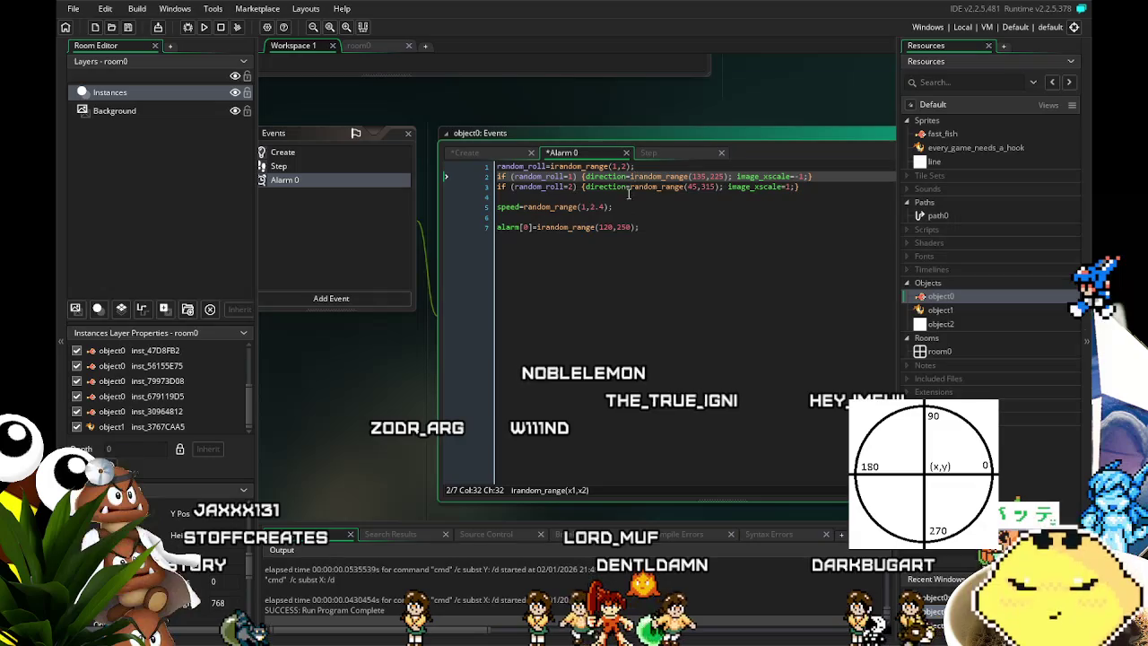
{"action": "left_click", "coordinate": [631, 187]}
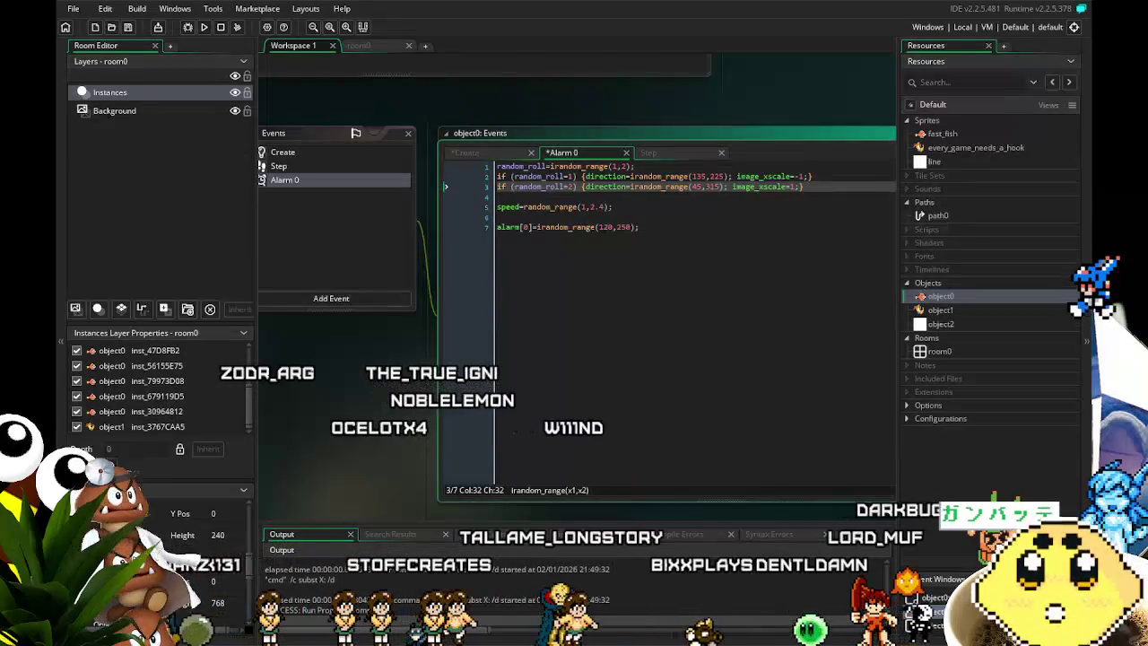
{"action": "type", "text": "i"}
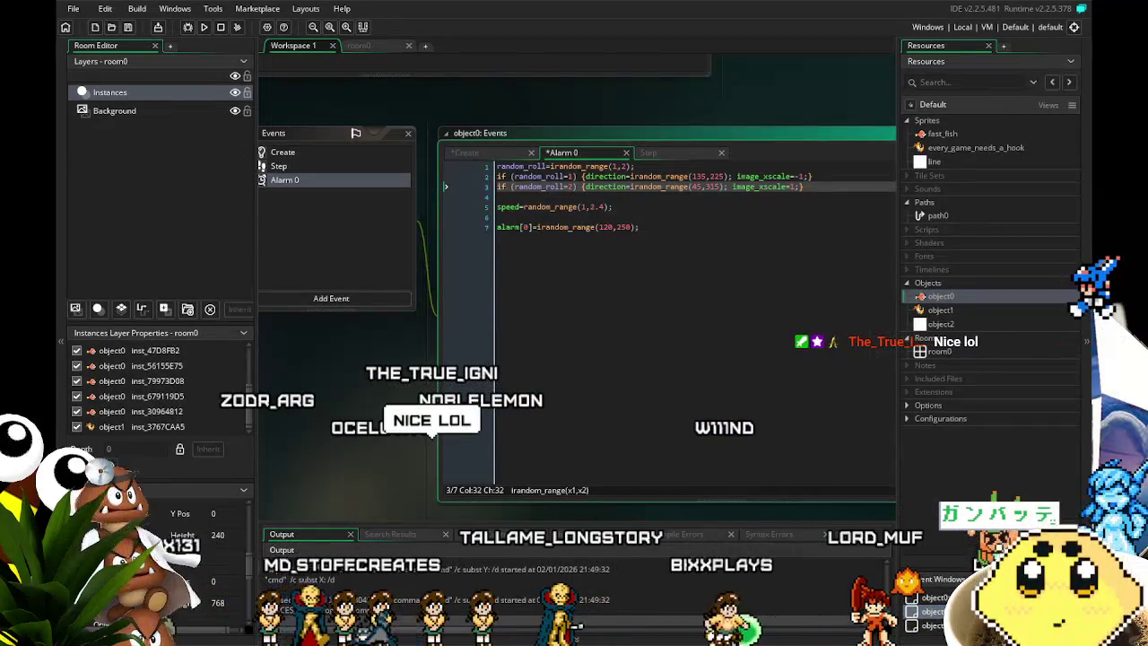
Make Alarm 0's roll-2 line irandom_range(45,315), then review the Step and Create code.
{"action": "mouse_move", "coordinate": [411, 420]}
{"action": "left_mouse_down"}
{"action": "mouse_move", "coordinate": [331, 413]}
{"action": "mouse_move", "coordinate": [359, 413]}
{"action": "left_mouse_up"}
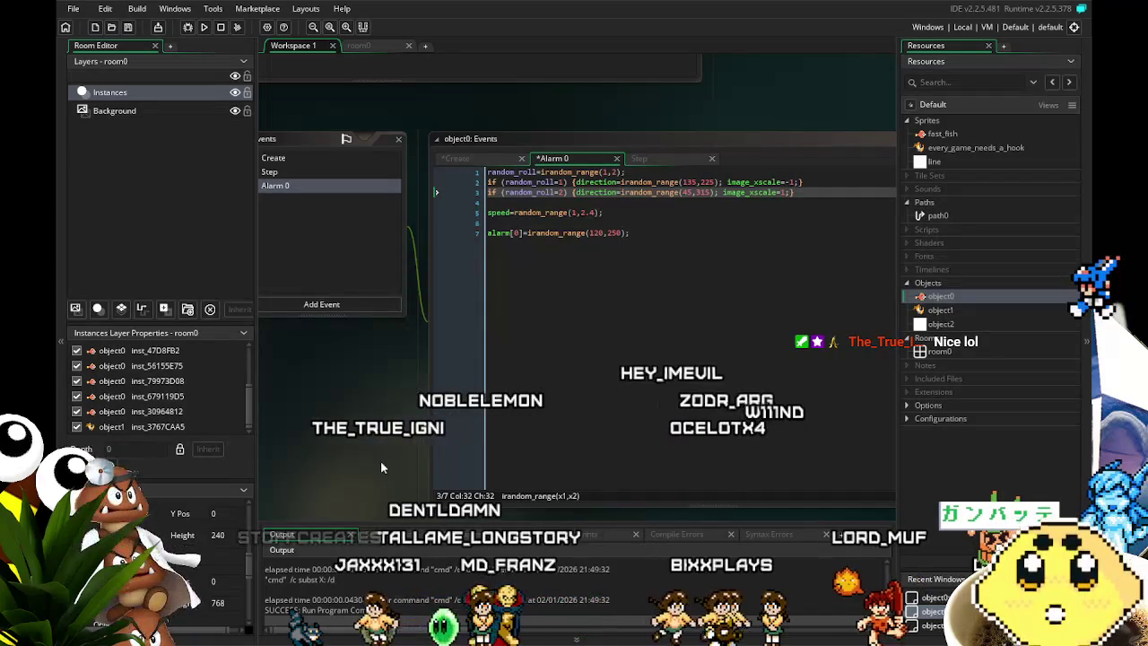
{"action": "mouse_move", "coordinate": [381, 430]}
{"action": "left_mouse_down"}
{"action": "mouse_move", "coordinate": [418, 435]}
{"action": "mouse_move", "coordinate": [341, 449]}
{"action": "mouse_move", "coordinate": [352, 444]}
{"action": "left_mouse_up"}
{"action": "left_click_drag", "start_coordinate": [628, 297], "coordinate": [688, 302]}
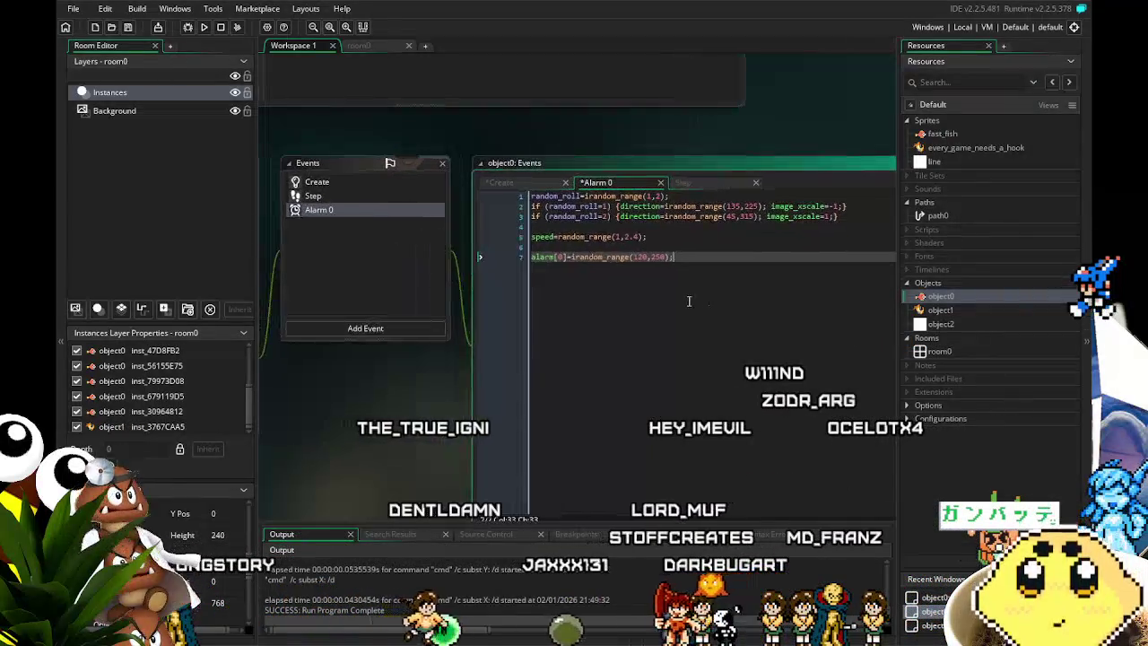
{"action": "left_click", "coordinate": [347, 194]}
{"action": "left_click", "coordinate": [346, 177]}
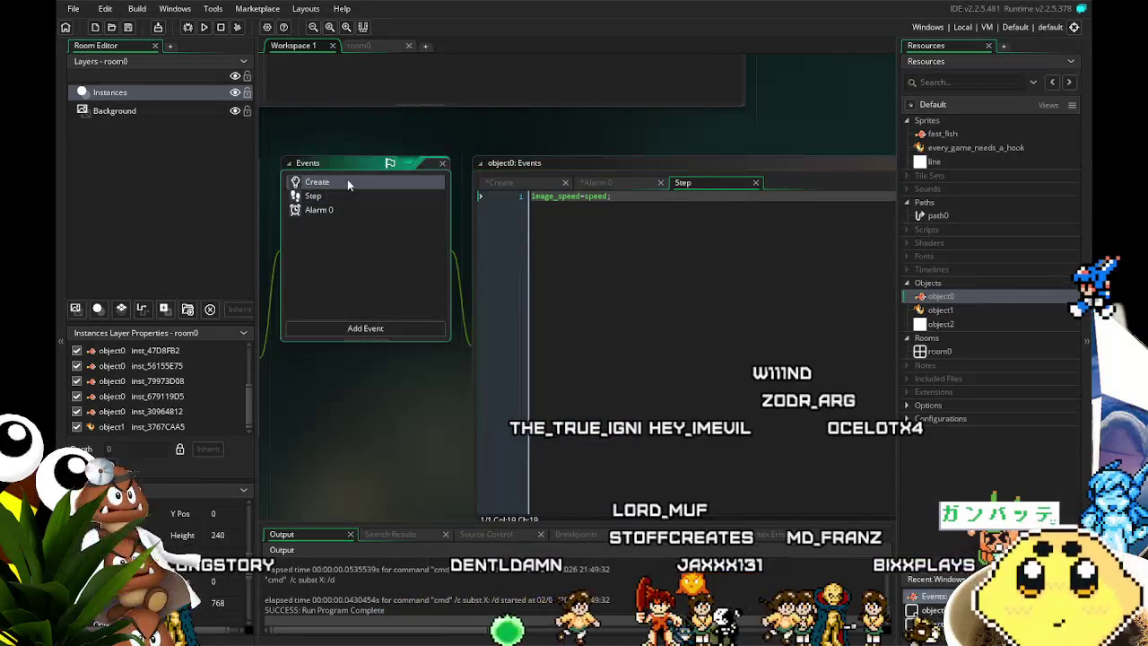
Change roll 2's upper bound from 315 to -45 in Alarm 0 and Create.
{"action": "left_click", "coordinate": [353, 211]}
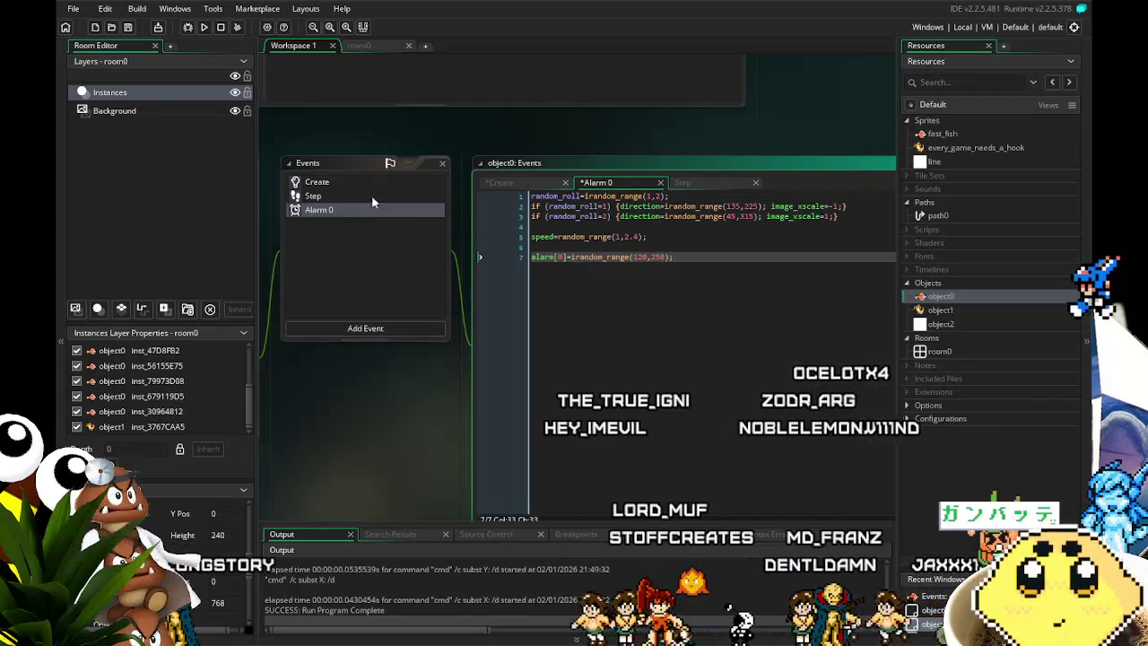
{"action": "left_click", "coordinate": [748, 216]}
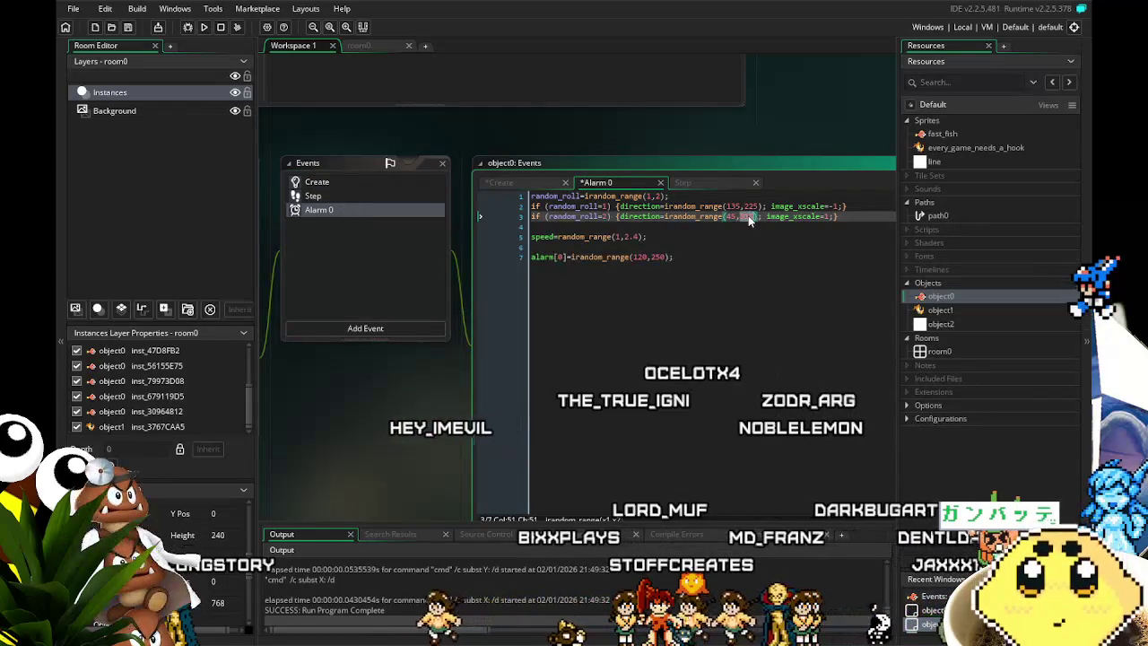
{"action": "type", "text": "-45"}
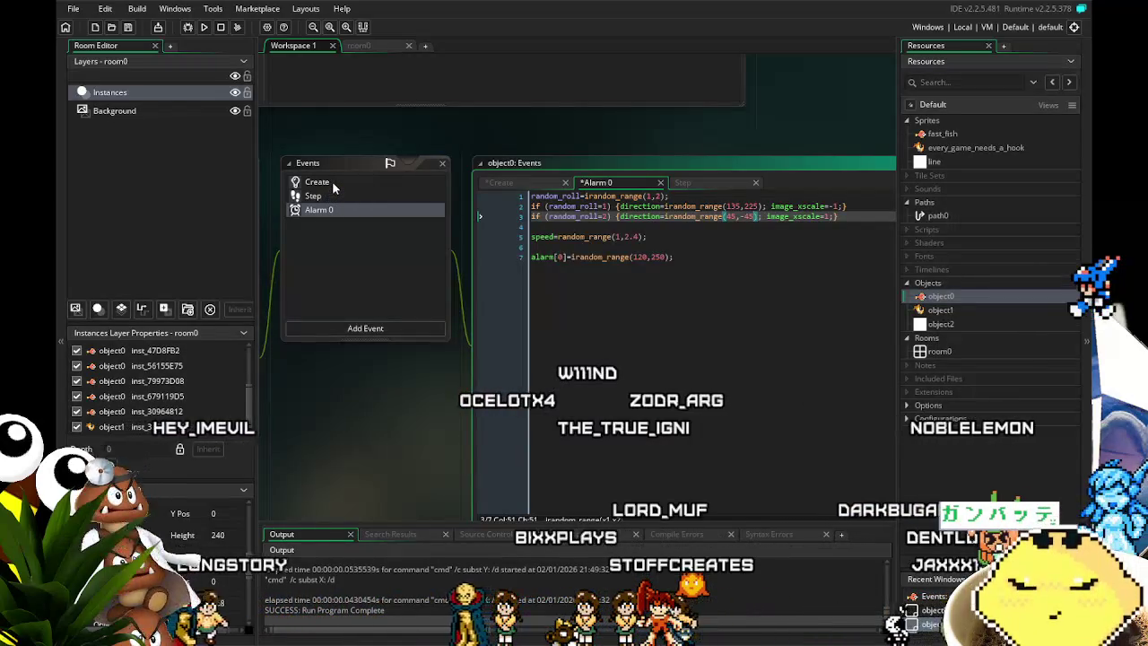
{"action": "left_click", "coordinate": [332, 181]}
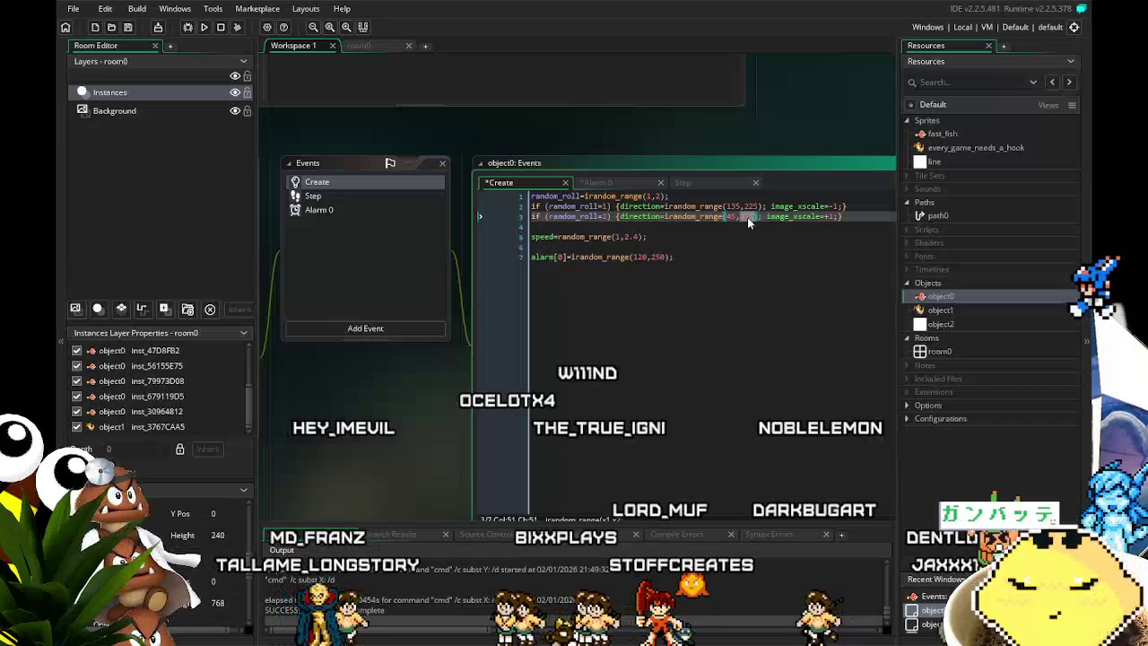
{"action": "left_click", "coordinate": [760, 318]}
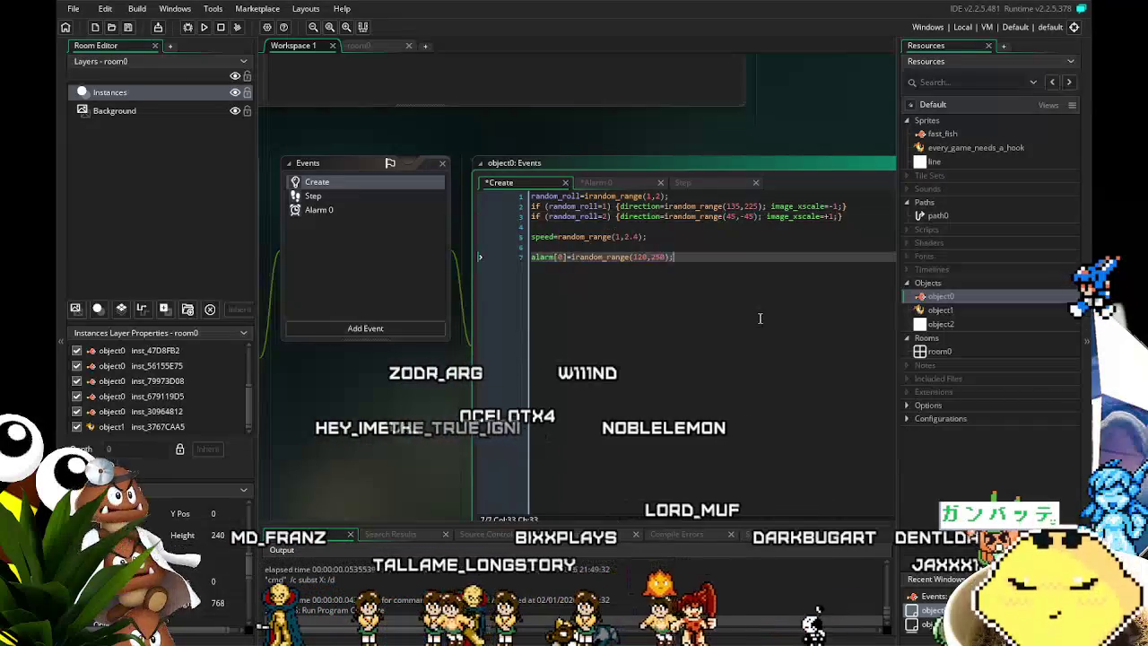
Run the game to test the new 45 to -45 direction range.
{"action": "left_click", "coordinate": [210, 9]}
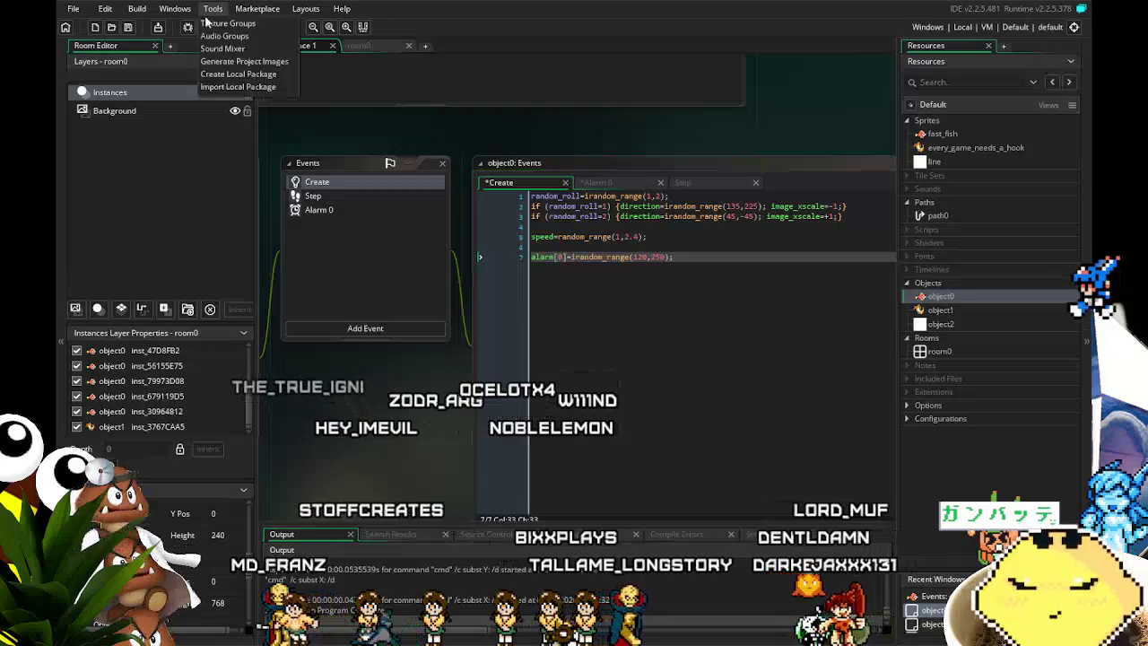
{"action": "left_click", "coordinate": [207, 12]}
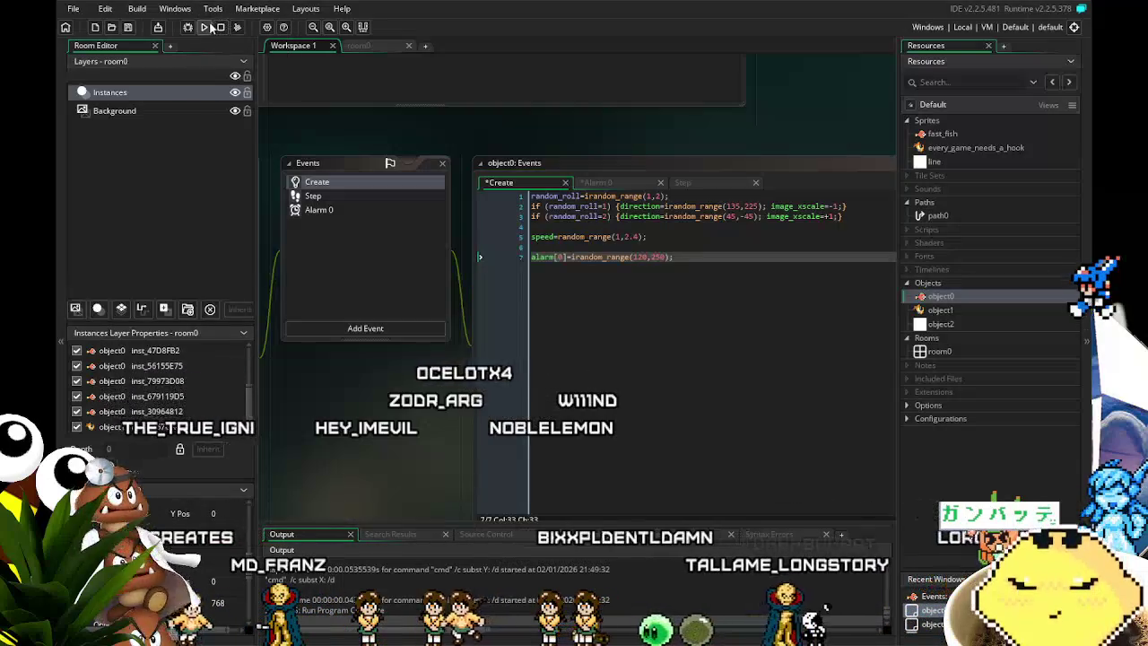
{"action": "left_click", "coordinate": [205, 27]}
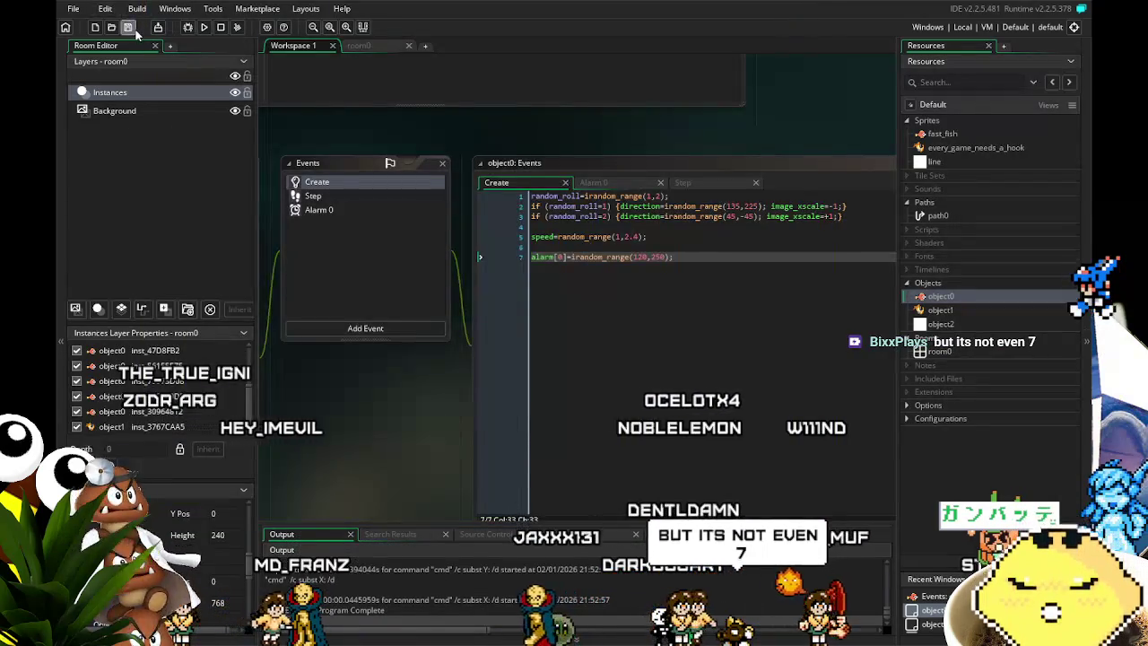
Save, review object0's Alarm 0 code with irandom_range(45,-45), and select object1 in Resources.
{"action": "mouse_move", "coordinate": [381, 454]}
{"action": "left_mouse_down"}
{"action": "mouse_move", "coordinate": [326, 390]}
{"action": "mouse_move", "coordinate": [387, 404]}
{"action": "mouse_move", "coordinate": [340, 395]}
{"action": "left_mouse_up"}
{"action": "left_click", "coordinate": [835, 198]}
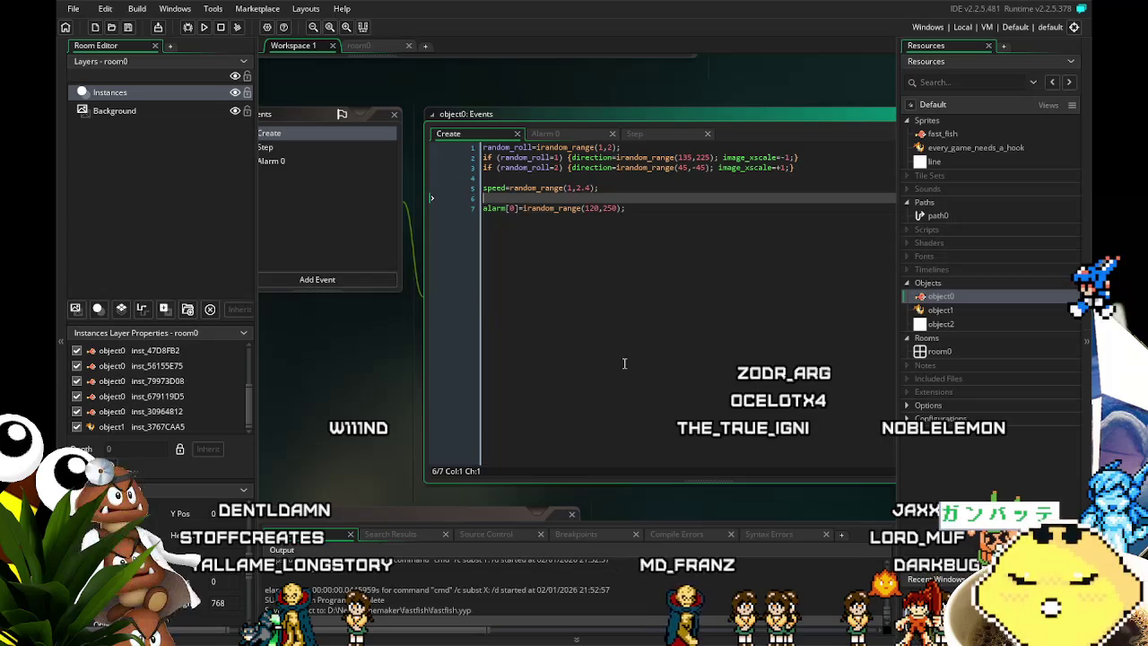
{"action": "left_click_drag", "start_coordinate": [350, 464], "coordinate": [286, 432]}
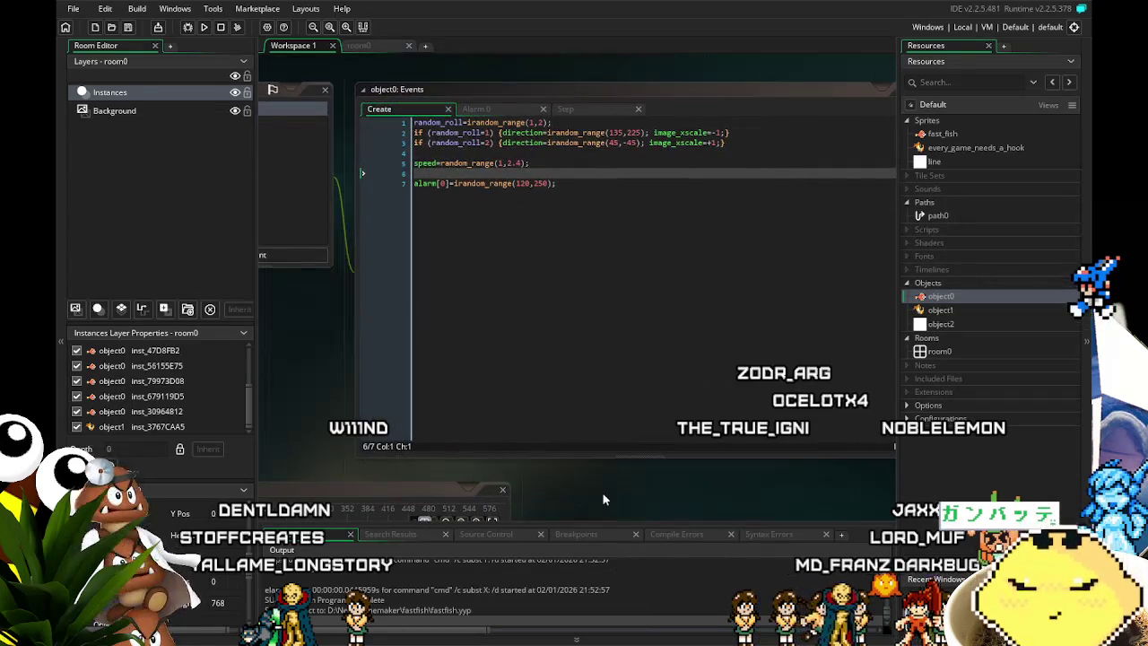
{"action": "left_click_drag", "start_coordinate": [355, 456], "coordinate": [406, 461]}
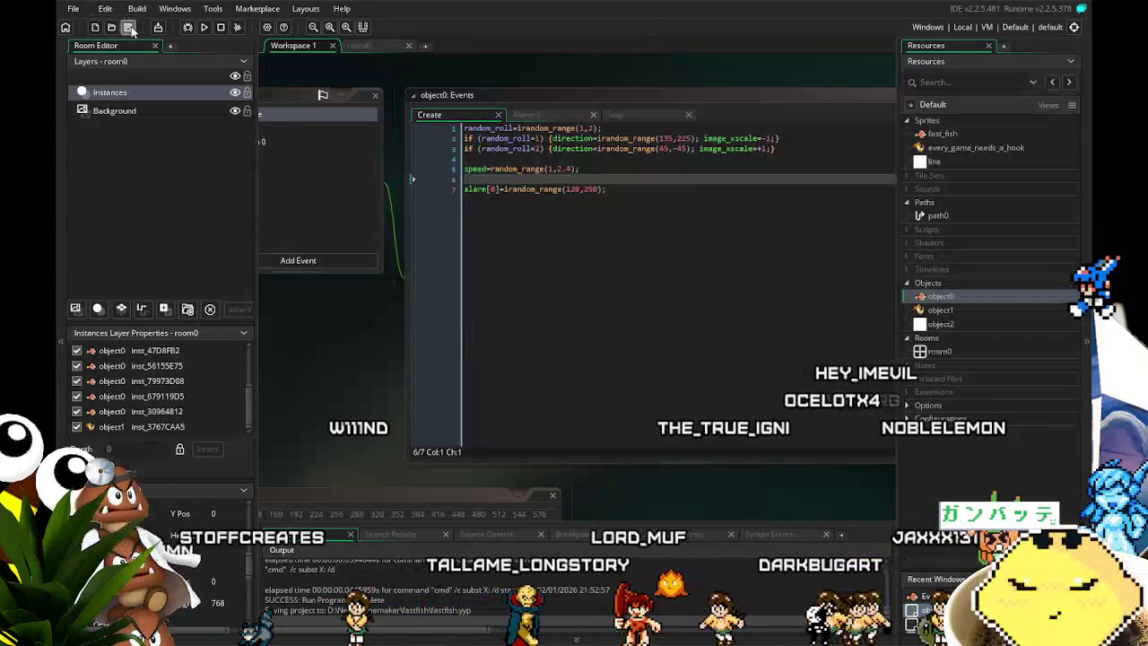
{"action": "left_click_drag", "start_coordinate": [424, 396], "coordinate": [474, 393]}
{"action": "left_click", "coordinate": [355, 349]}
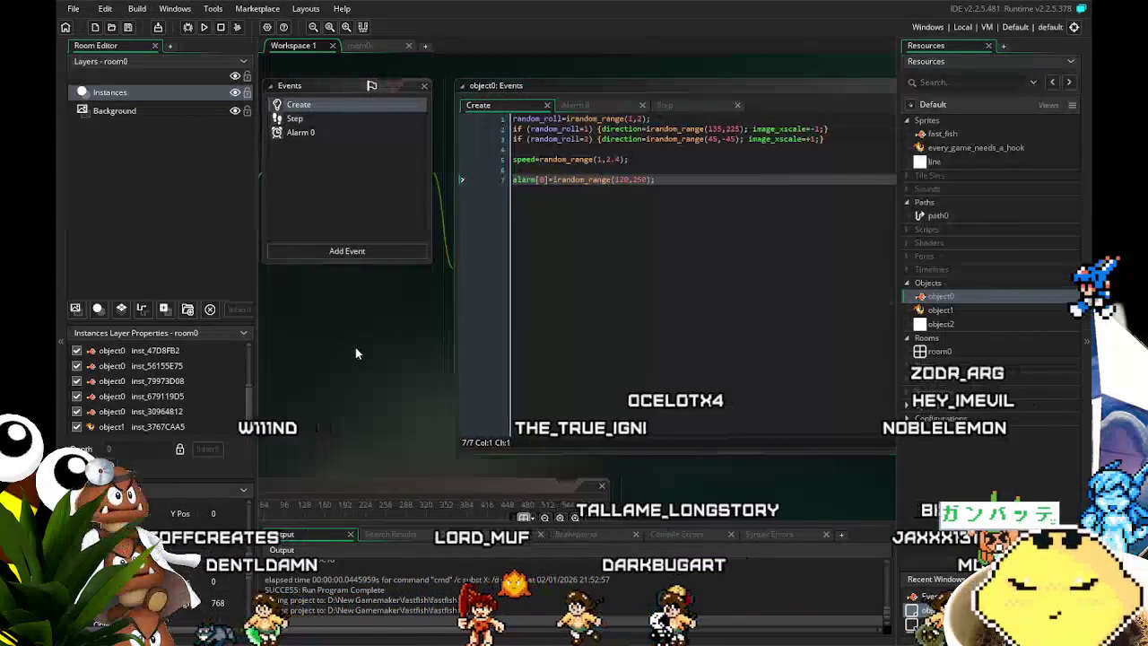
{"action": "left_click", "coordinate": [296, 119]}
{"action": "left_click", "coordinate": [324, 135]}
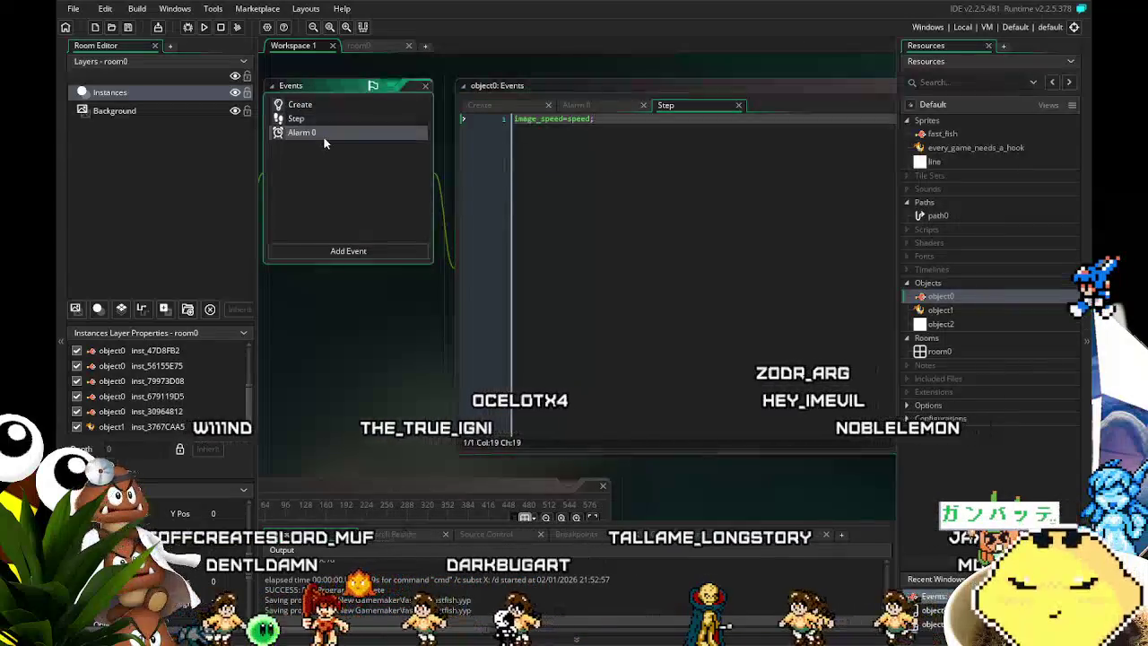
{"action": "mouse_move", "coordinate": [401, 378]}
{"action": "left_mouse_down"}
{"action": "mouse_move", "coordinate": [320, 379]}
{"action": "mouse_move", "coordinate": [375, 378]}
{"action": "left_mouse_up"}
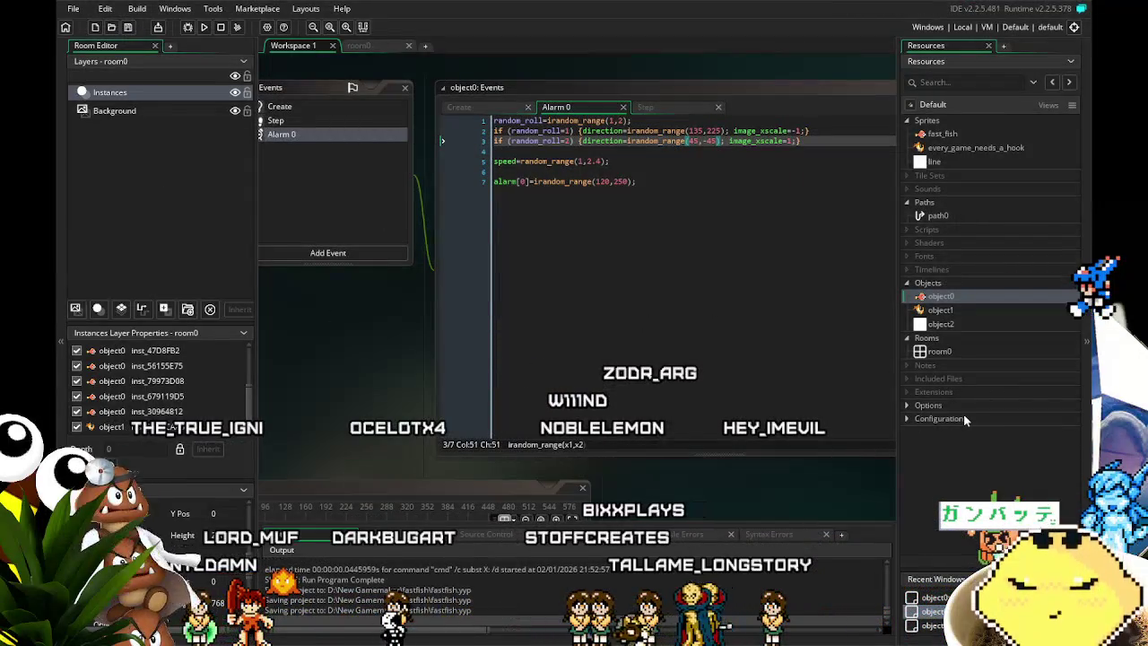
{"action": "left_click_drag", "start_coordinate": [355, 321], "coordinate": [379, 360]}
{"action": "left_click", "coordinate": [938, 311]}
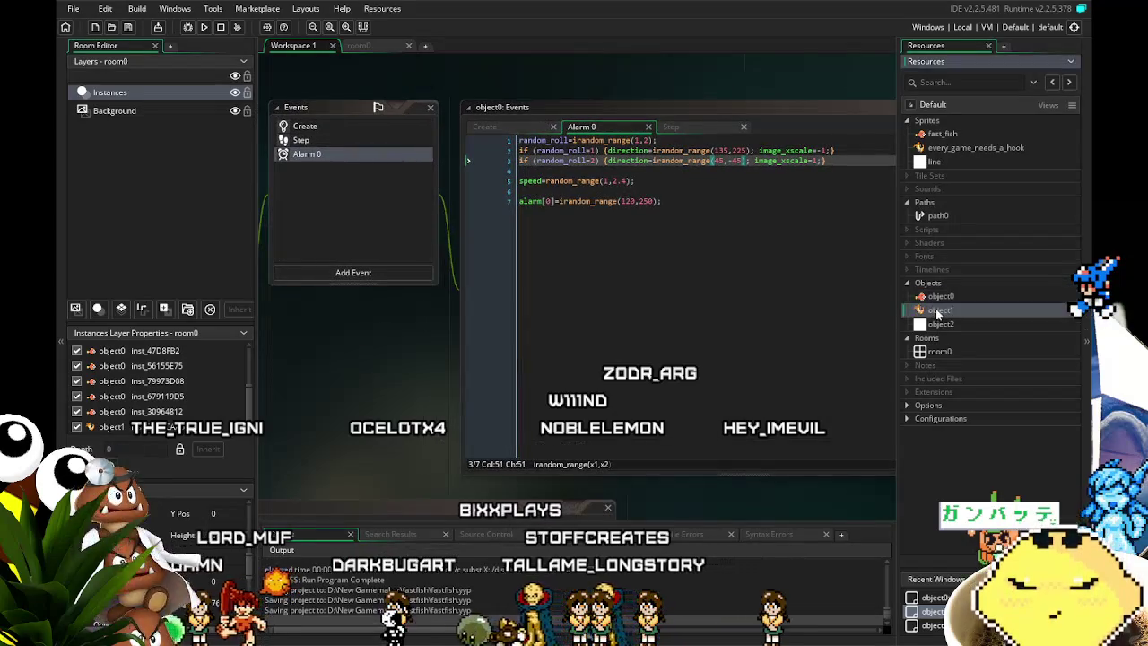
{"action": "double_click", "coordinate": [937, 311]}
{"action": "mouse_move", "coordinate": [577, 437]}
{"action": "left_mouse_down"}
{"action": "mouse_move", "coordinate": [446, 424]}
{"action": "mouse_move", "coordinate": [524, 437]}
{"action": "left_mouse_up"}
{"action": "left_click", "coordinate": [465, 145]}
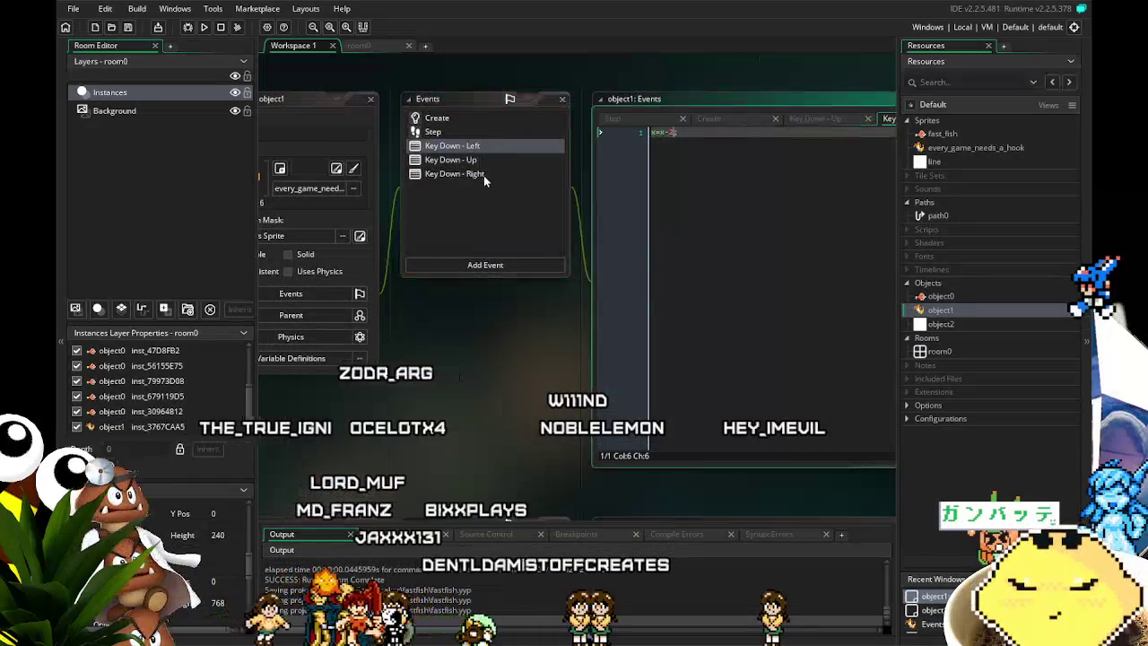
{"action": "left_click", "coordinate": [484, 174]}
{"action": "left_click", "coordinate": [450, 160]}
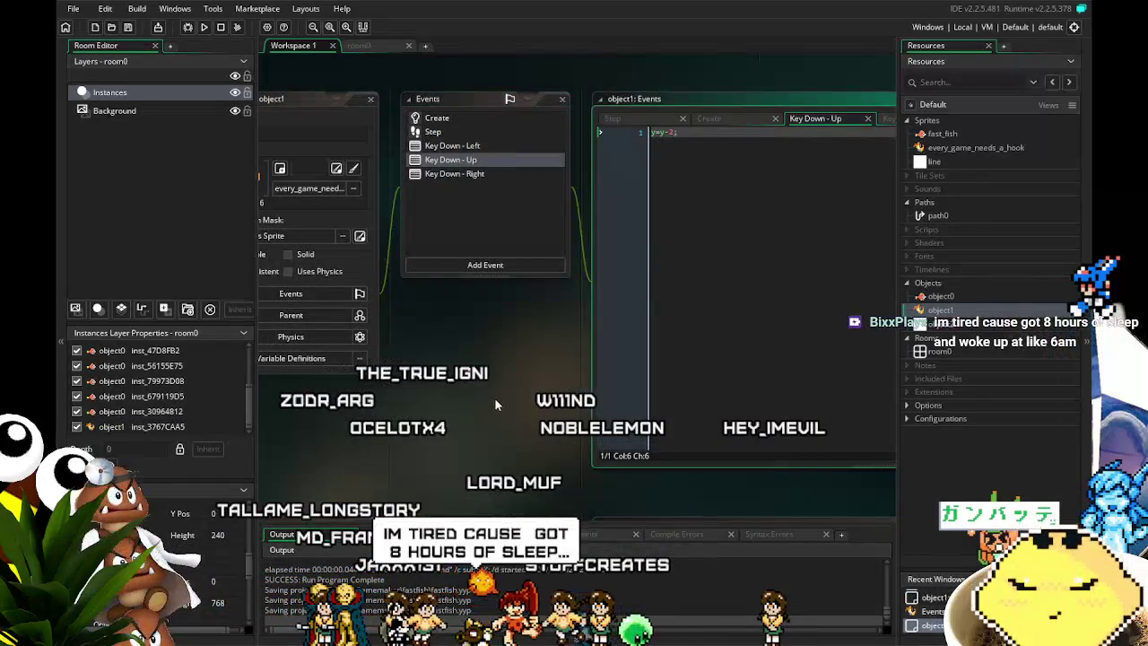
{"action": "left_click_drag", "start_coordinate": [494, 398], "coordinate": [445, 393]}
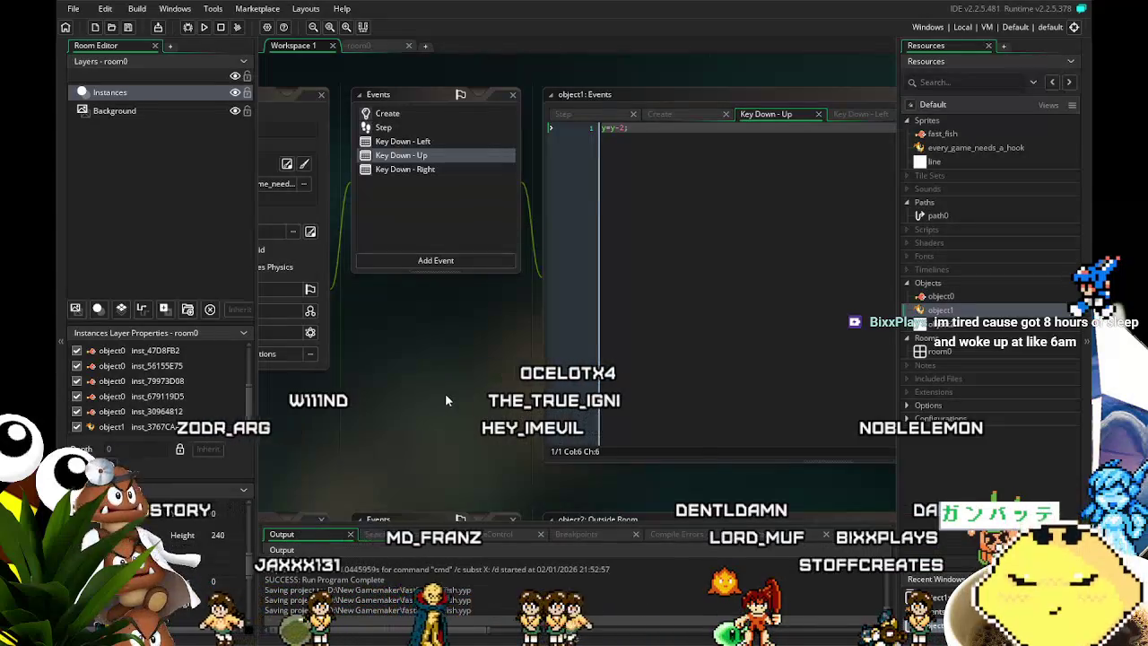
{"action": "mouse_move", "coordinate": [445, 393]}
{"action": "left_mouse_down"}
{"action": "mouse_move", "coordinate": [480, 365]}
{"action": "mouse_move", "coordinate": [428, 372]}
{"action": "left_mouse_up"}
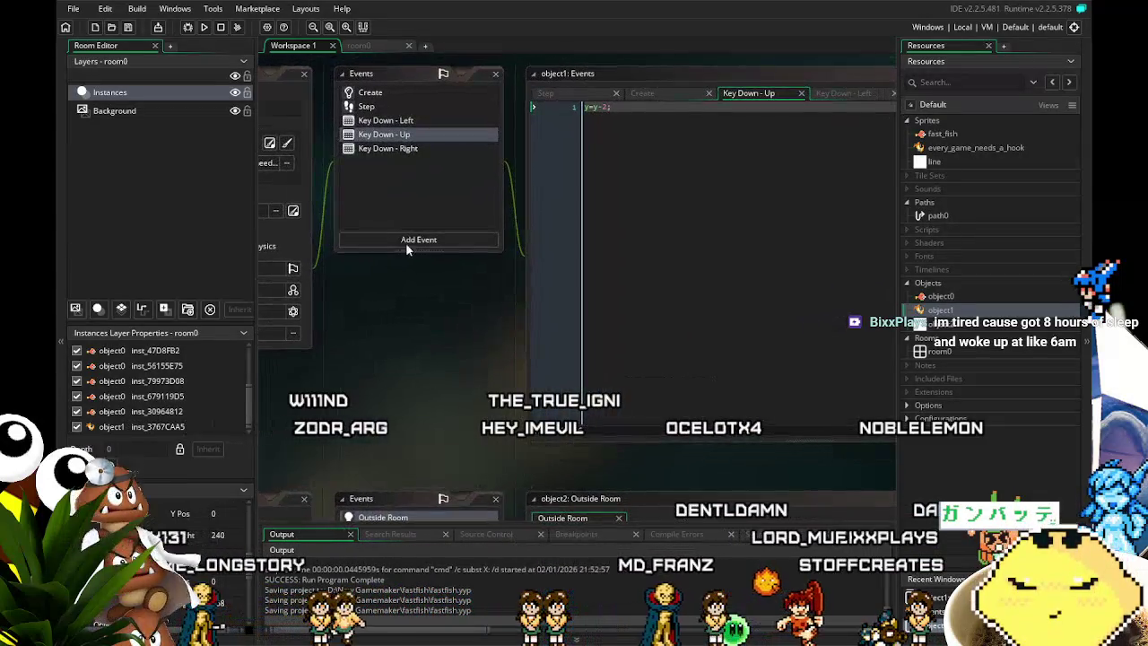
{"action": "left_click", "coordinate": [381, 99]}
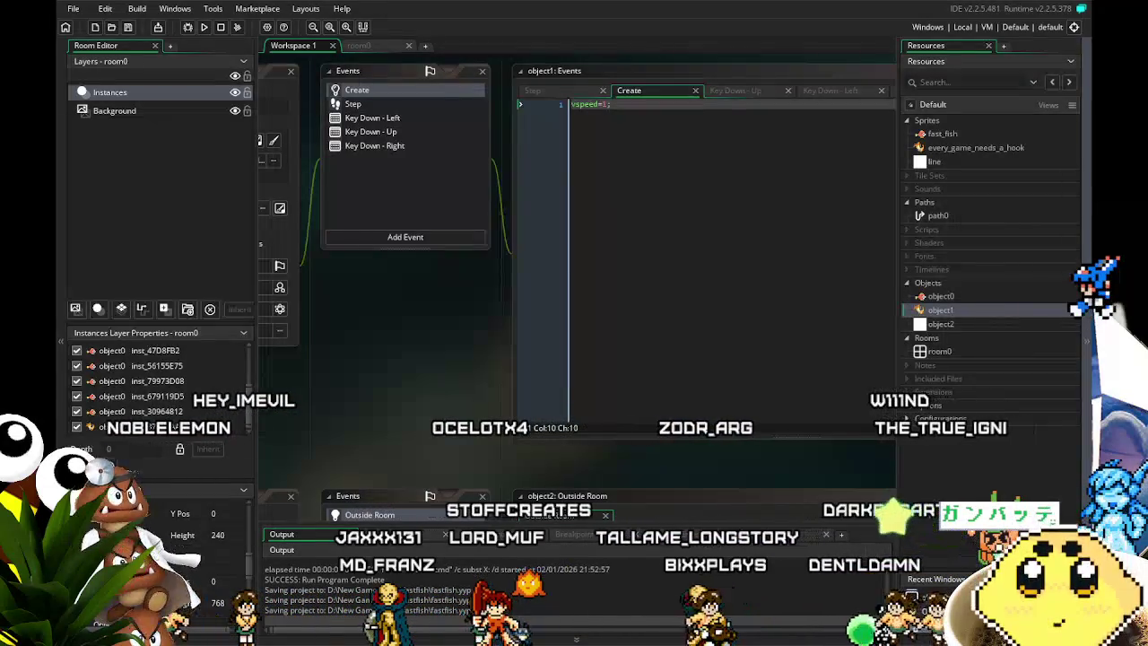
{"action": "mouse_move", "coordinate": [356, 364]}
{"action": "left_mouse_down"}
{"action": "mouse_move", "coordinate": [495, 363]}
{"action": "mouse_move", "coordinate": [422, 391]}
{"action": "left_mouse_up"}
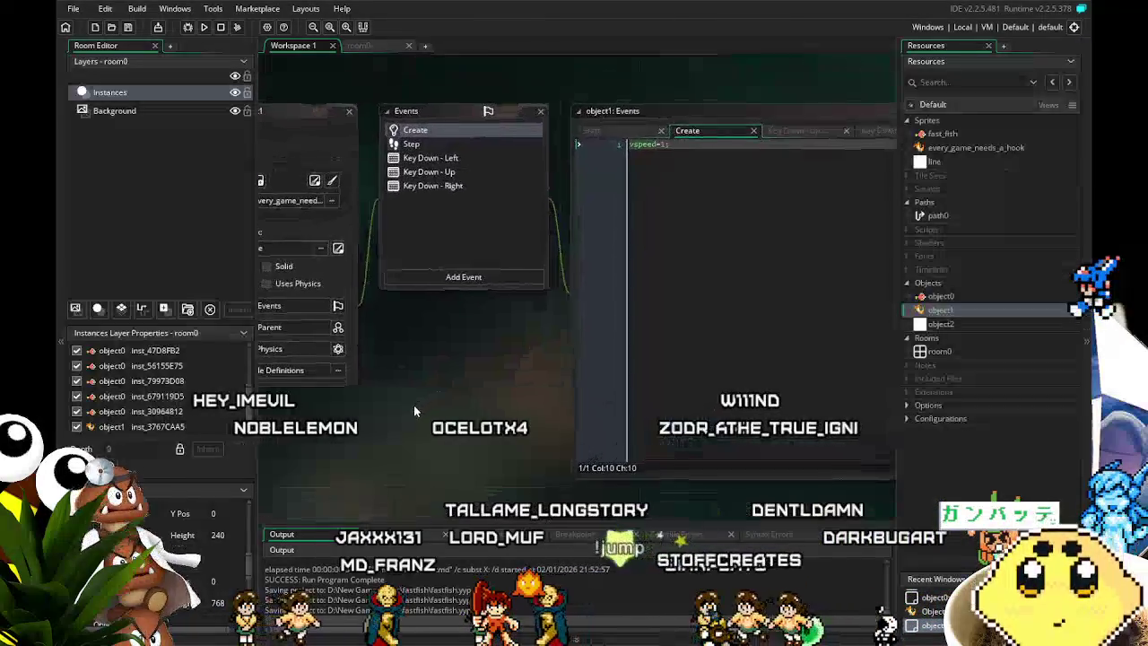
{"action": "left_click", "coordinate": [459, 160]}
{"action": "left_click", "coordinate": [464, 188]}
{"action": "left_click_drag", "start_coordinate": [455, 397], "coordinate": [408, 401]}
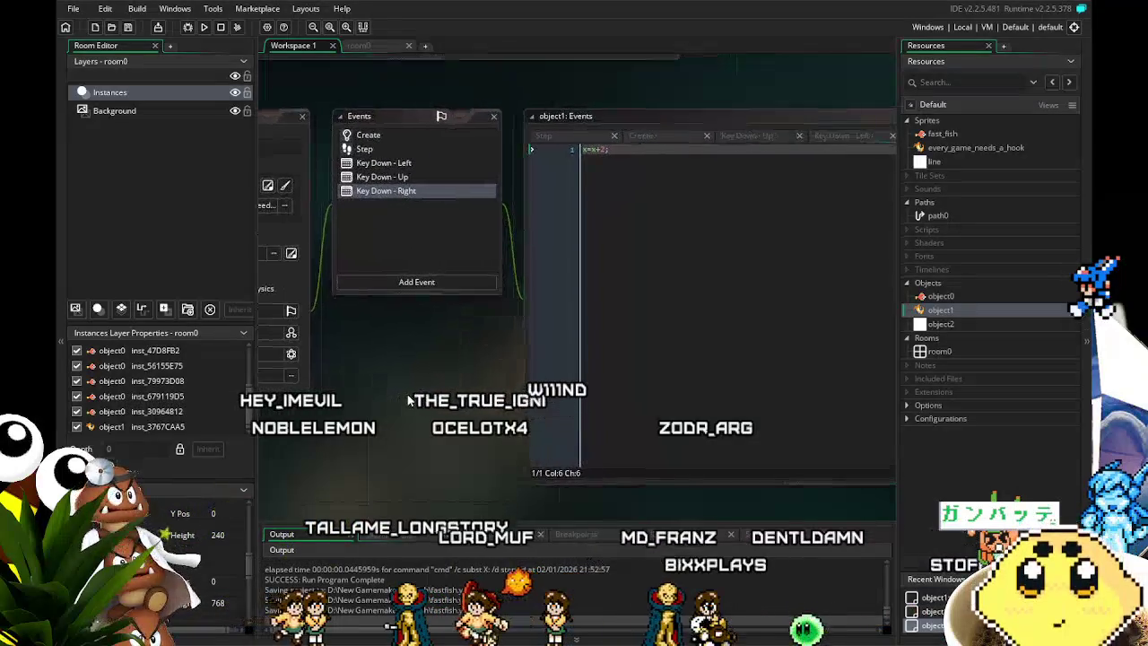
{"action": "left_click", "coordinate": [388, 136]}
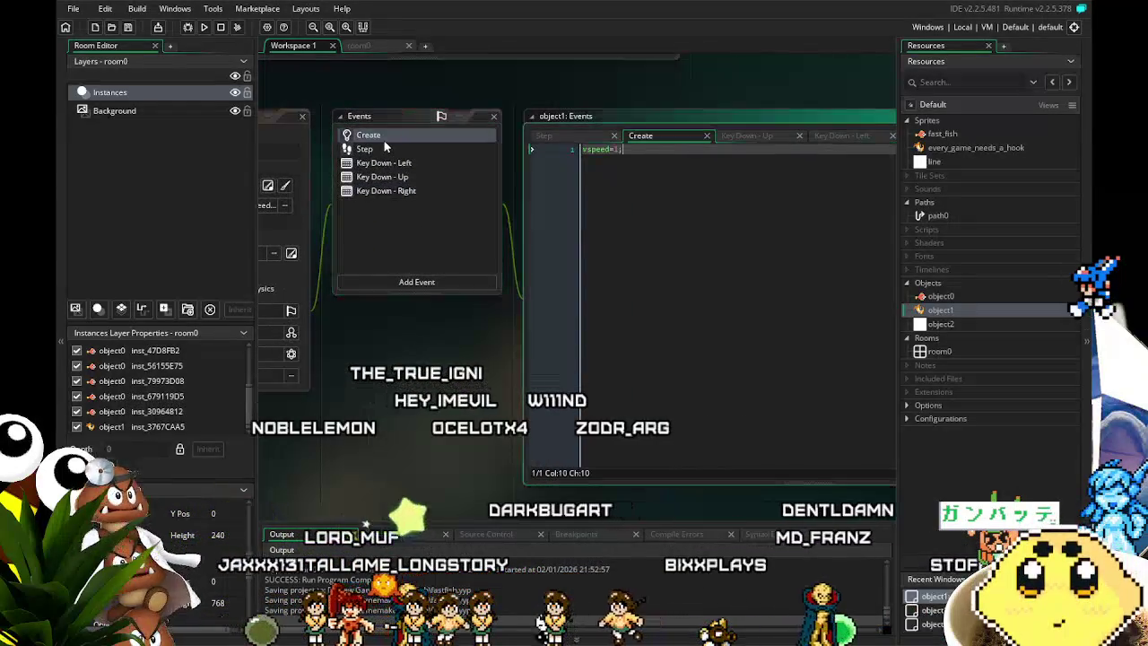
{"action": "left_click", "coordinate": [399, 147]}
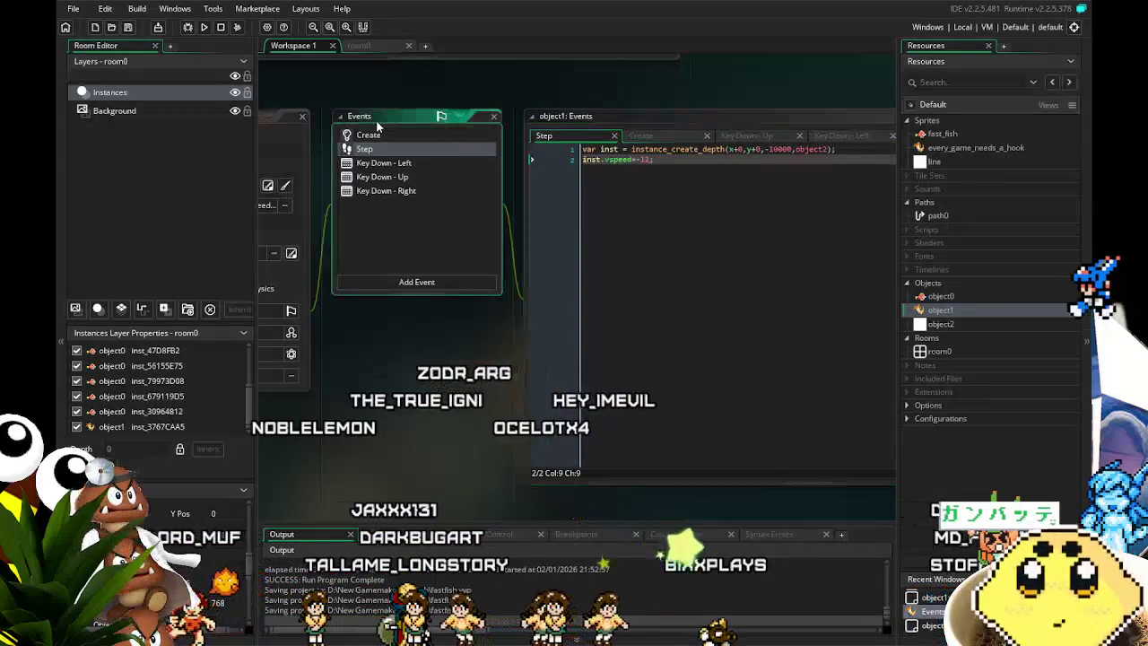
{"action": "scroll", "coordinate": [395, 133], "scroll_direction": "left", "scroll_amount": 2}
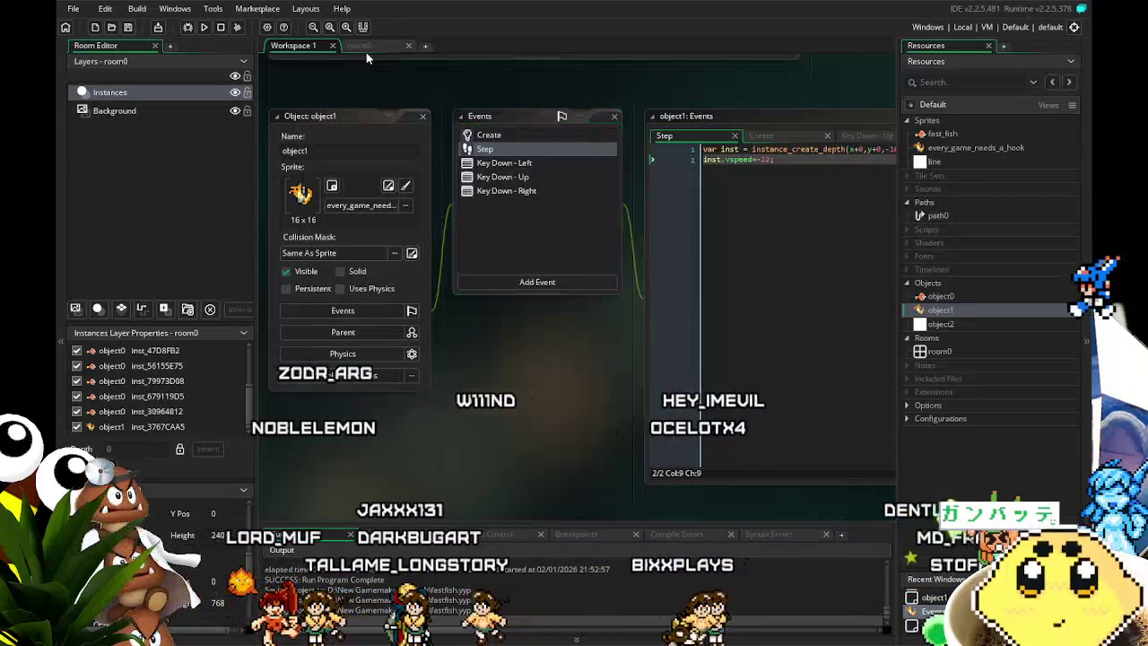
{"action": "left_click", "coordinate": [368, 47]}
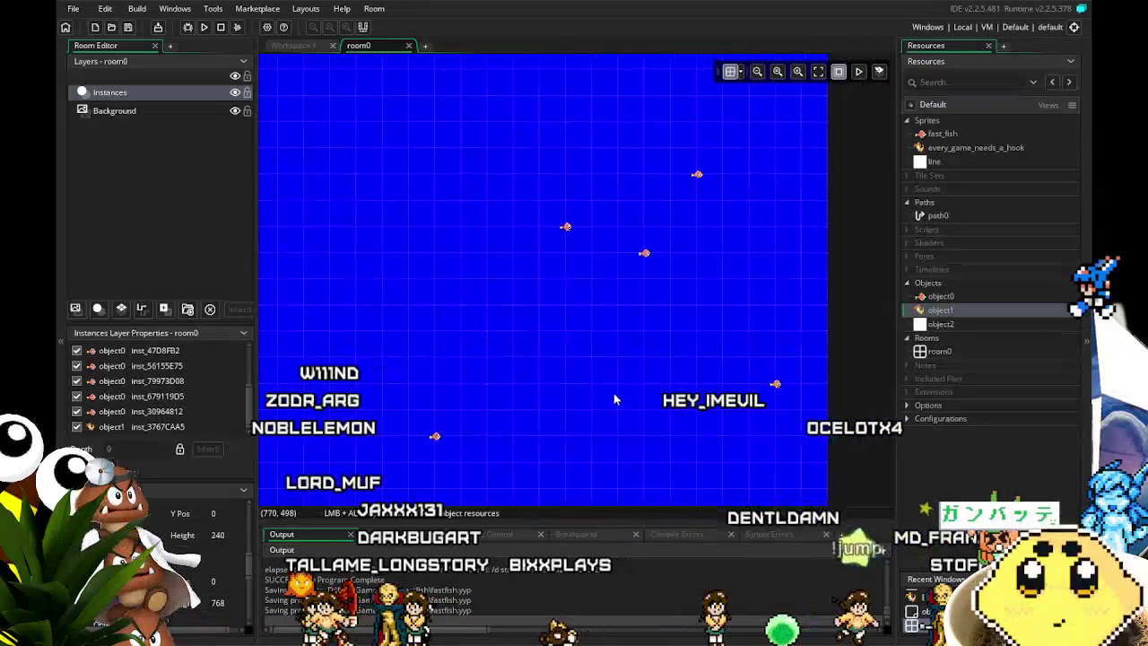
Zoom and pan around room0 to inspect the five fish instances and the hook.
{"action": "scroll", "coordinate": [539, 397], "scroll_direction": "down", "scroll_amount": 5}
{"action": "scroll", "coordinate": [530, 390], "scroll_direction": "up", "scroll_amount": 8}
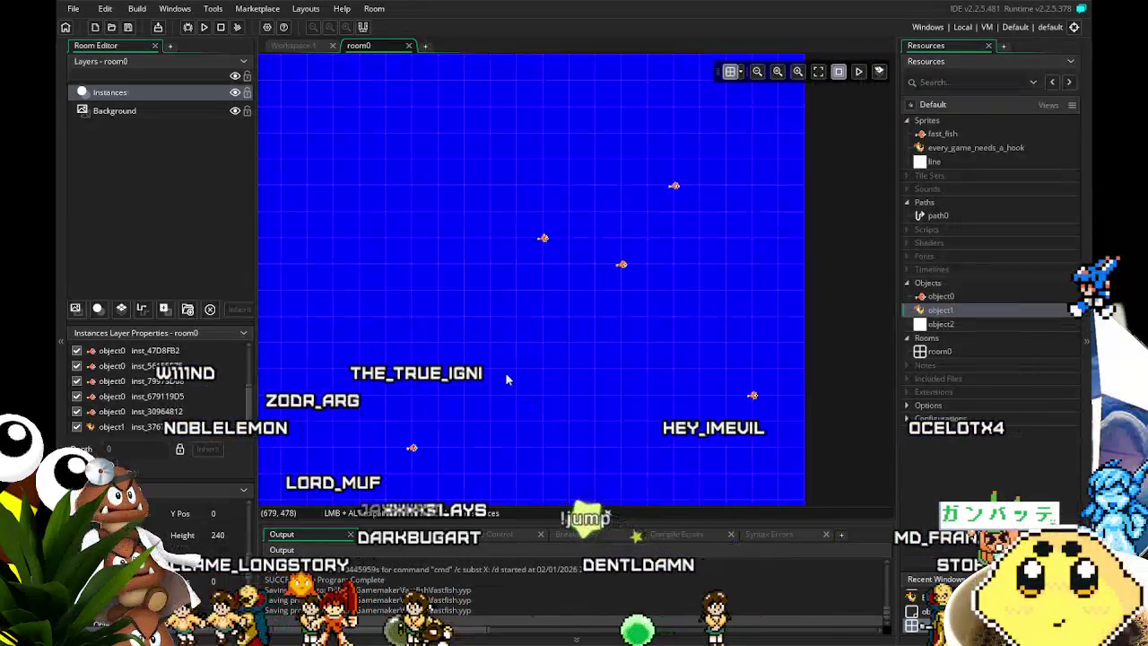
{"action": "scroll", "coordinate": [536, 335], "scroll_direction": "left", "scroll_amount": 2}
{"action": "scroll", "coordinate": [535, 336], "scroll_direction": "up", "scroll_amount": 2}
{"action": "scroll", "coordinate": [536, 336], "scroll_direction": "left", "scroll_amount": 2}
{"action": "scroll", "coordinate": [602, 279], "scroll_direction": "up", "scroll_amount": 1}
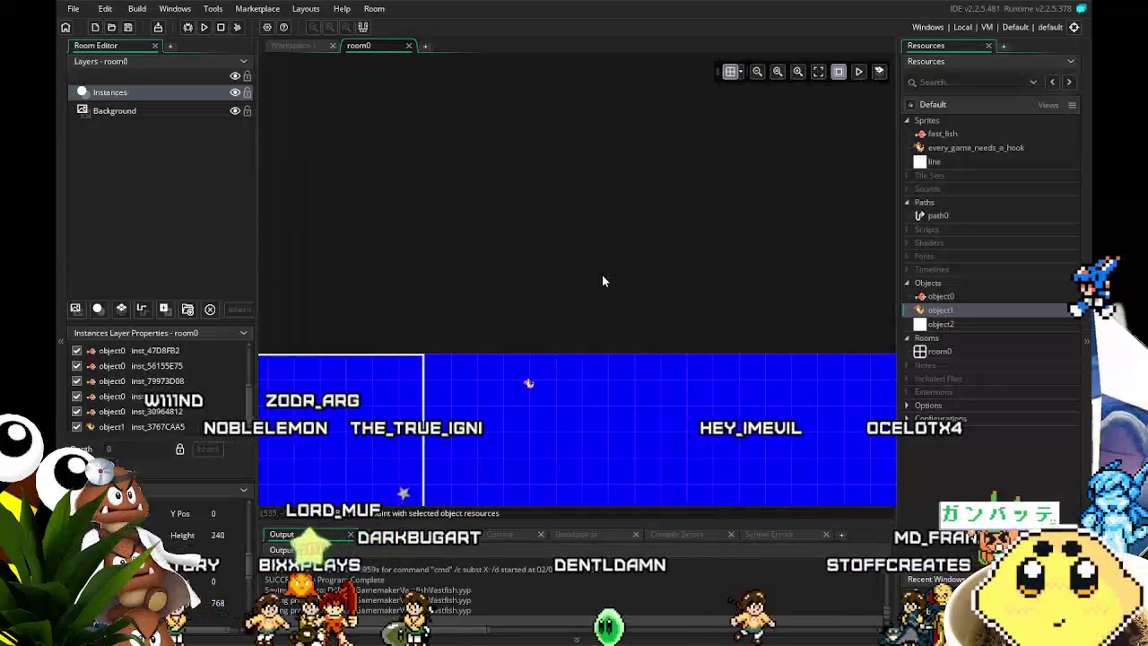
{"action": "scroll", "coordinate": [602, 279], "scroll_direction": "down", "scroll_amount": 1}
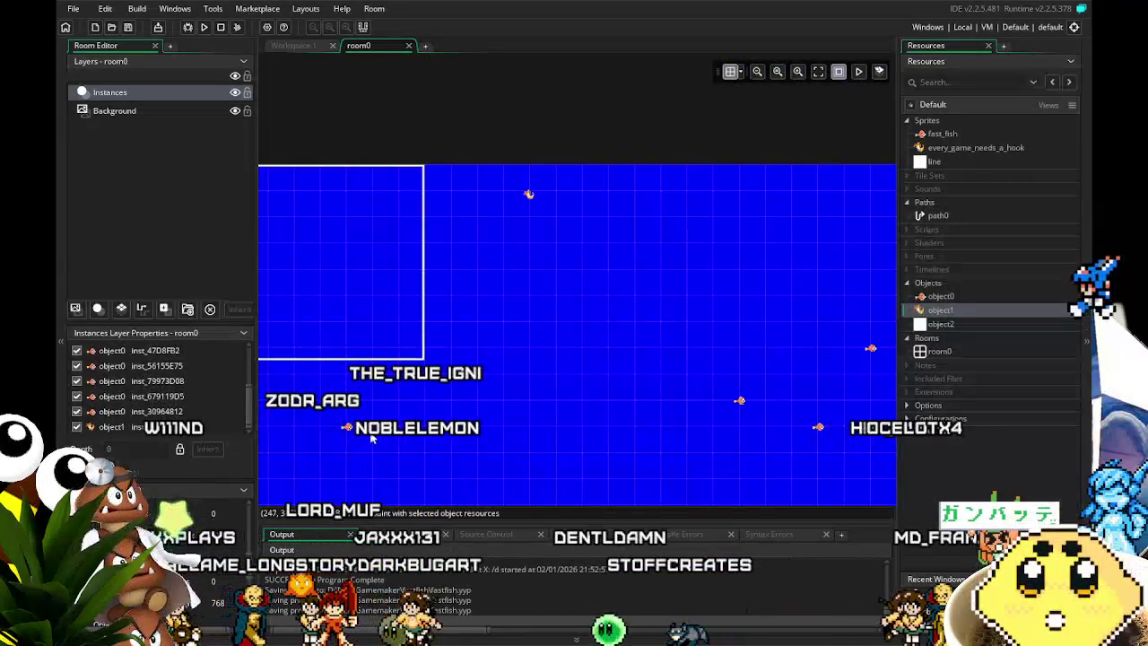
{"action": "scroll", "coordinate": [343, 440], "scroll_direction": "up", "scroll_amount": 8}
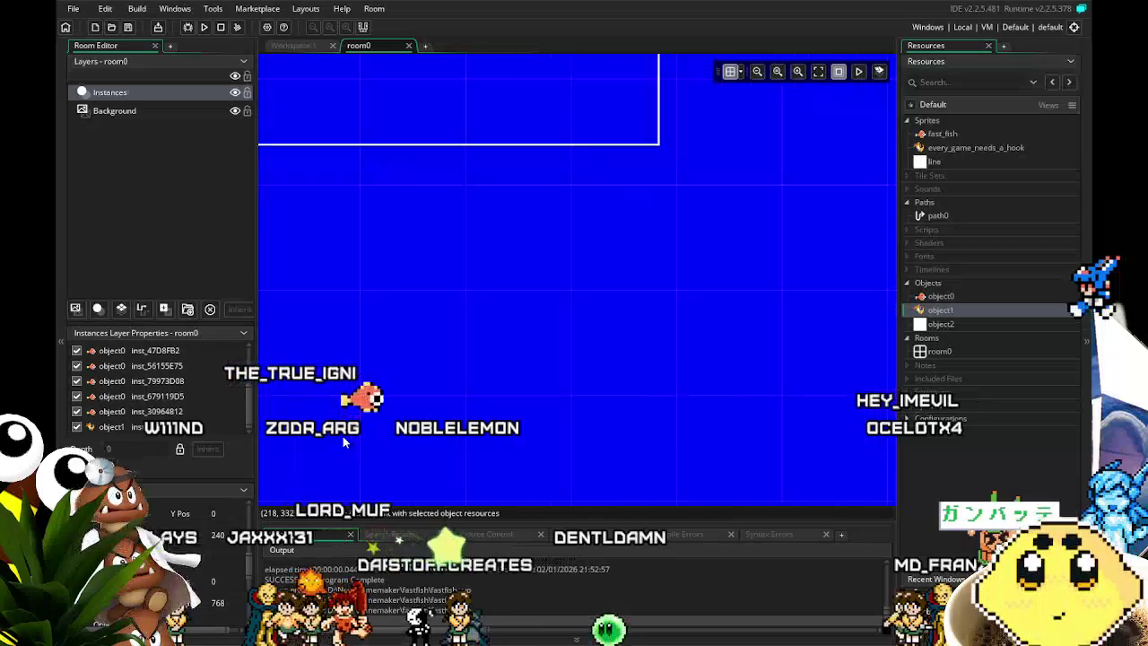
{"action": "scroll", "coordinate": [350, 431], "scroll_direction": "up", "scroll_amount": 5}
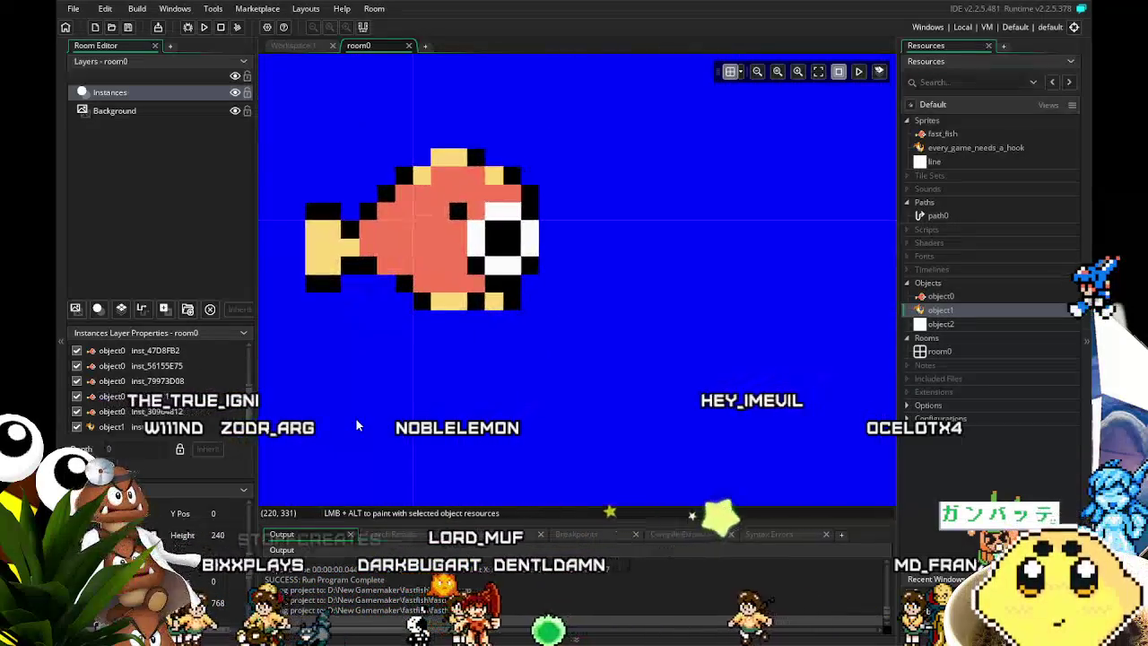
{"action": "scroll", "coordinate": [356, 419], "scroll_direction": "down", "scroll_amount": 3}
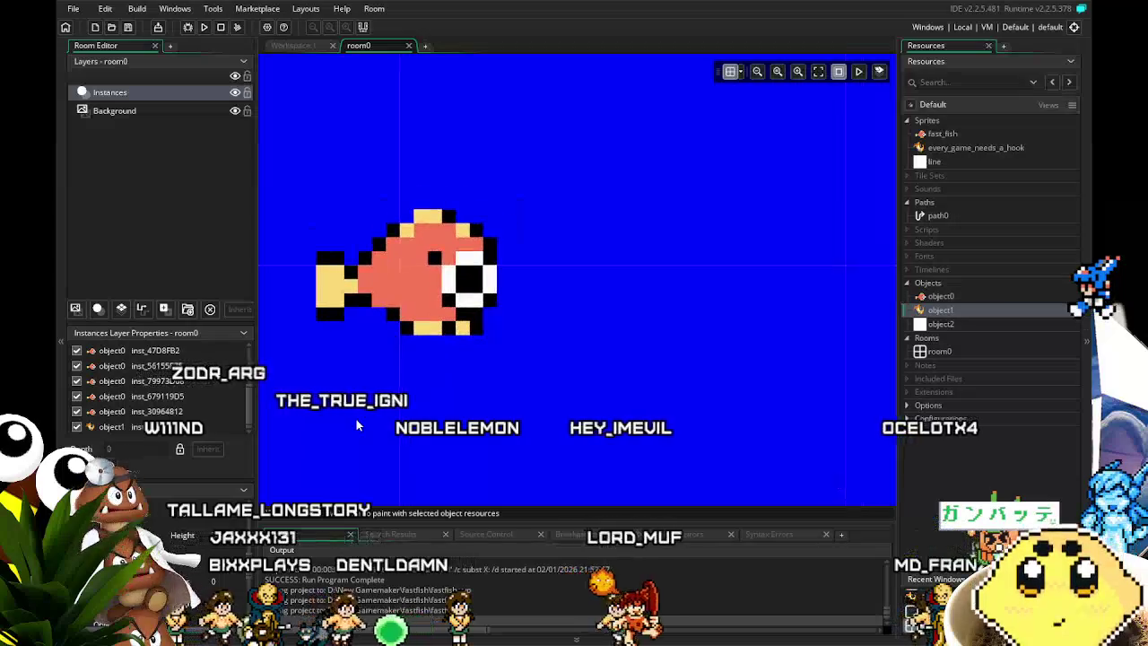
{"action": "left_click_drag", "start_coordinate": [358, 419], "coordinate": [393, 428]}
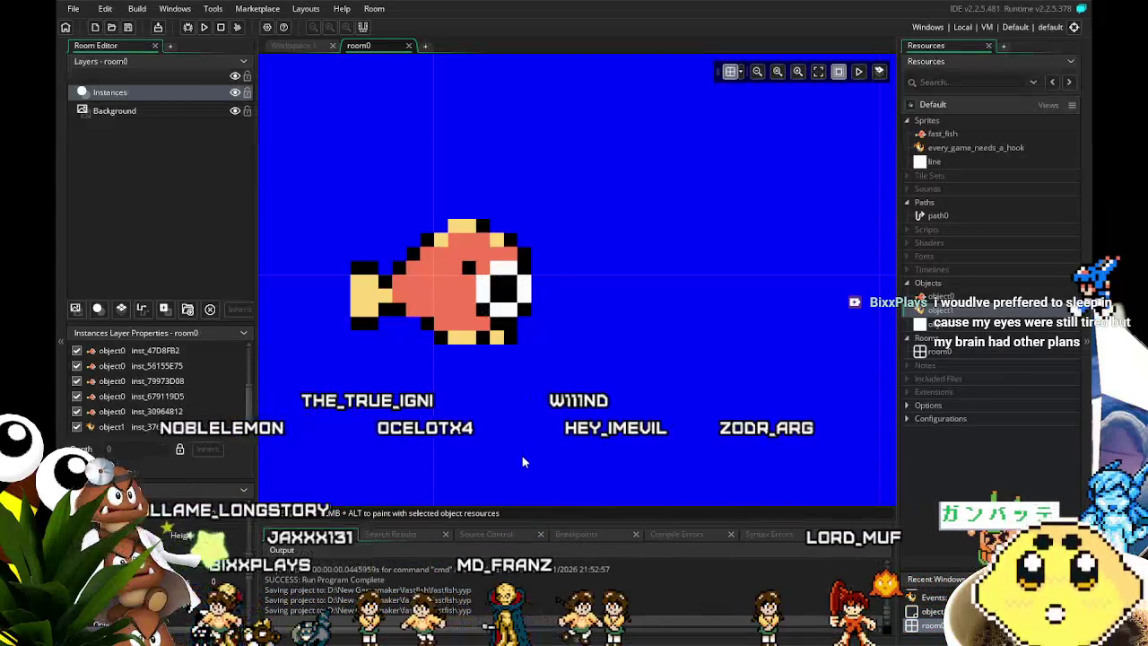
{"action": "scroll", "coordinate": [522, 456], "scroll_direction": "down", "scroll_amount": 3}
{"action": "scroll", "coordinate": [522, 456], "scroll_direction": "down", "scroll_amount": 5}
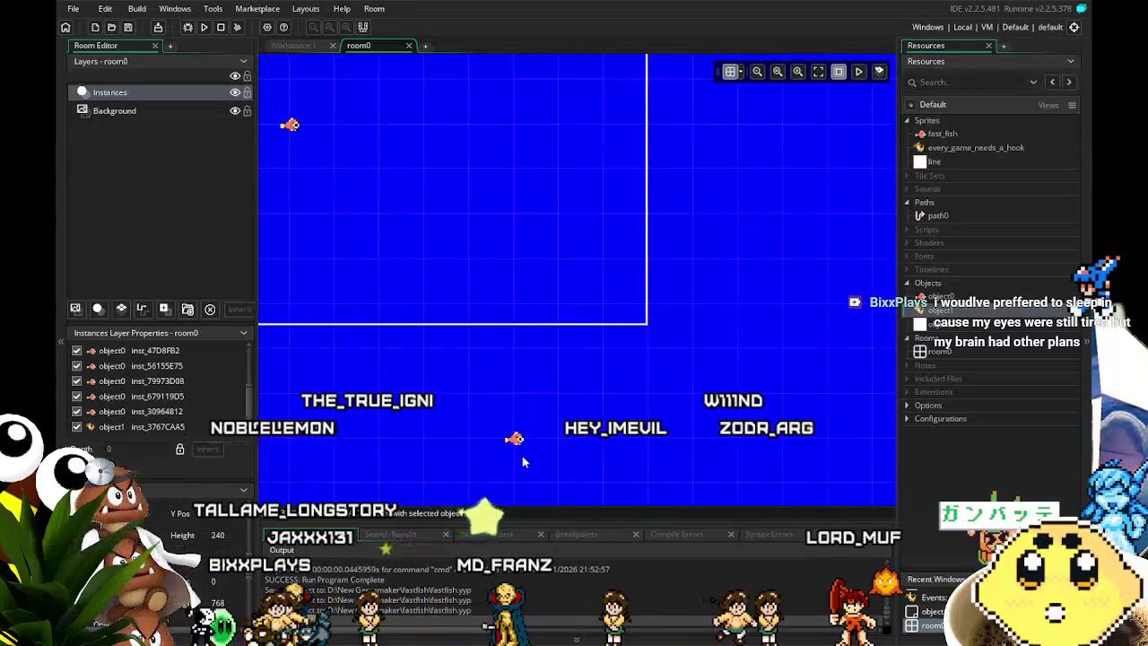
{"action": "scroll", "coordinate": [477, 385], "scroll_direction": "up", "scroll_amount": 8}
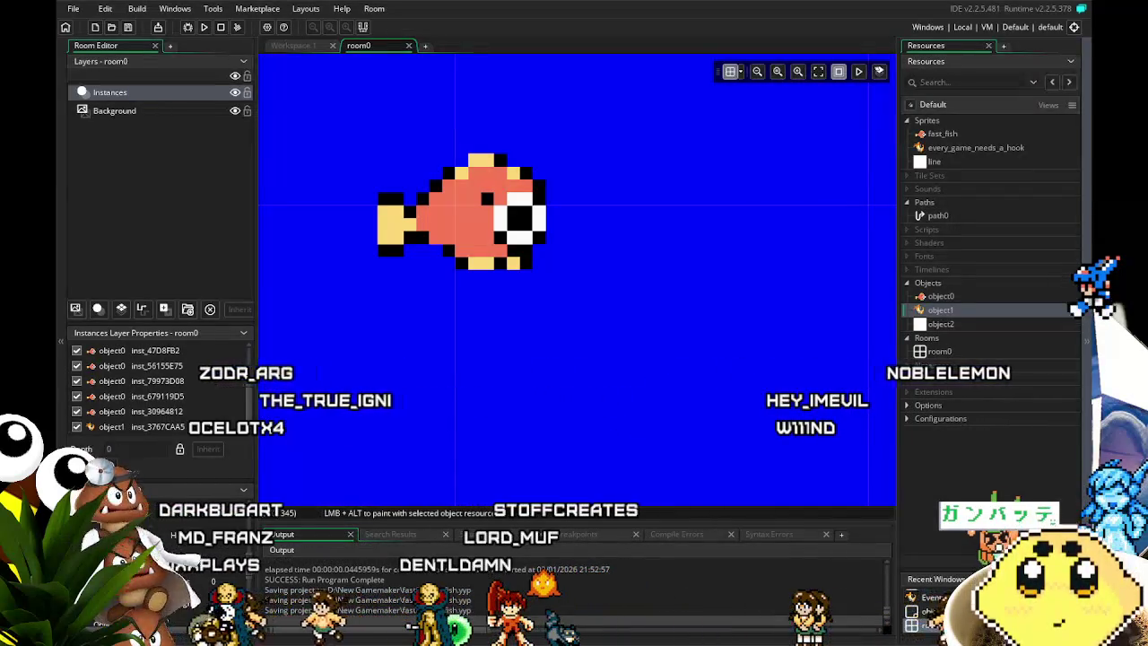
{"action": "scroll", "coordinate": [574, 210], "scroll_direction": "down", "scroll_amount": 5}
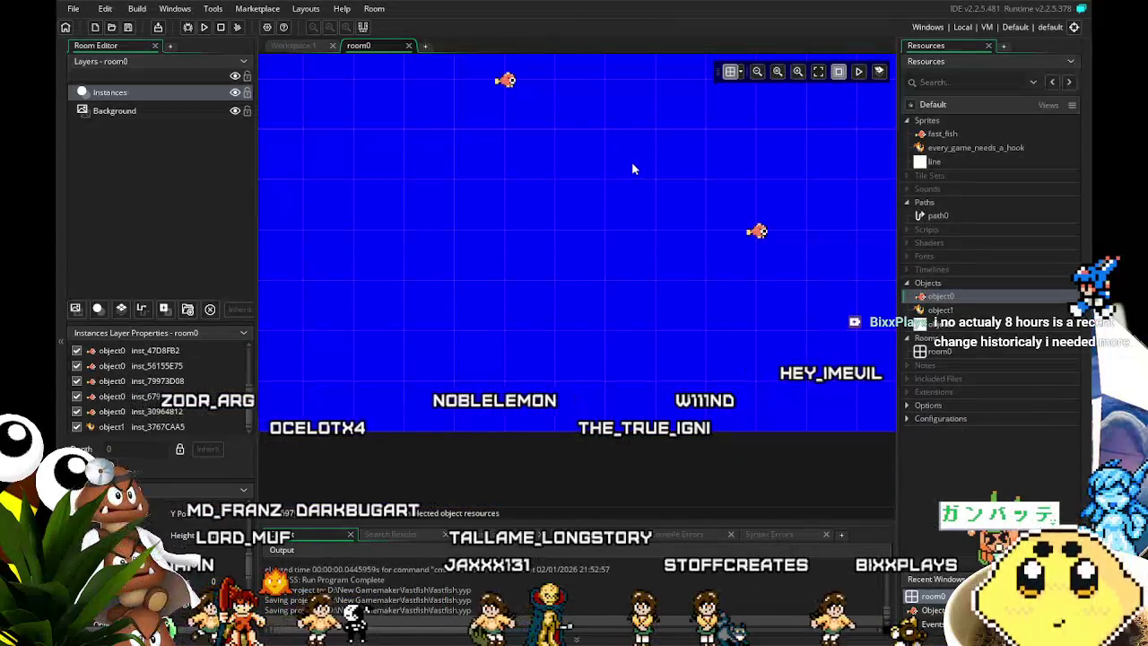
{"action": "scroll", "coordinate": [631, 161], "scroll_direction": "up", "scroll_amount": 2}
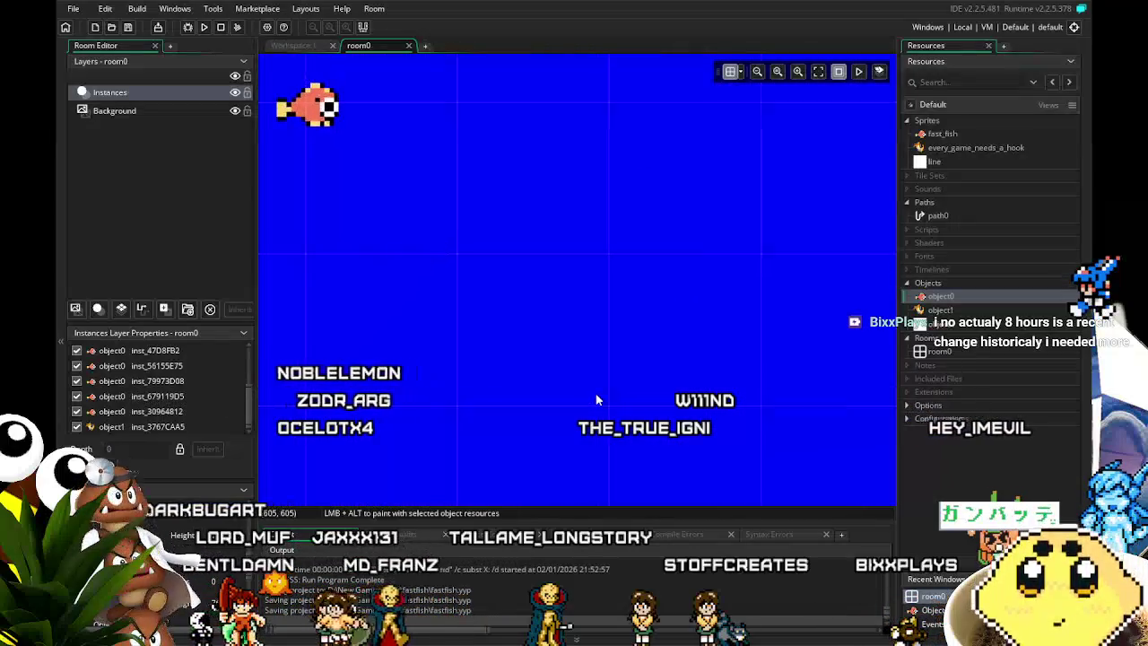
{"action": "scroll", "coordinate": [525, 331], "scroll_direction": "down", "scroll_amount": 2}
{"action": "scroll", "coordinate": [464, 346], "scroll_direction": "up", "scroll_amount": 2}
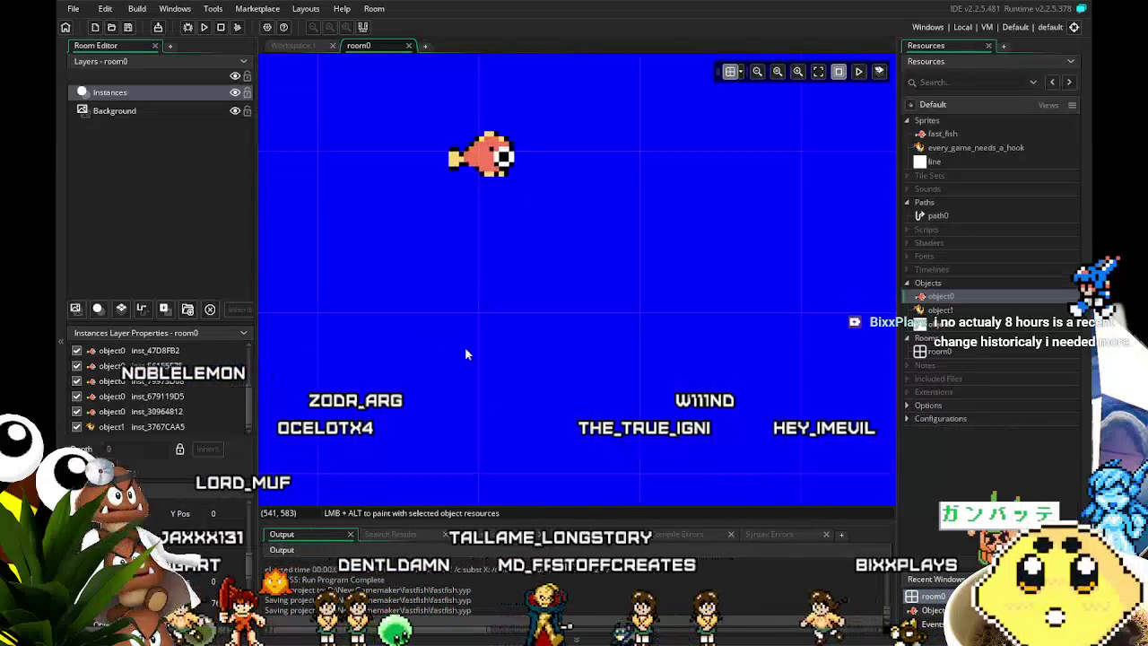
{"action": "scroll", "coordinate": [465, 354], "scroll_direction": "down", "scroll_amount": 1}
{"action": "left_click_drag", "start_coordinate": [474, 184], "coordinate": [632, 447]}
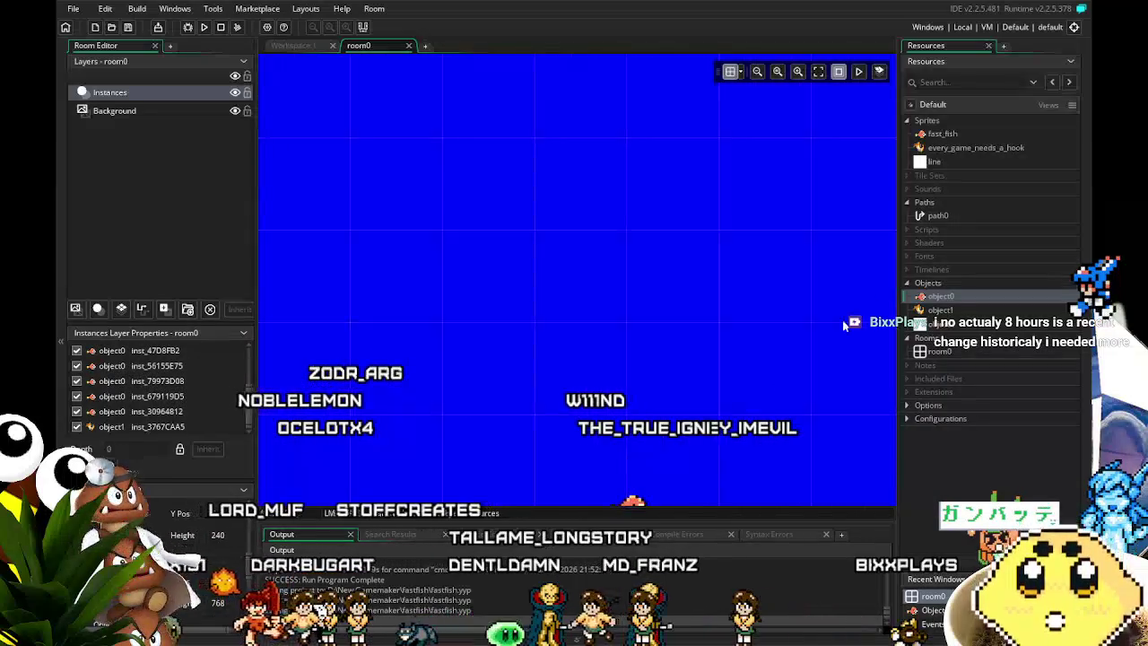
Open object1's events and place the cursor in Key Down - Left's x=x-2; code.
{"action": "double_click", "coordinate": [940, 310]}
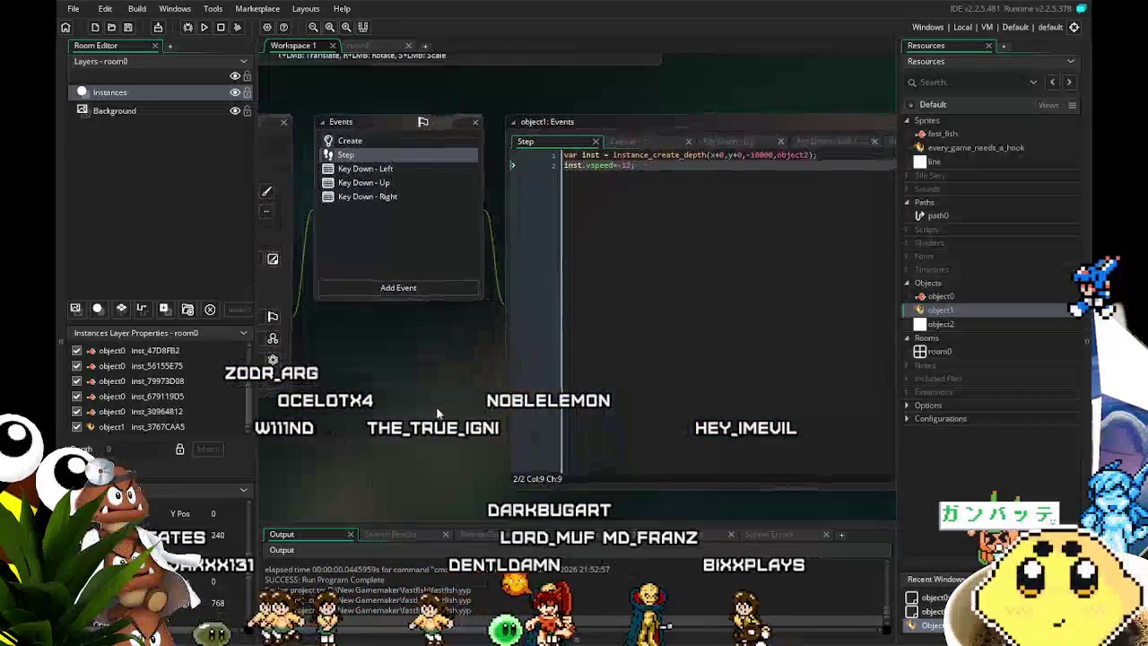
{"action": "left_click", "coordinate": [357, 140]}
{"action": "left_click", "coordinate": [377, 169]}
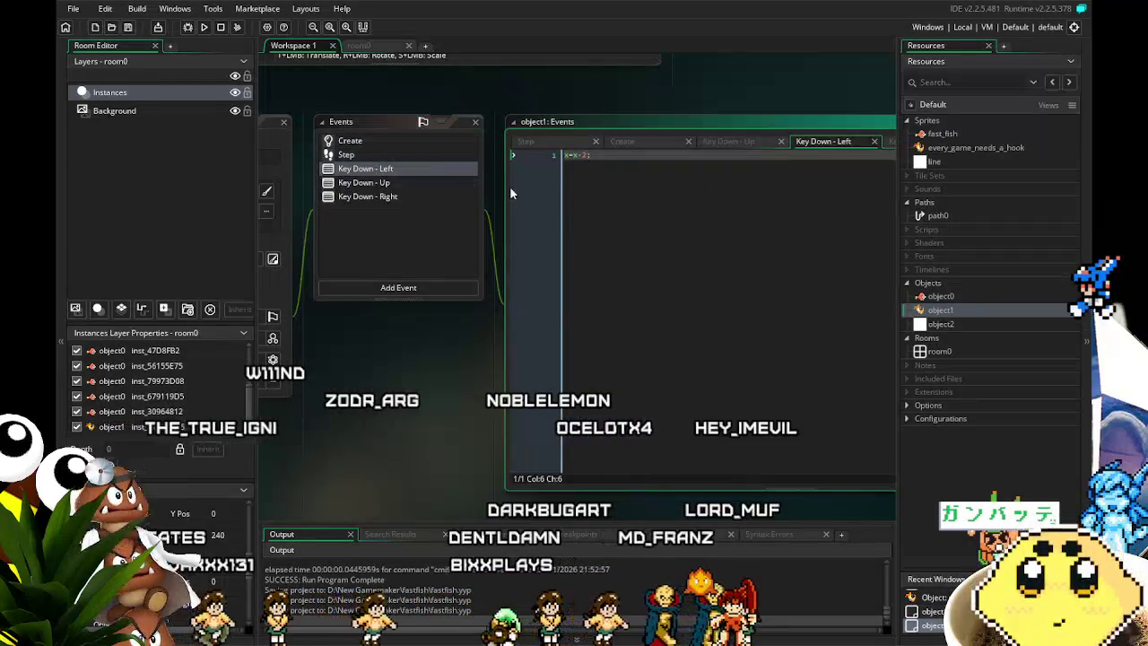
{"action": "left_click", "coordinate": [643, 193]}
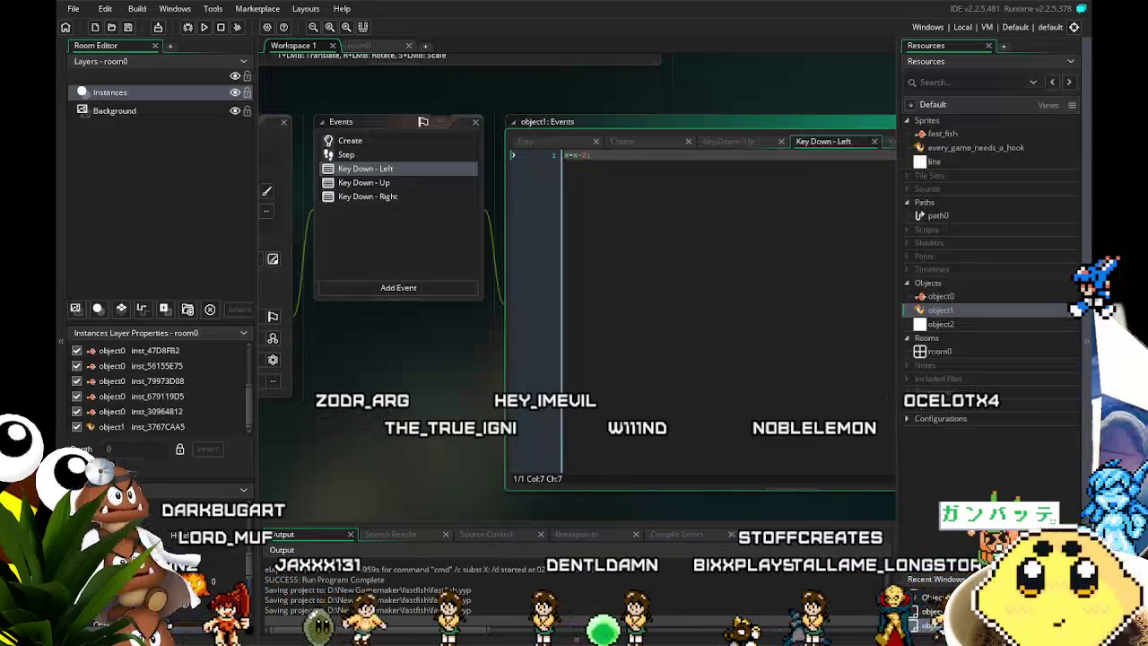
Review object1's Key Down - Up, Key Down - Right, Step and Create code, ending on Key Down - Left.
{"action": "left_click_drag", "start_coordinate": [405, 434], "coordinate": [444, 434]}
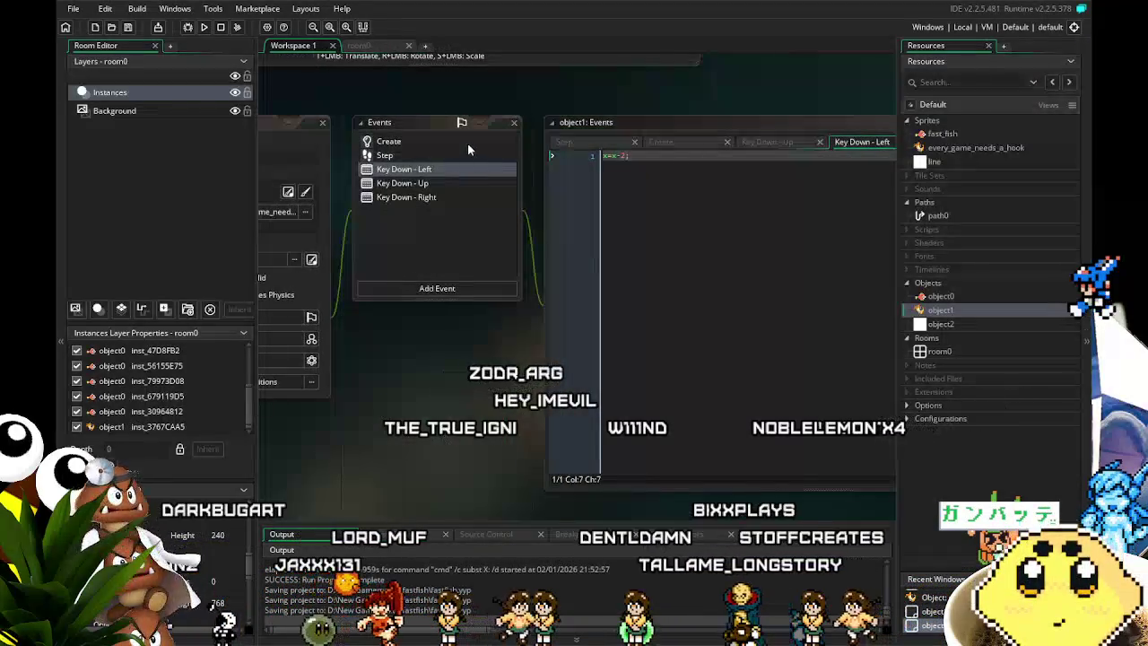
{"action": "left_click", "coordinate": [443, 181]}
{"action": "left_click", "coordinate": [459, 195]}
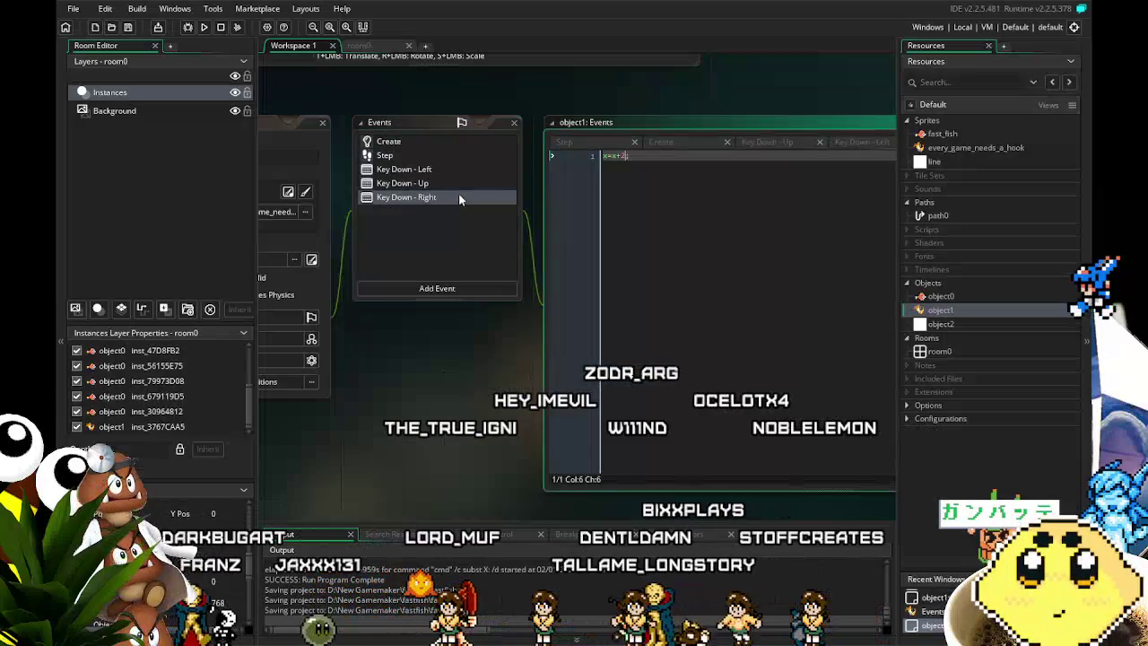
{"action": "left_click", "coordinate": [407, 156]}
{"action": "left_click", "coordinate": [414, 137]}
{"action": "mouse_move", "coordinate": [415, 386]}
{"action": "left_mouse_down"}
{"action": "mouse_move", "coordinate": [387, 393]}
{"action": "mouse_move", "coordinate": [429, 393]}
{"action": "left_mouse_up"}
{"action": "left_click", "coordinate": [416, 157]}
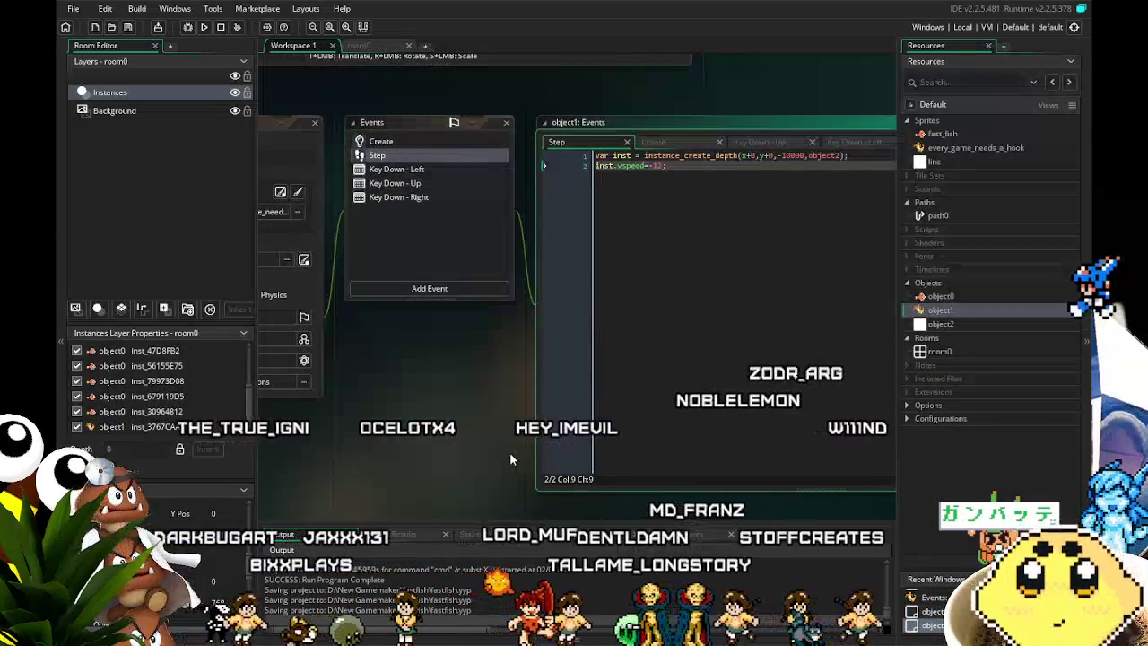
{"action": "mouse_move", "coordinate": [510, 454]}
{"action": "left_mouse_down"}
{"action": "mouse_move", "coordinate": [467, 455]}
{"action": "mouse_move", "coordinate": [493, 449]}
{"action": "left_mouse_up"}
{"action": "left_click", "coordinate": [449, 162]}
{"action": "left_click_drag", "start_coordinate": [416, 272], "coordinate": [479, 308]}
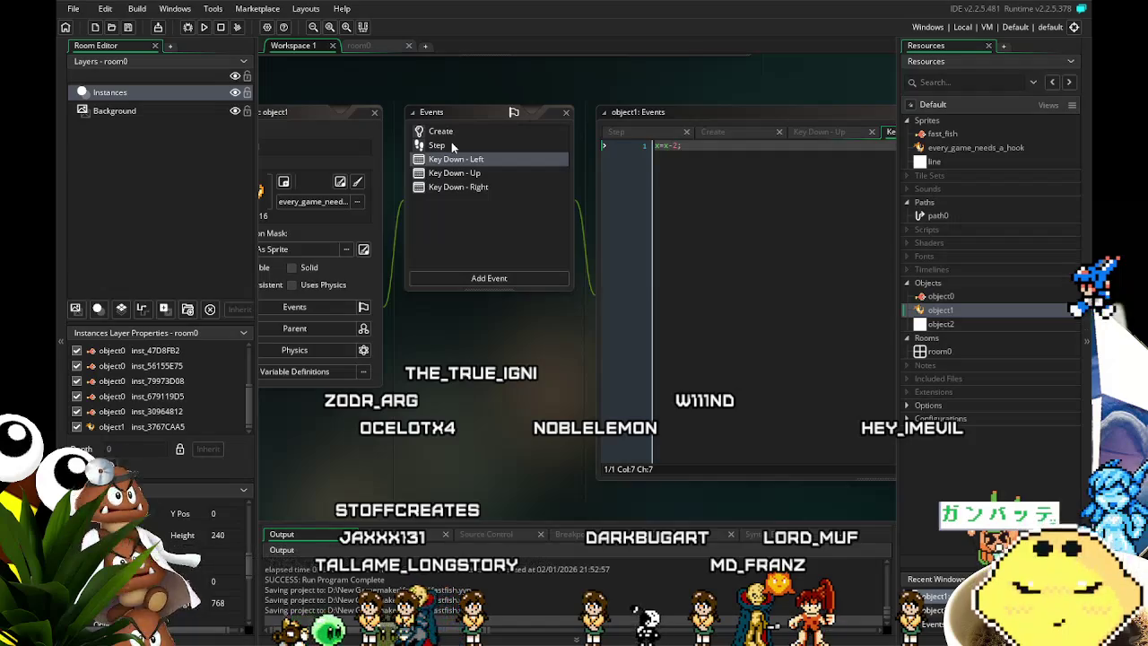
{"action": "left_click", "coordinate": [454, 146]}
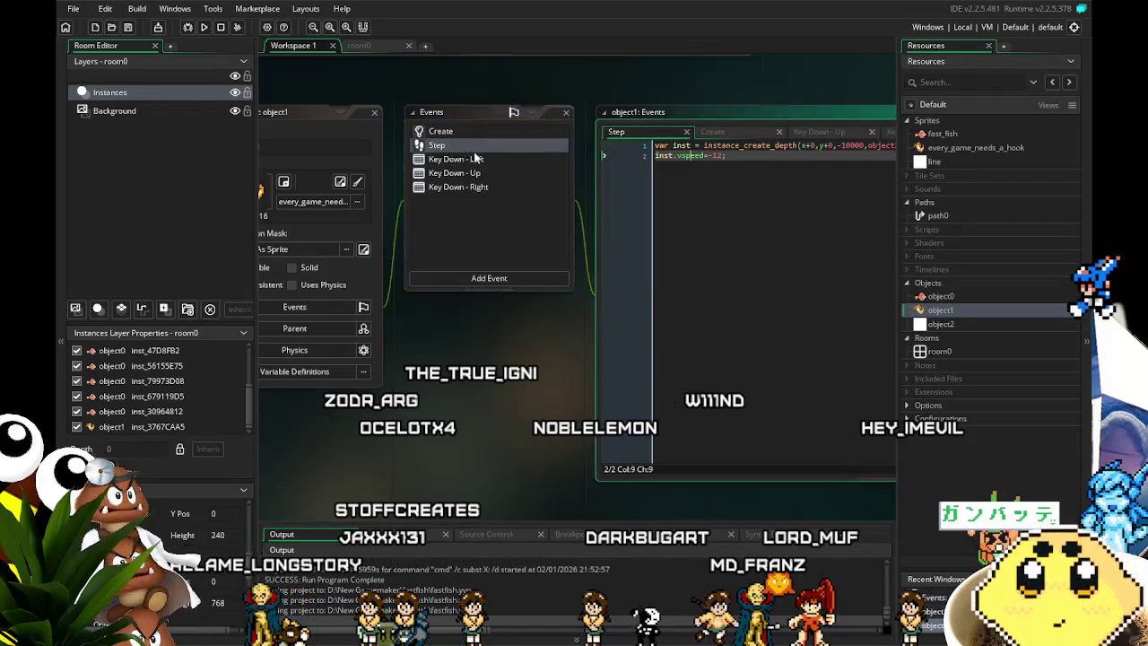
{"action": "left_click", "coordinate": [476, 159]}
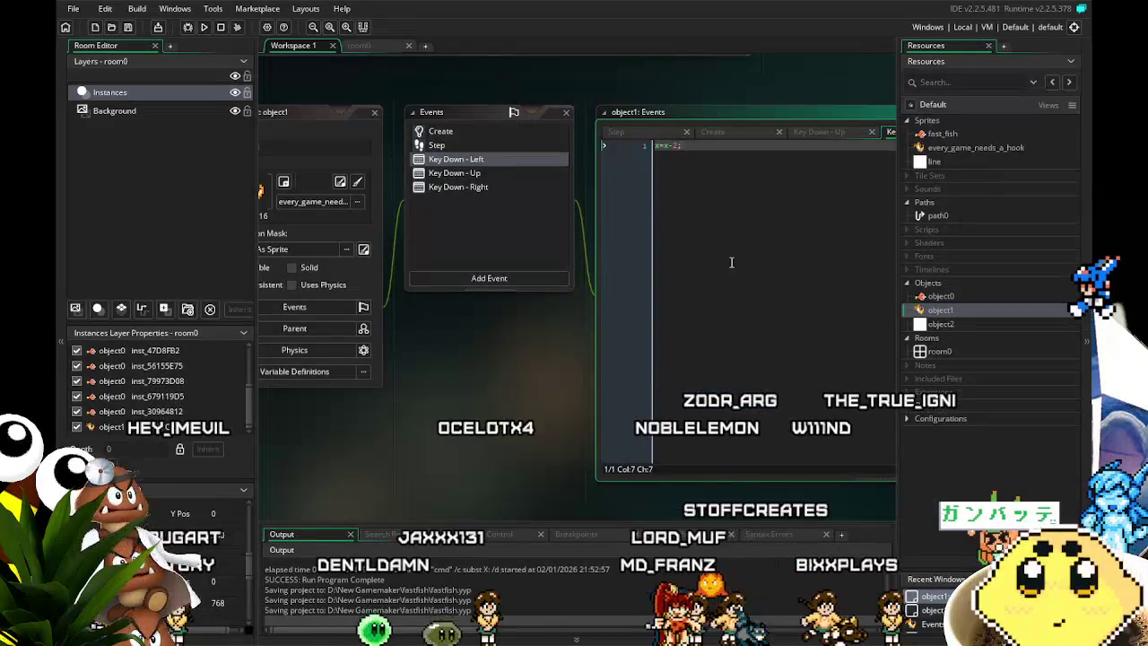
{"action": "type", "text": "image_"}
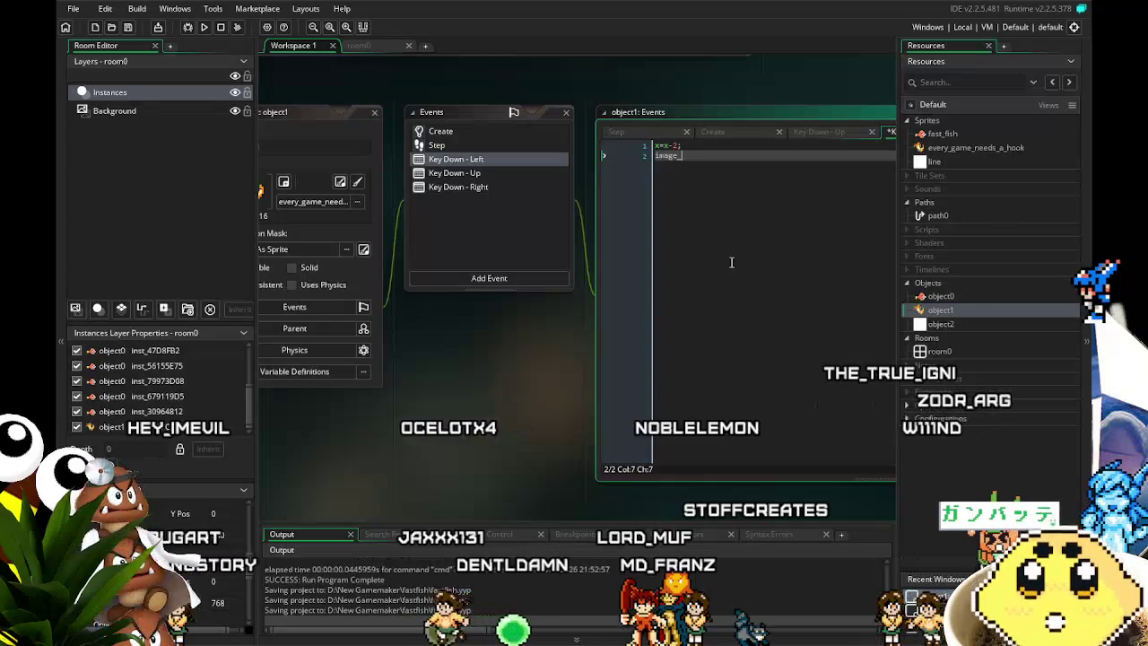
Finish image_angle=-45; in the Key Down - Left event and copy that line.
{"action": "type", "text": "angle"}
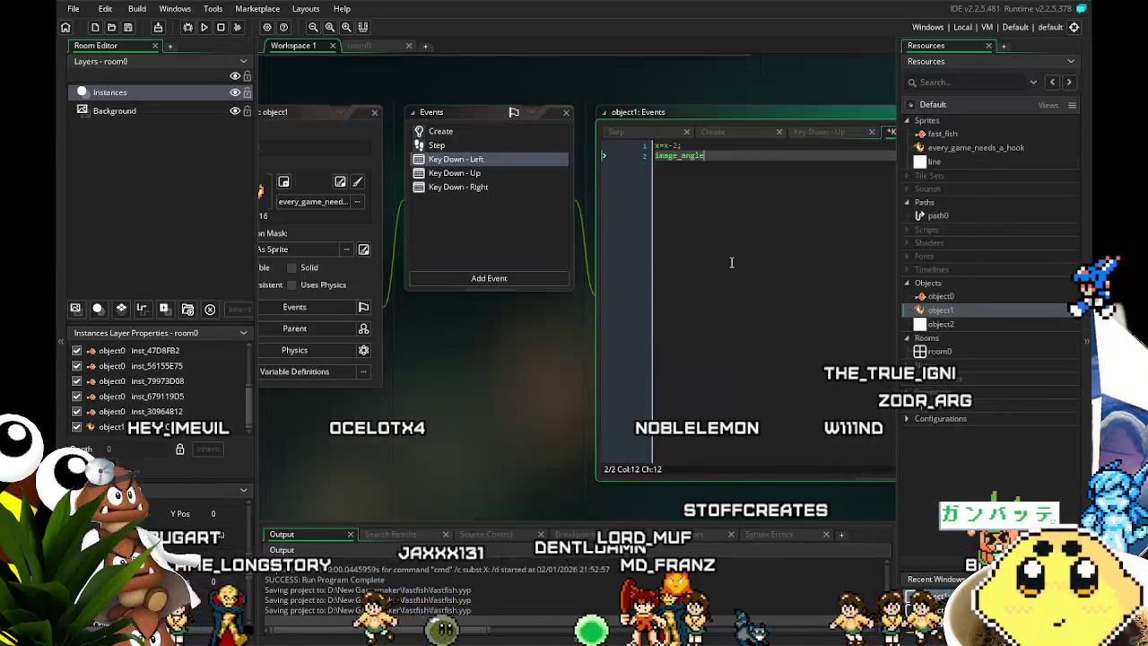
{"action": "type", "text": "="}
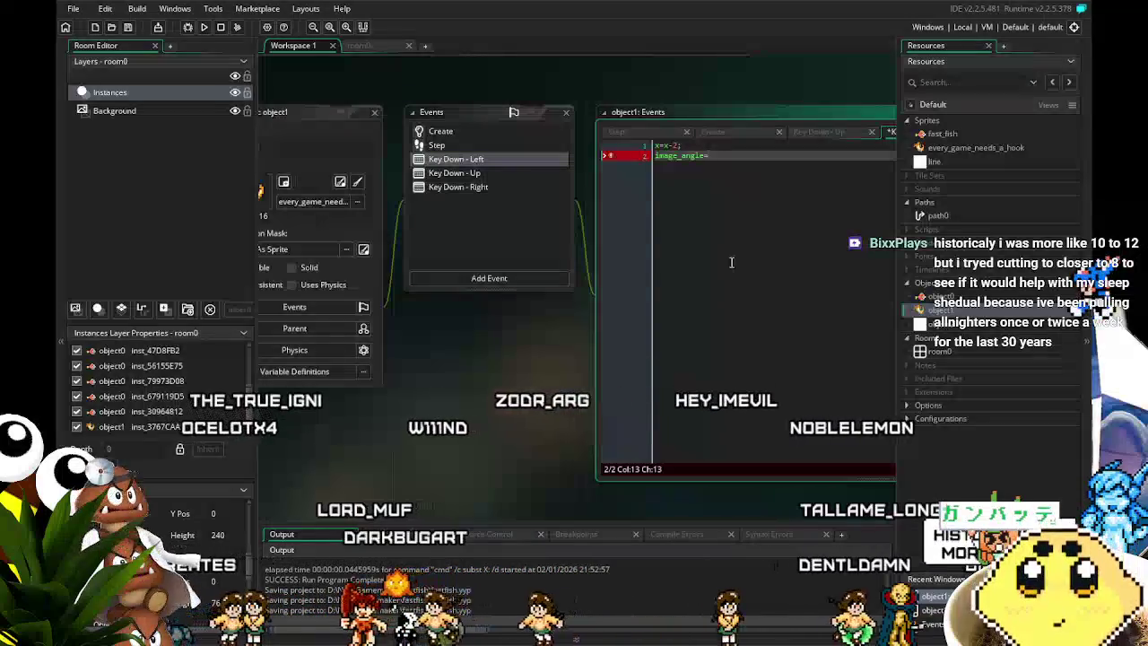
{"action": "type", "text": "-45;"}
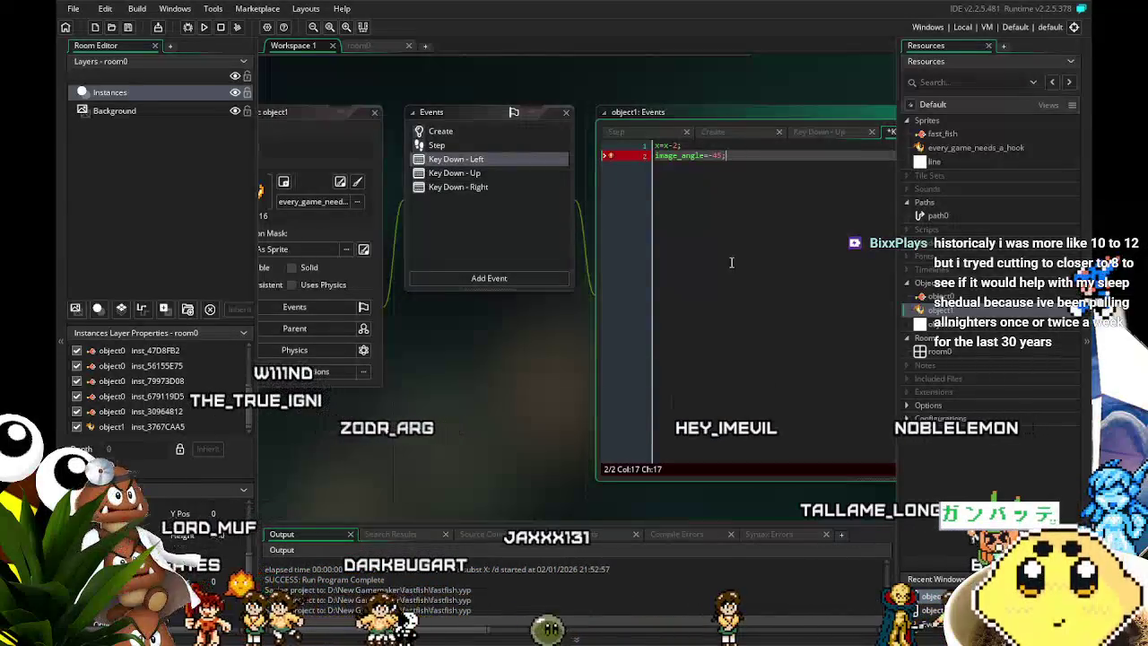
{"action": "left_click_drag", "start_coordinate": [731, 262], "coordinate": [598, 238]}
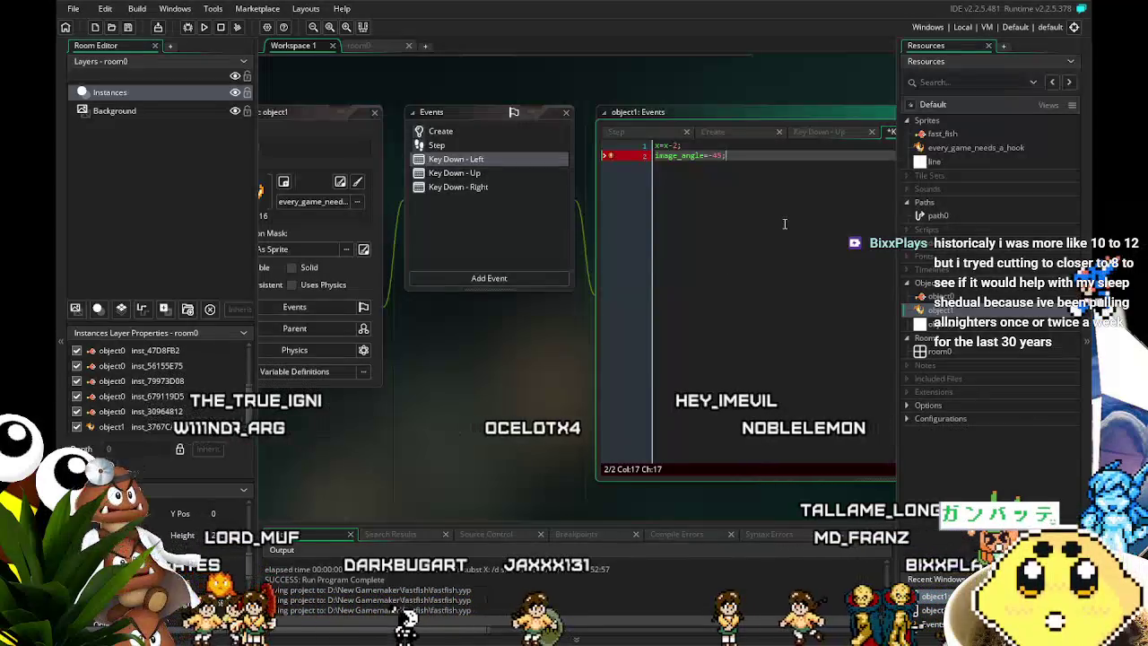
Paste the tilt line into Key Down - Right as image_angle=45; and save the project.
{"action": "left_click", "coordinate": [503, 186]}
{"action": "key", "text": "Return"}
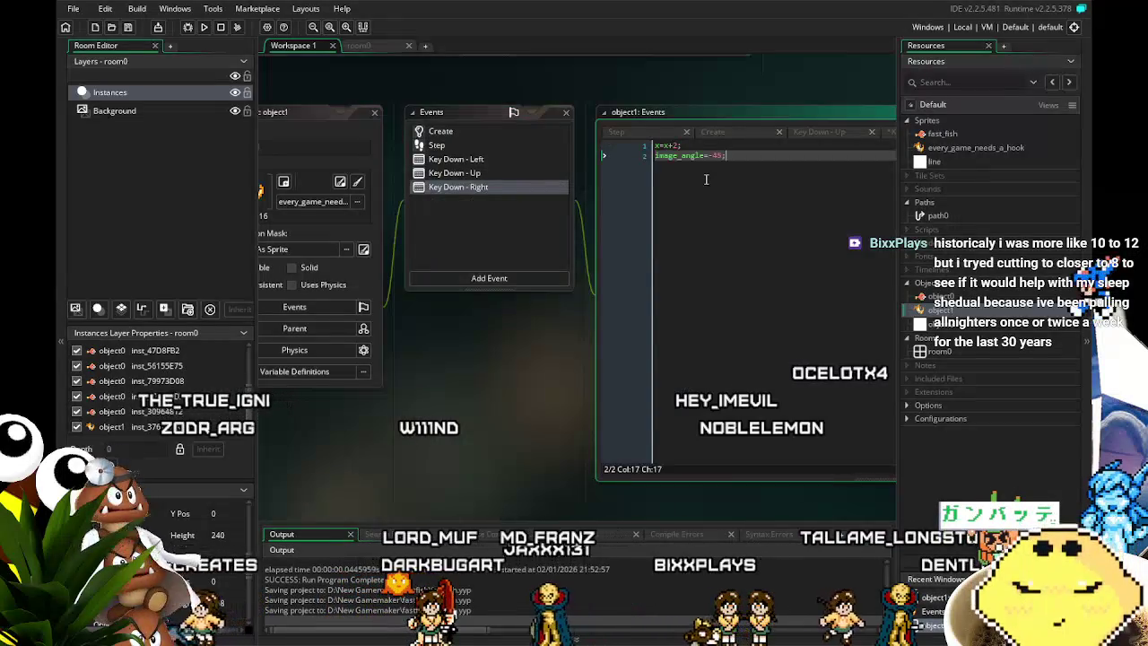
{"action": "key", "text": "Left"}
{"action": "key", "text": "Left"}
{"action": "key", "text": "Left"}
{"action": "key", "text": "BackSpace"}
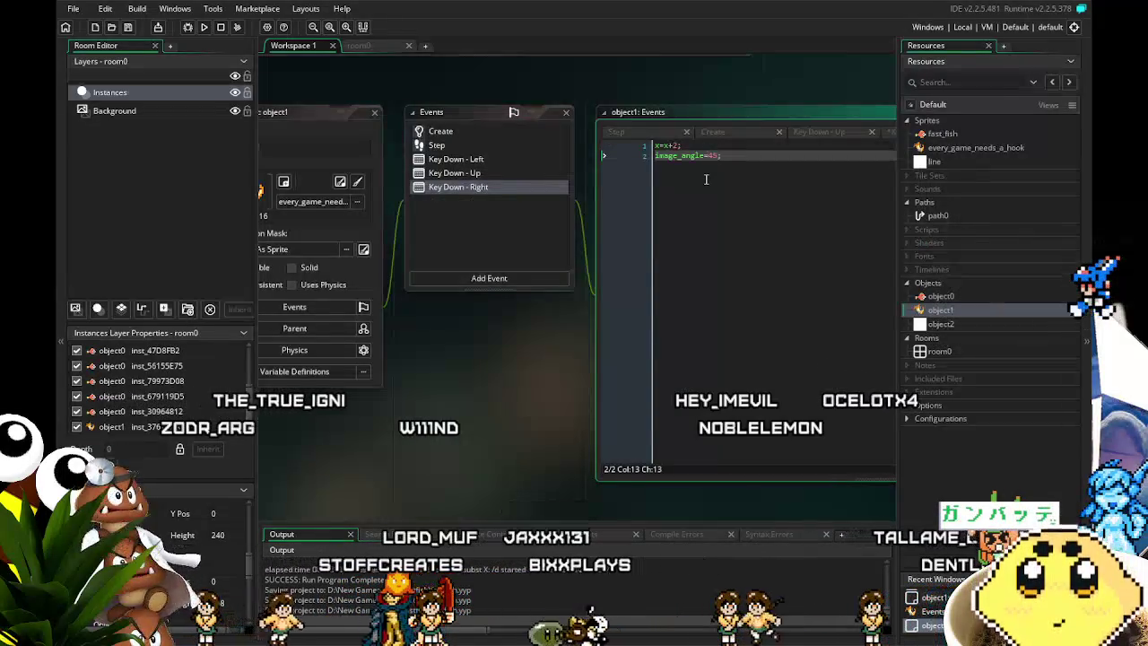
{"action": "key", "text": "End"}
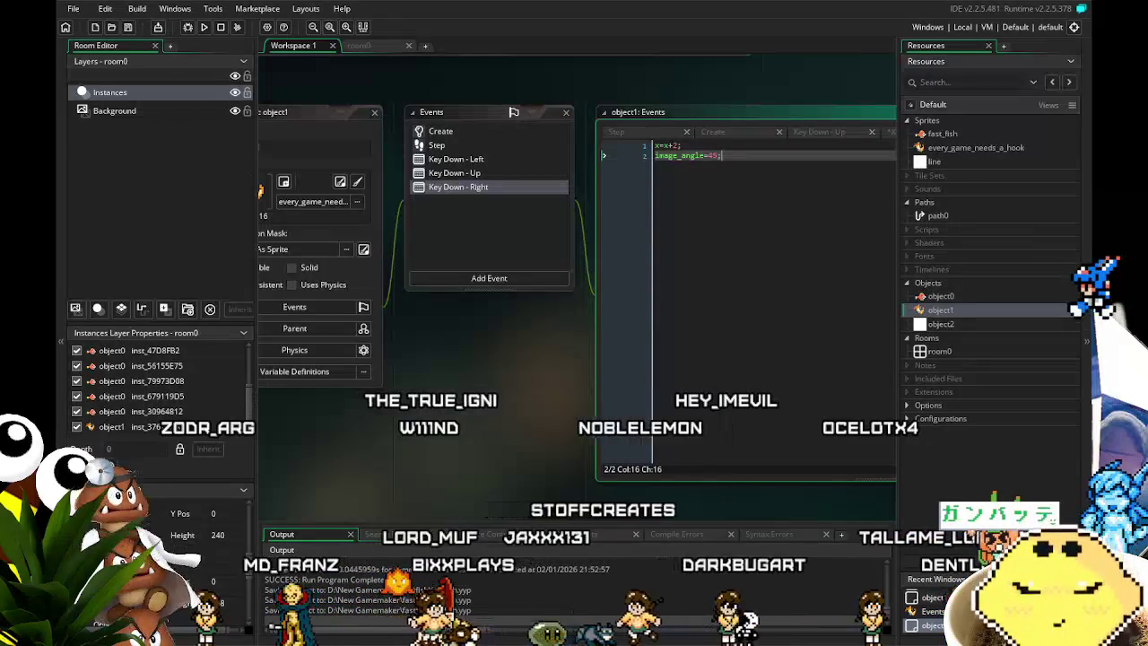
{"action": "left_click", "coordinate": [128, 27]}
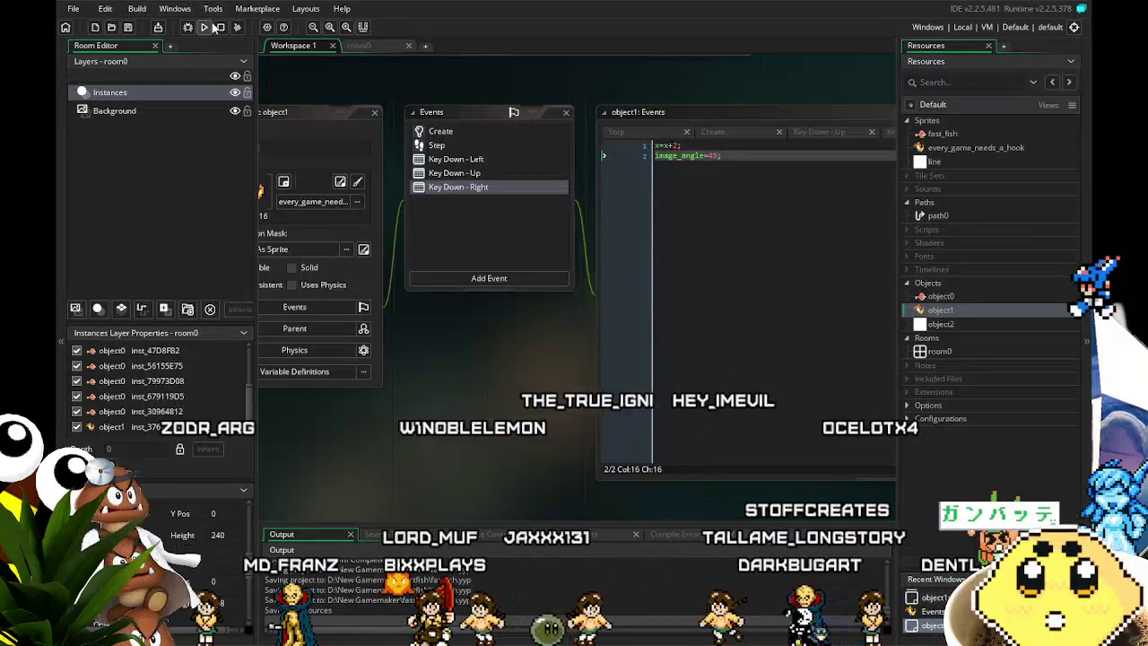
{"action": "left_click", "coordinate": [206, 28]}
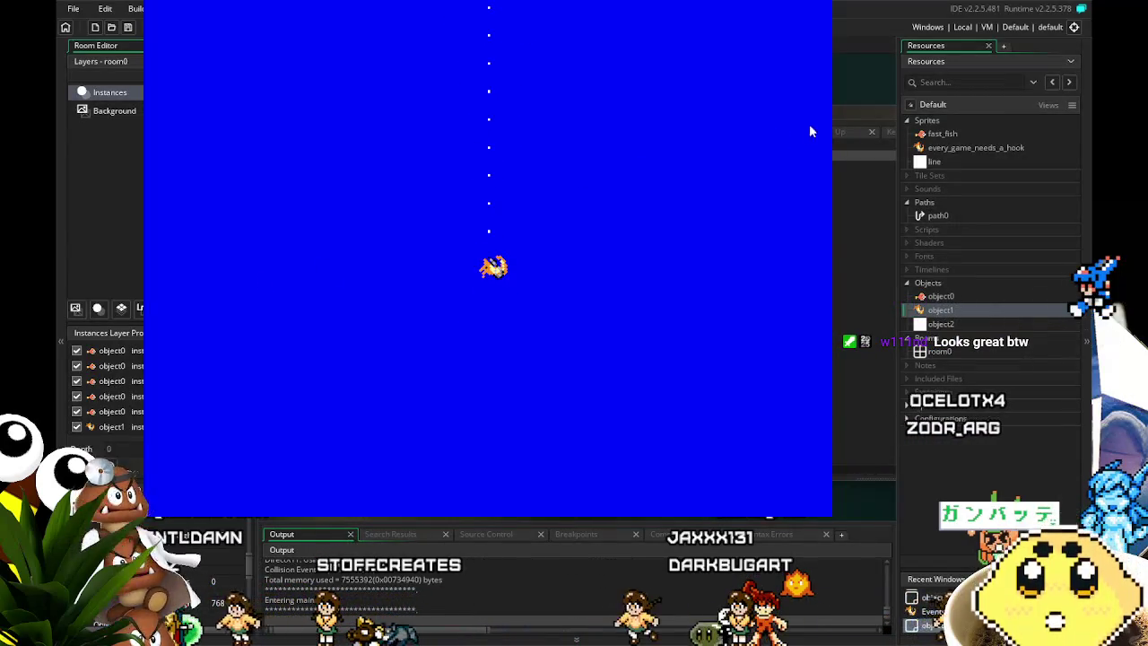
{"action": "key", "text": "Escape"}
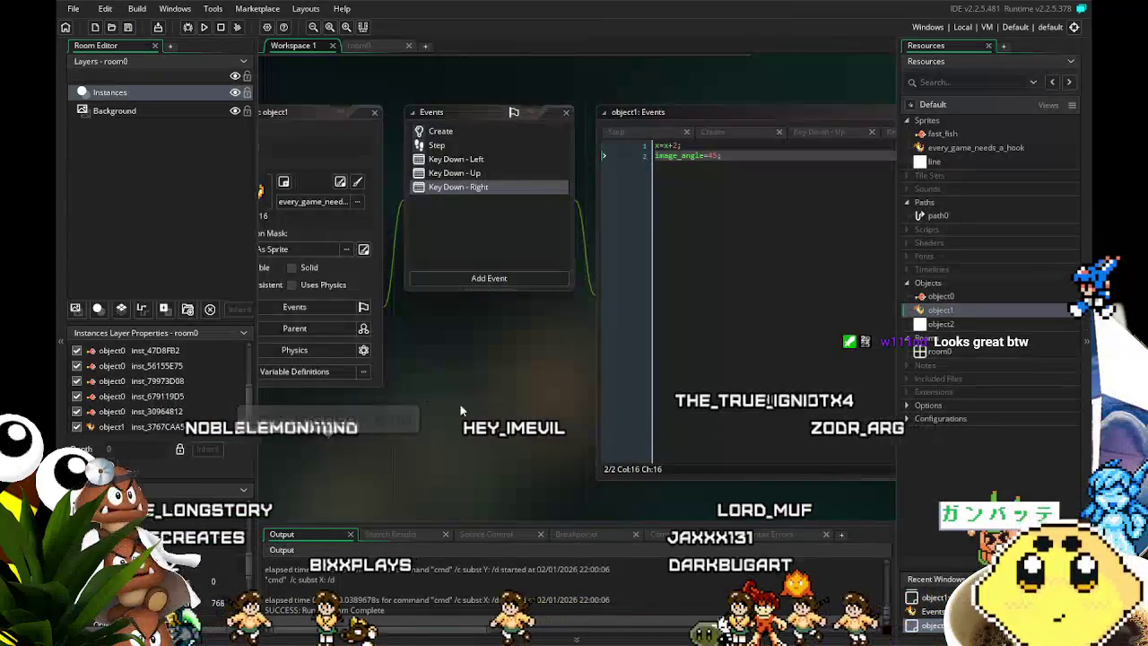
{"action": "left_click_drag", "start_coordinate": [545, 420], "coordinate": [449, 435]}
Add a Key Up - Left event whose code replaces the template with image_angle=0;.
{"action": "left_click", "coordinate": [463, 307]}
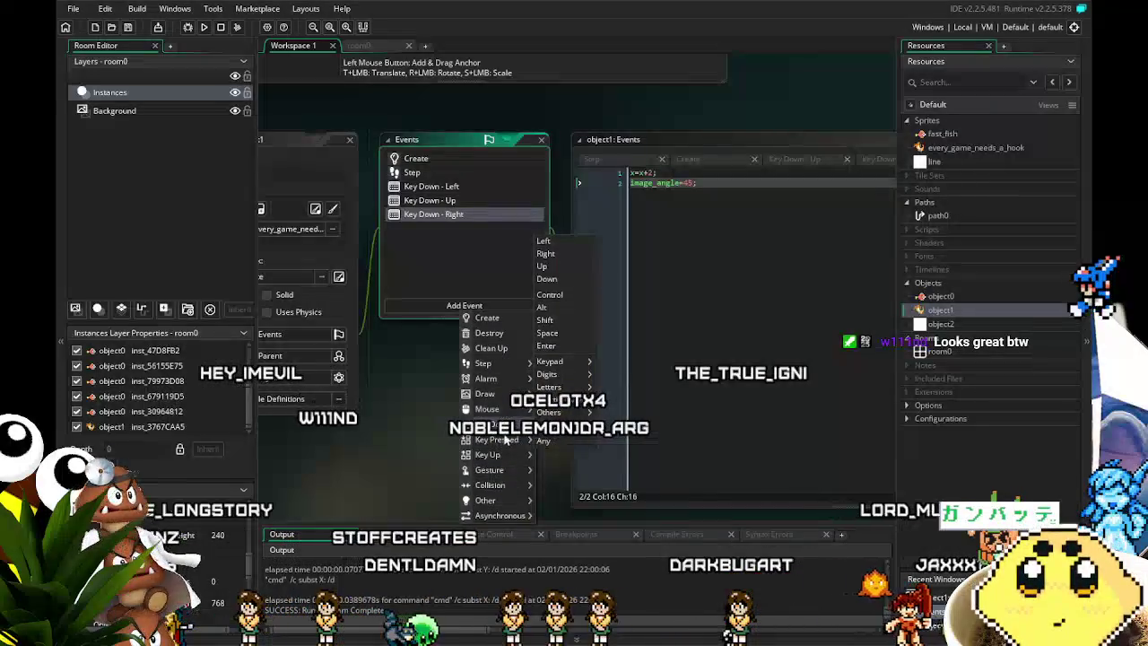
{"action": "mouse_move", "coordinate": [510, 462]}
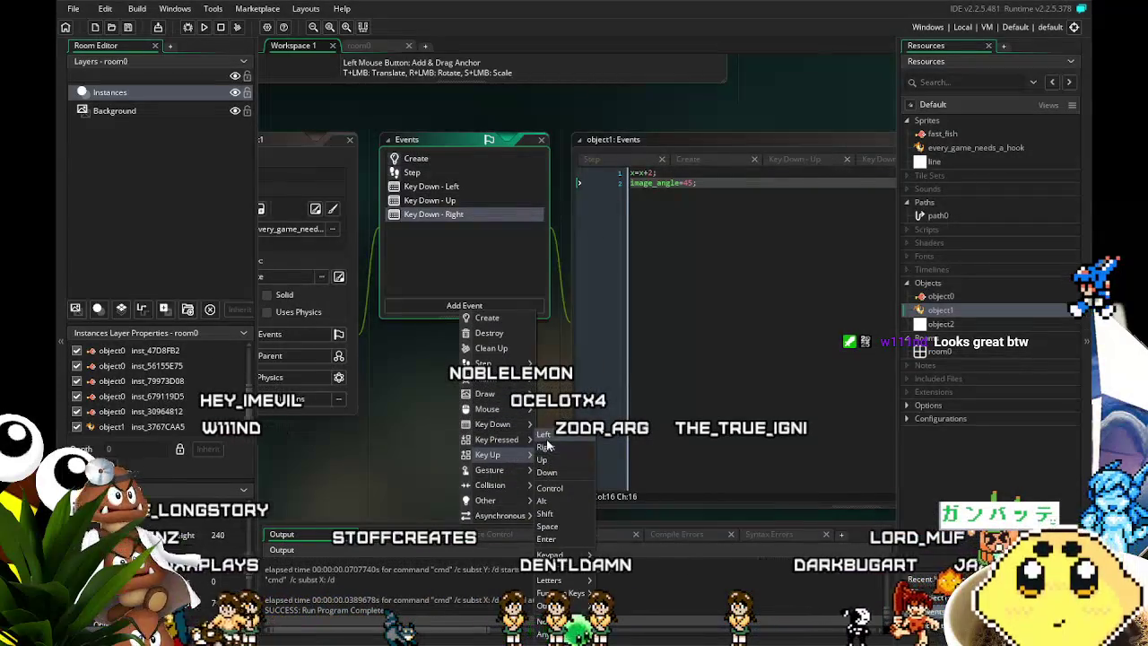
{"action": "left_click", "coordinate": [545, 436]}
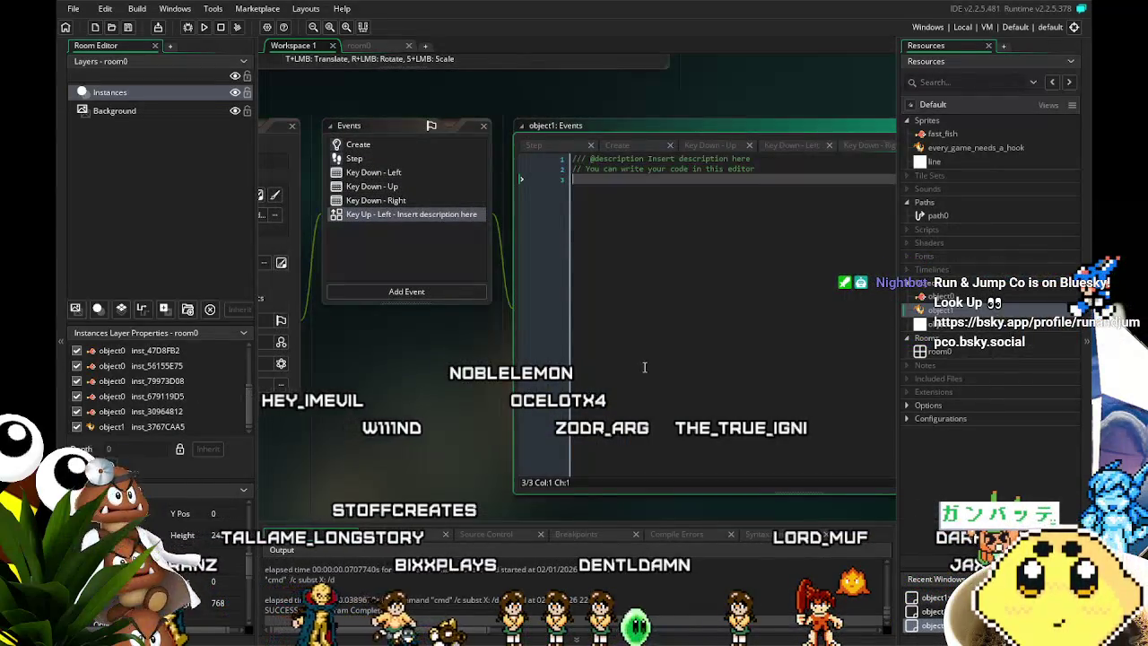
{"action": "key", "text": "ctrl+a"}
{"action": "key", "text": "BackSpace"}
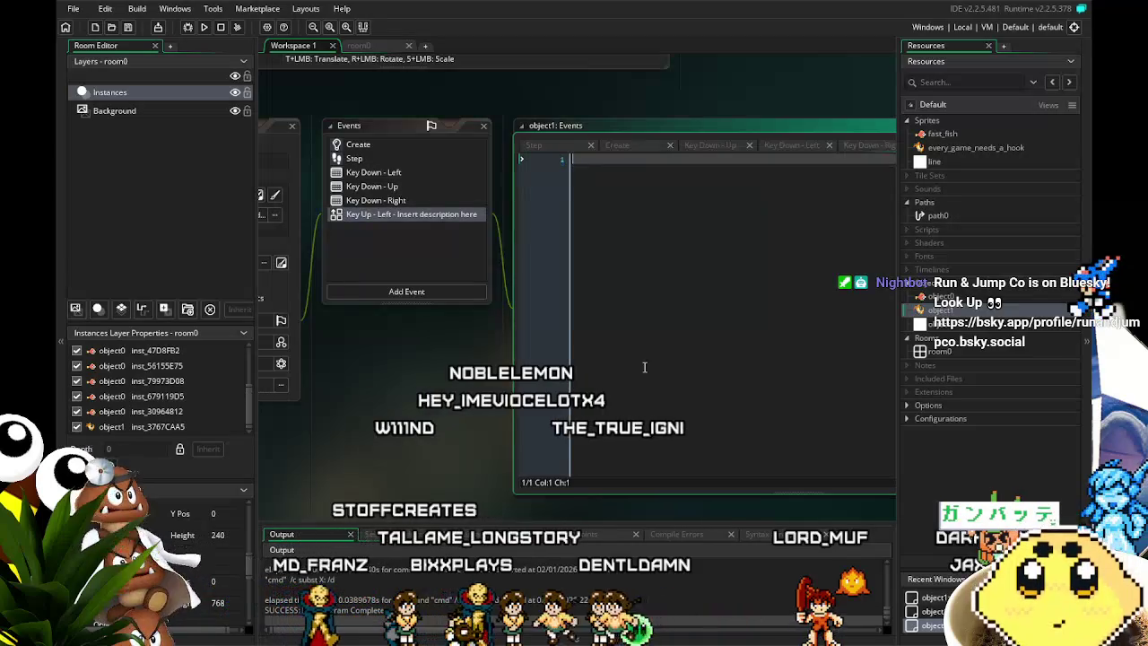
{"action": "type", "text": "i"}
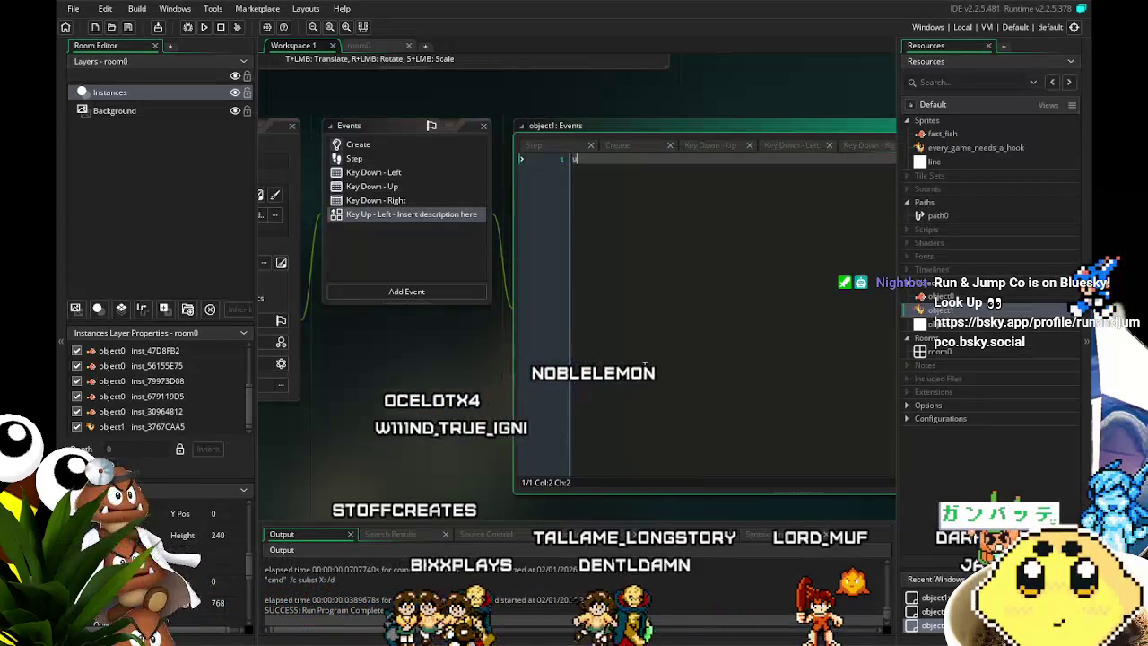
{"action": "type", "text": "mage_angle="}
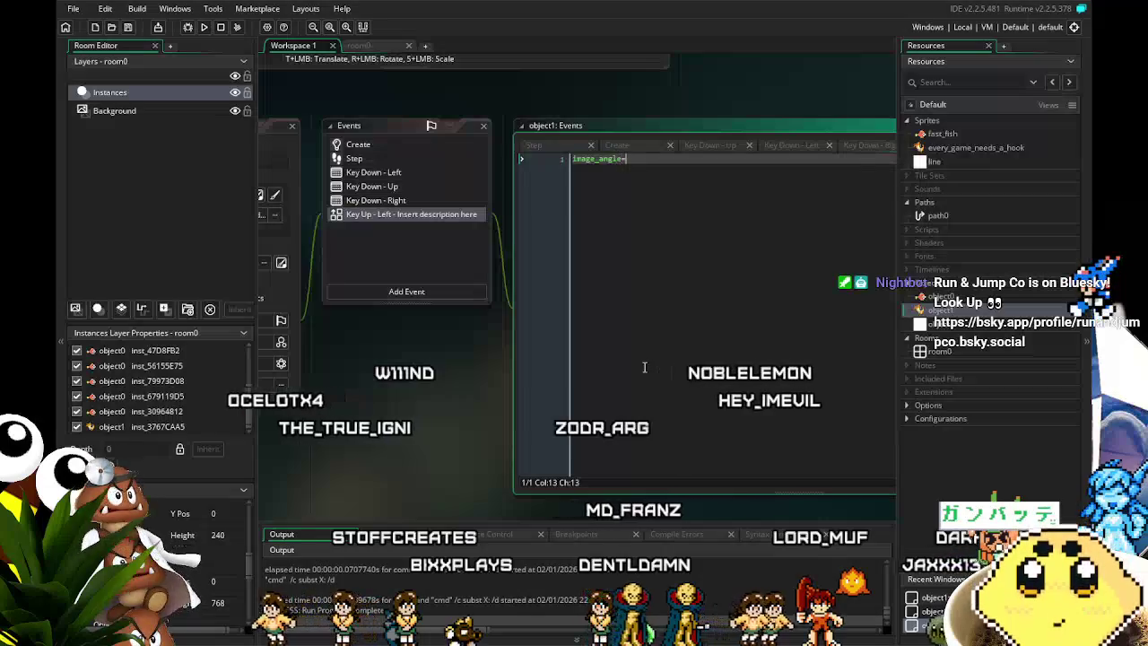
{"action": "type", "text": "0;"}
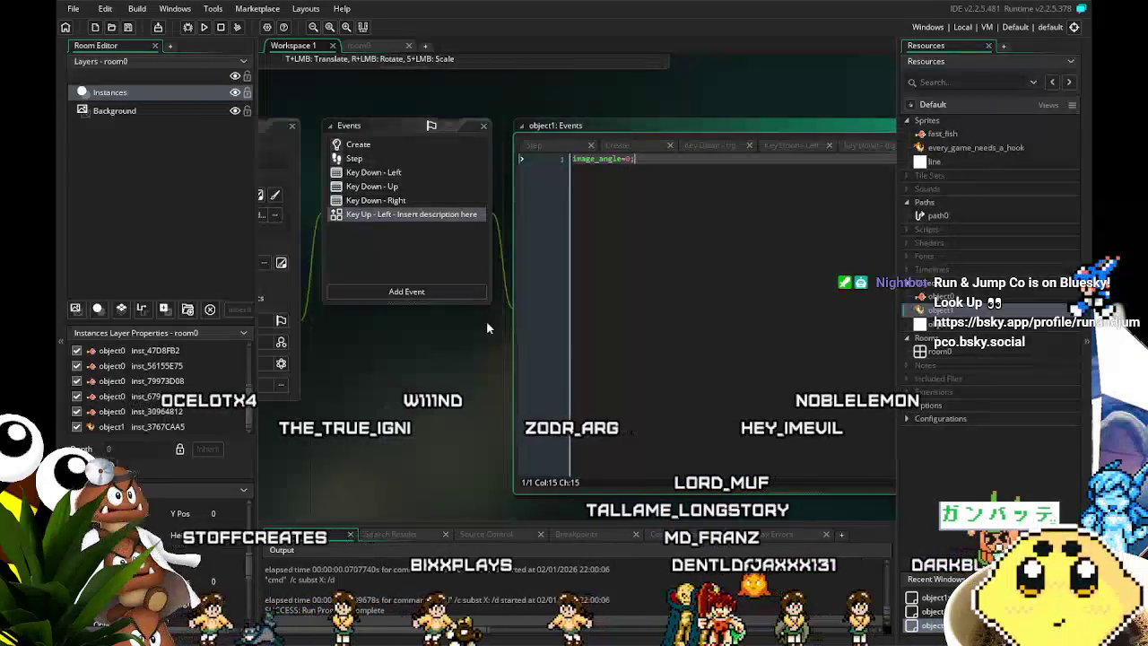
{"action": "right_click", "coordinate": [366, 216]}
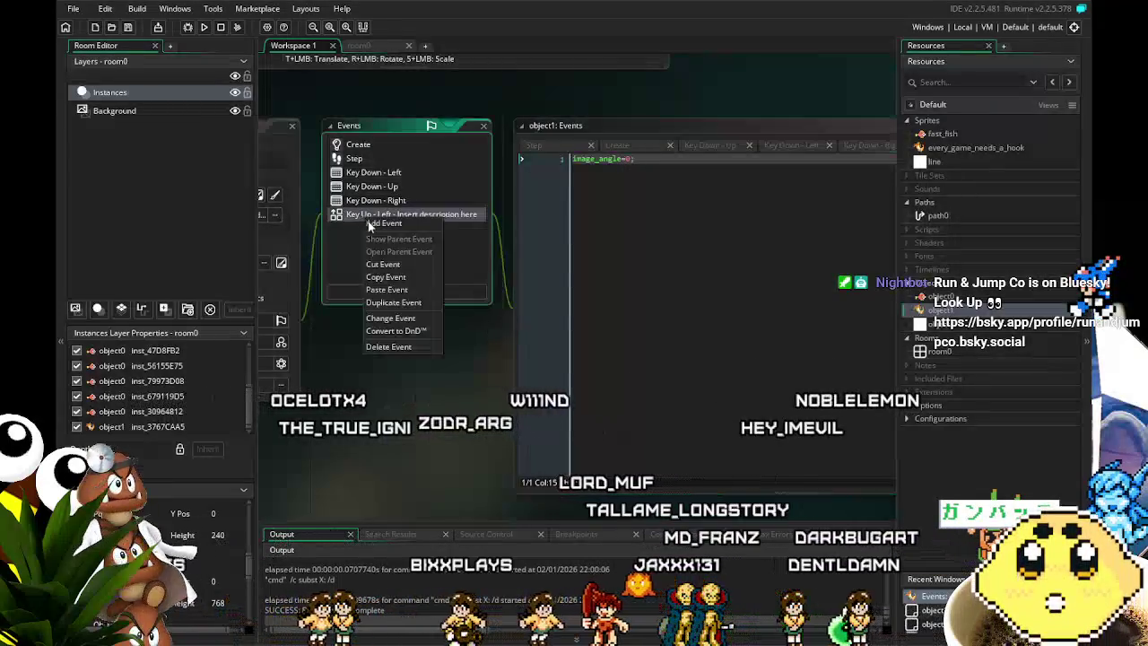
{"action": "key", "text": "Escape"}
Add a Key Up - Right event, then run the game to test the tilt reset.
{"action": "left_click", "coordinate": [391, 292]}
{"action": "mouse_move", "coordinate": [434, 428]}
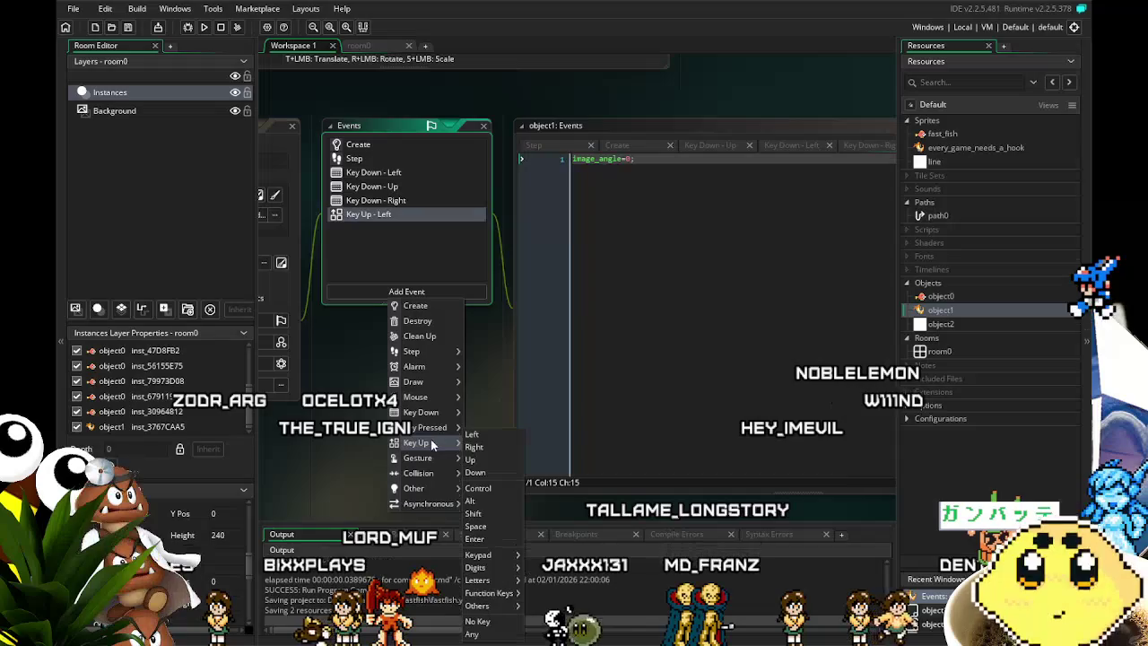
{"action": "left_click", "coordinate": [475, 447]}
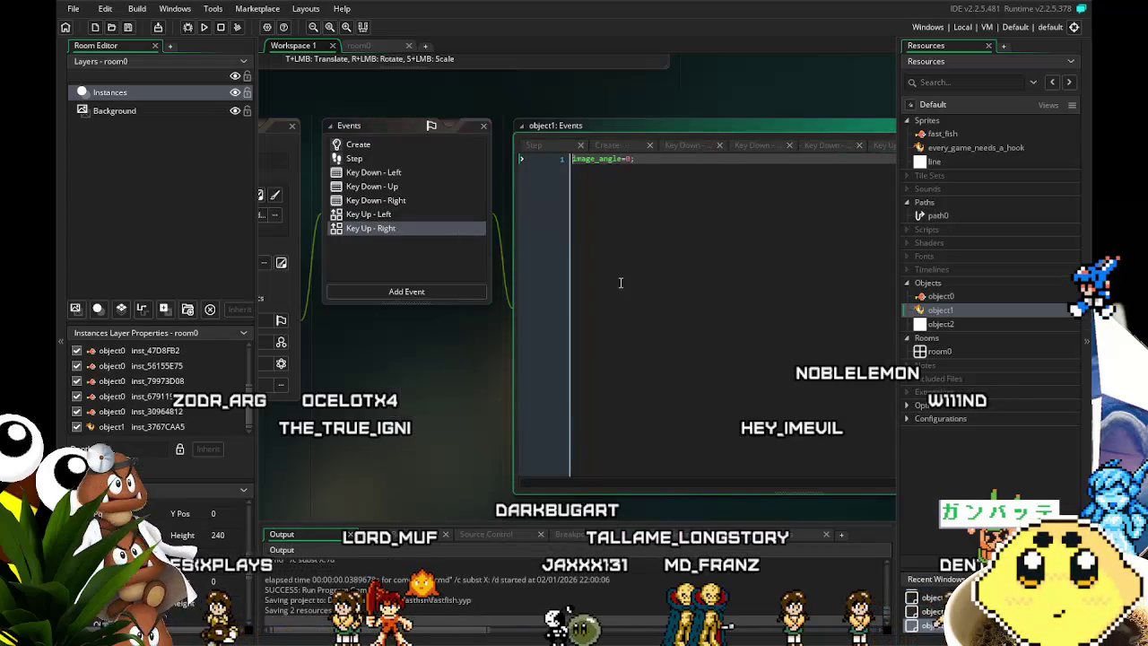
{"action": "right_click", "coordinate": [423, 278]}
{"action": "left_click", "coordinate": [392, 229]}
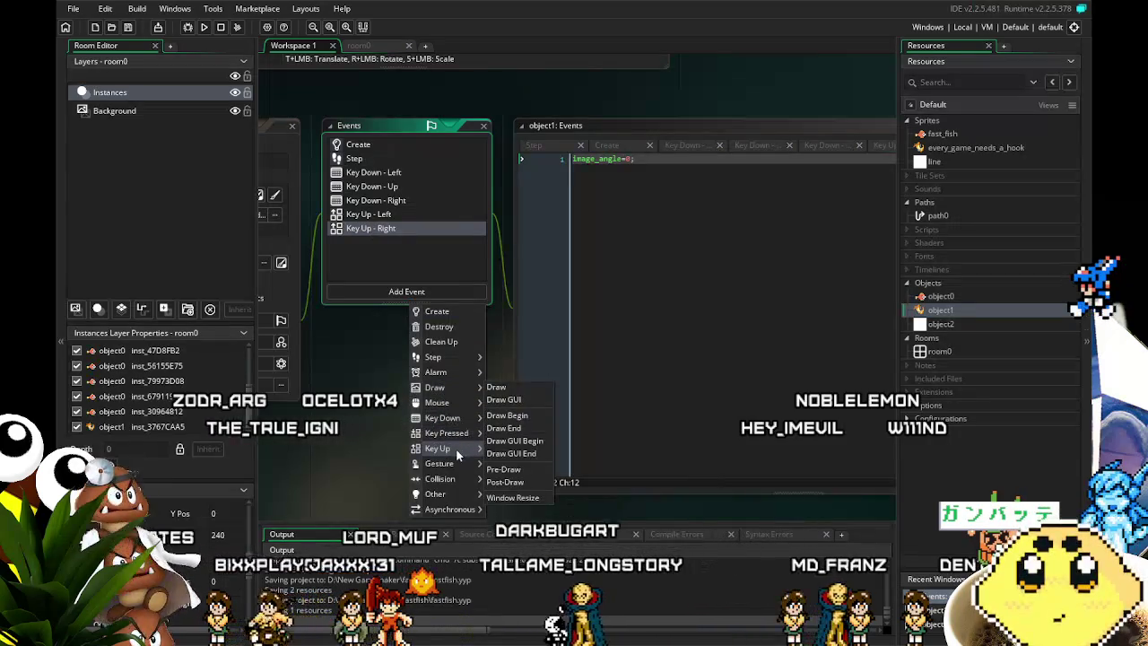
{"action": "left_click", "coordinate": [340, 411]}
{"action": "mouse_move", "coordinate": [340, 411]}
{"action": "left_mouse_down"}
{"action": "mouse_move", "coordinate": [399, 422]}
{"action": "mouse_move", "coordinate": [334, 445]}
{"action": "mouse_move", "coordinate": [377, 449]}
{"action": "left_mouse_up"}
{"action": "left_click", "coordinate": [190, 29]}
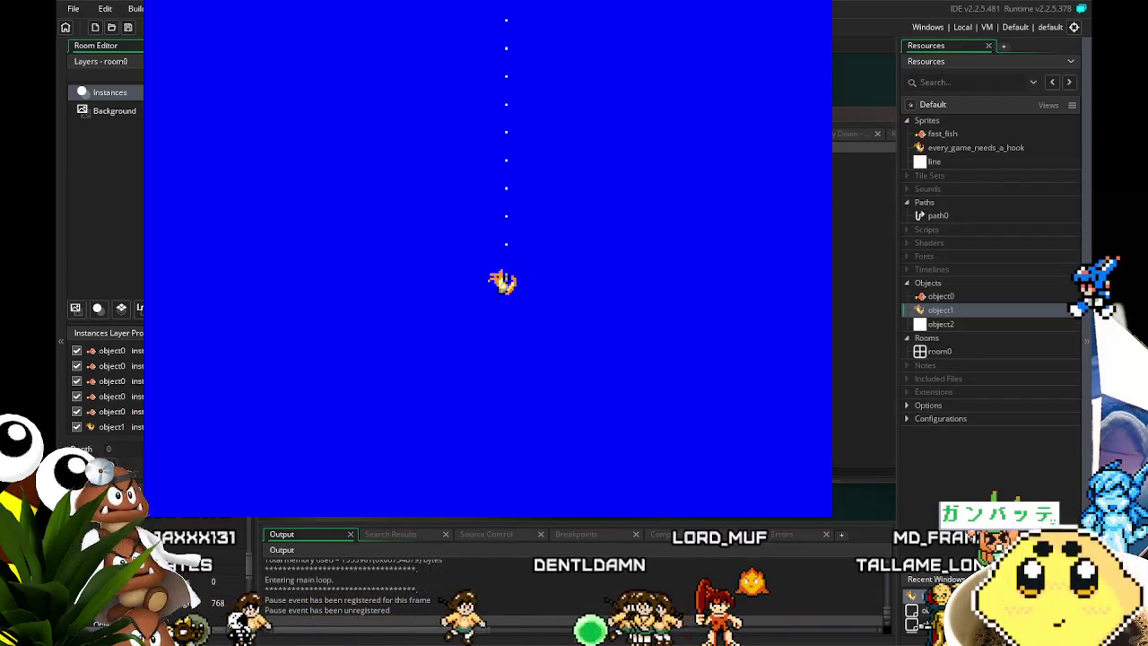
{"action": "key", "text": "Escape"}
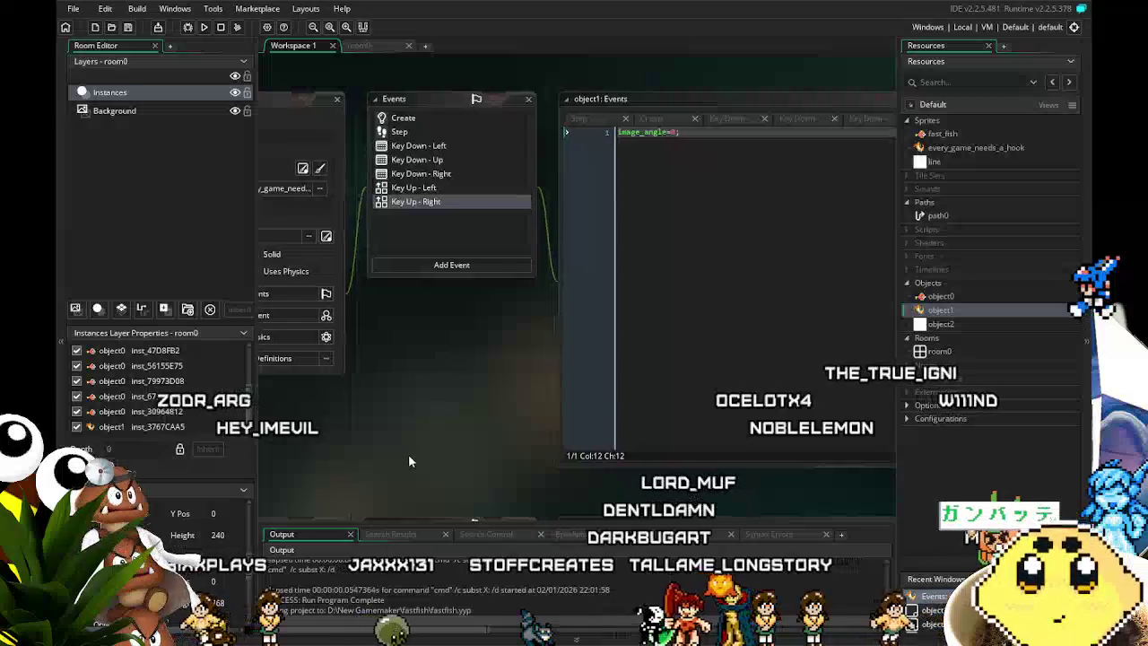
Pan to reveal object2's editor and show object1's Key Up - Left code, image_angle=0;.
{"action": "scroll", "coordinate": [407, 454], "scroll_direction": "left", "scroll_amount": 1}
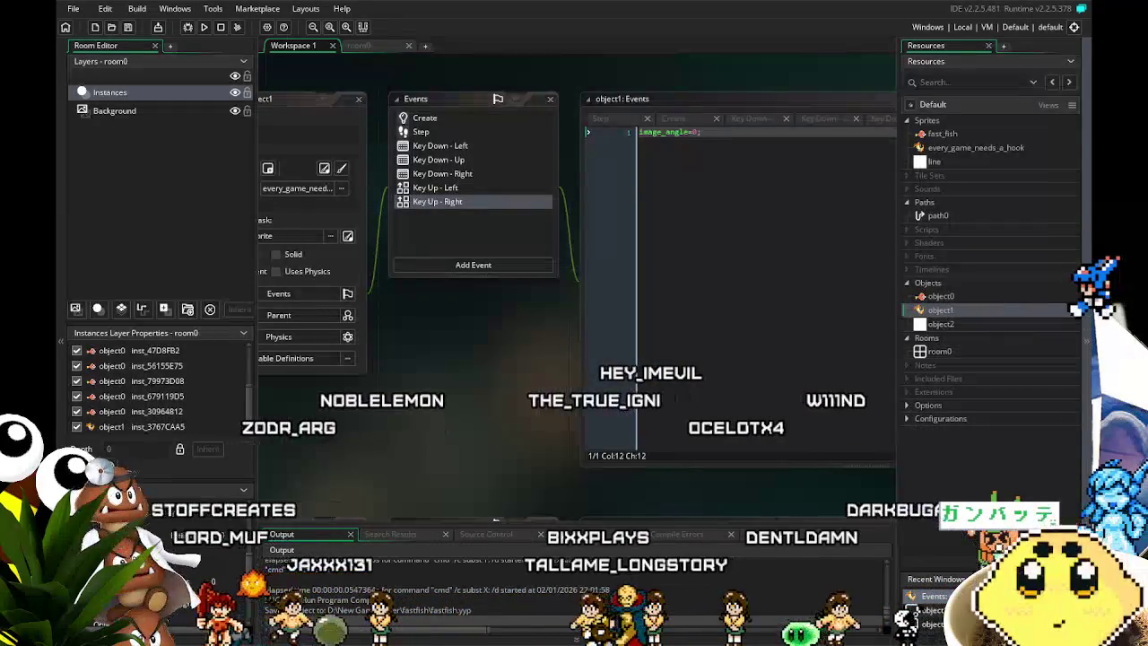
{"action": "mouse_move", "coordinate": [376, 508]}
{"action": "left_mouse_down"}
{"action": "mouse_move", "coordinate": [446, 475]}
{"action": "mouse_move", "coordinate": [452, 450]}
{"action": "left_mouse_up"}
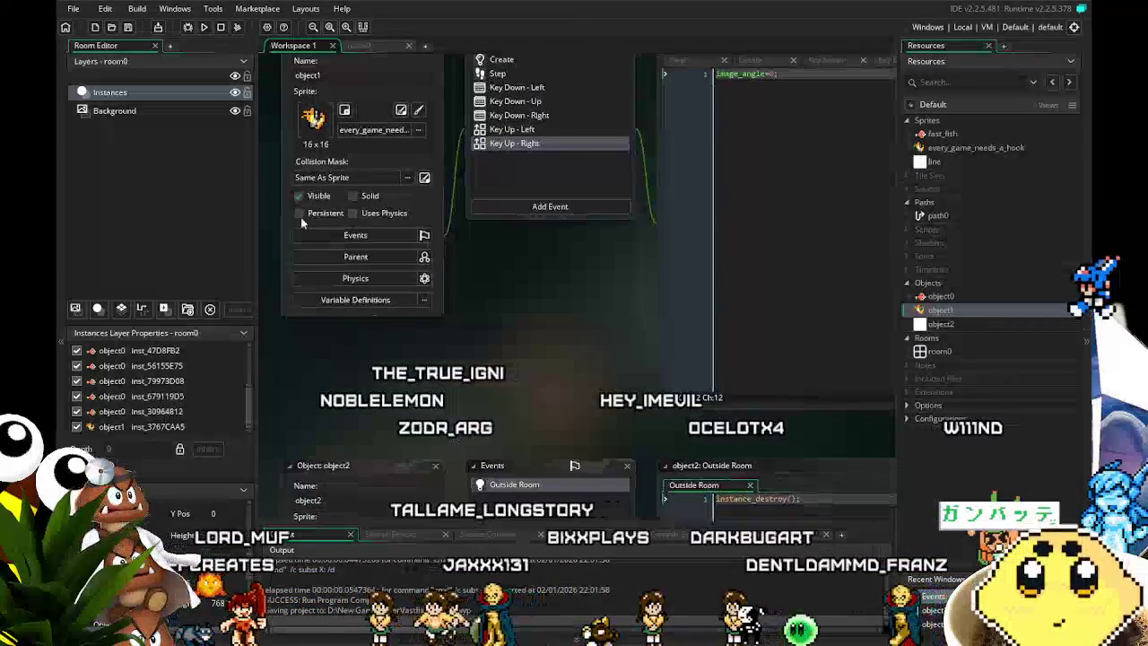
{"action": "left_click", "coordinate": [513, 130]}
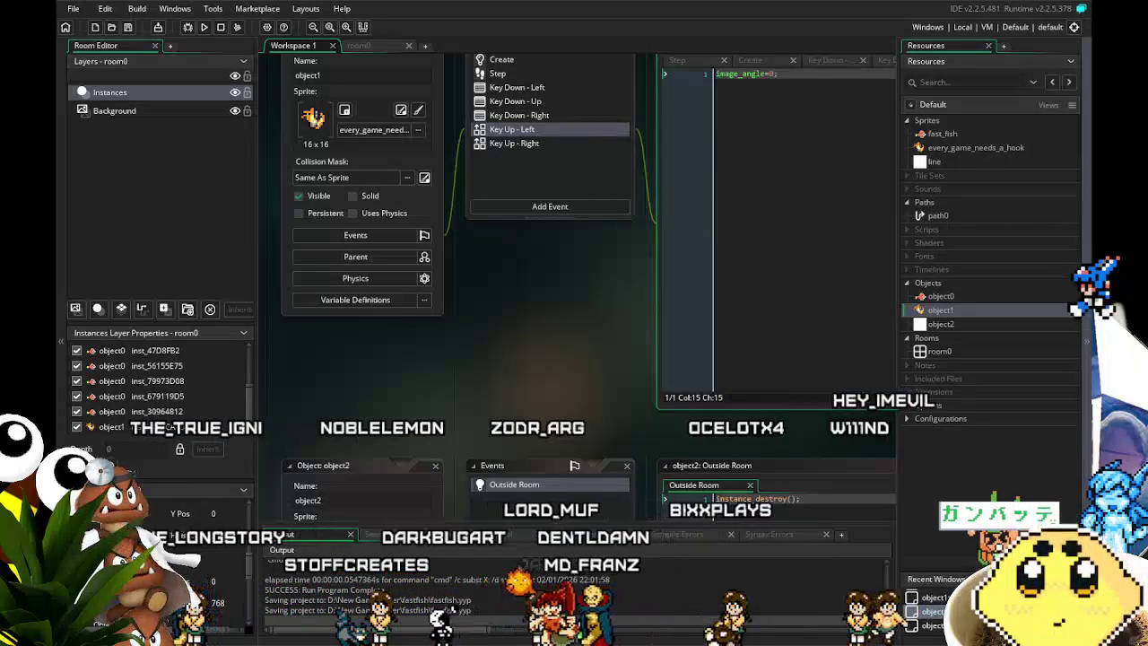
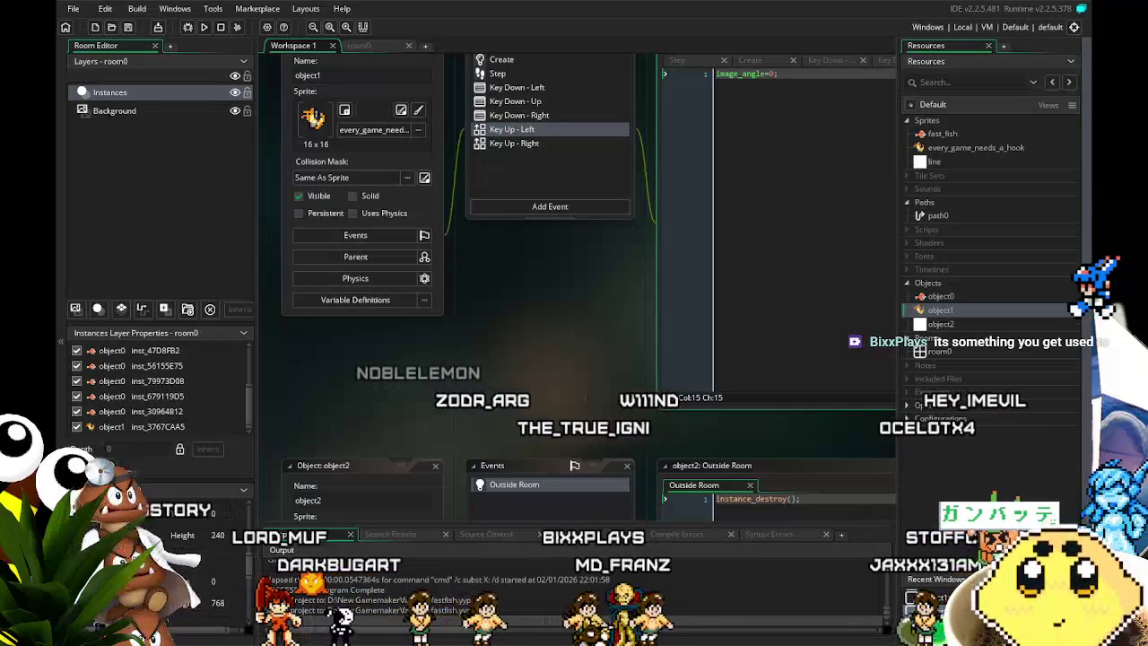
Inspect object0's and object2's events, ending with object0's Create, Step and Alarm 0 editor open.
{"action": "left_click_drag", "start_coordinate": [479, 412], "coordinate": [423, 433]}
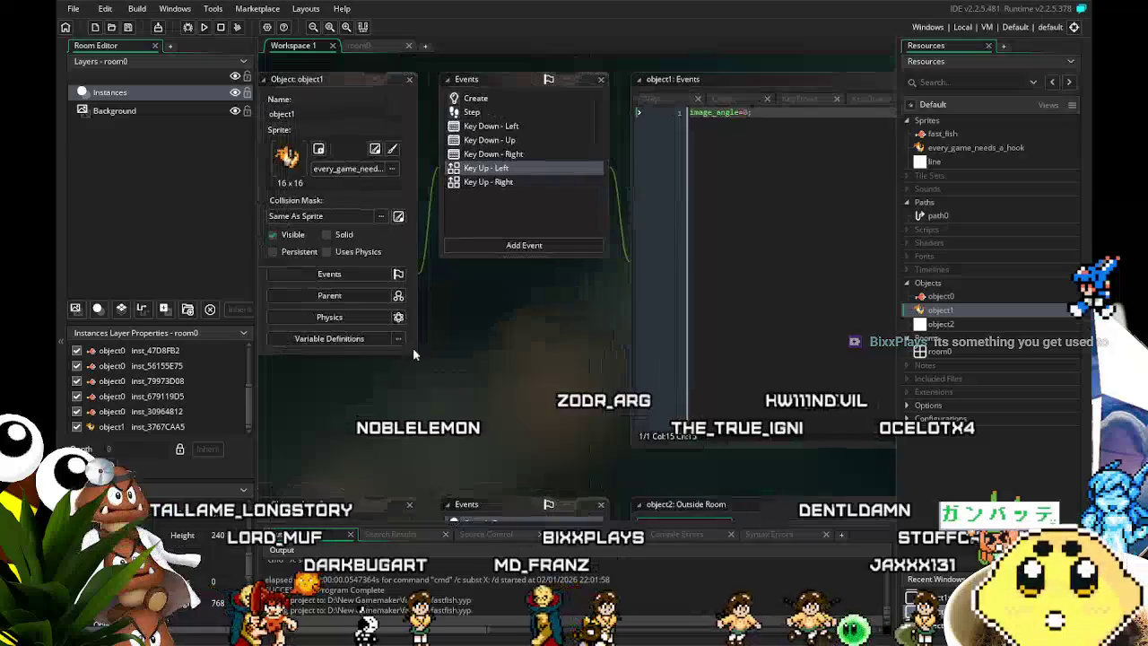
{"action": "mouse_move", "coordinate": [304, 373]}
{"action": "left_mouse_down"}
{"action": "mouse_move", "coordinate": [373, 412]}
{"action": "mouse_move", "coordinate": [311, 430]}
{"action": "left_mouse_up"}
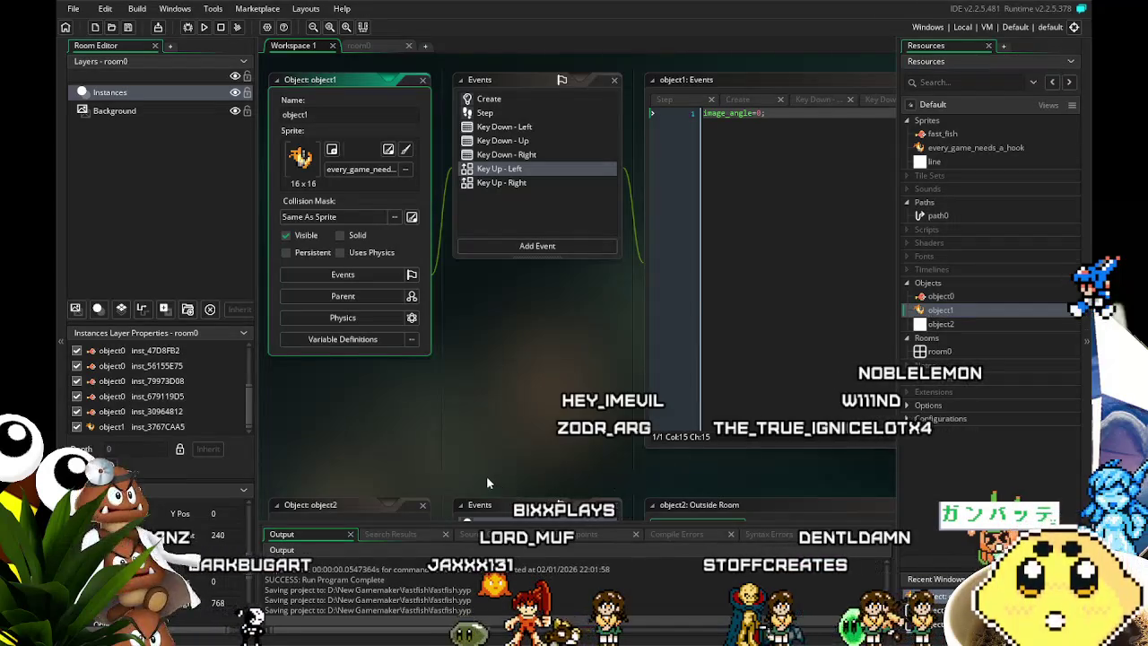
{"action": "double_click", "coordinate": [942, 296]}
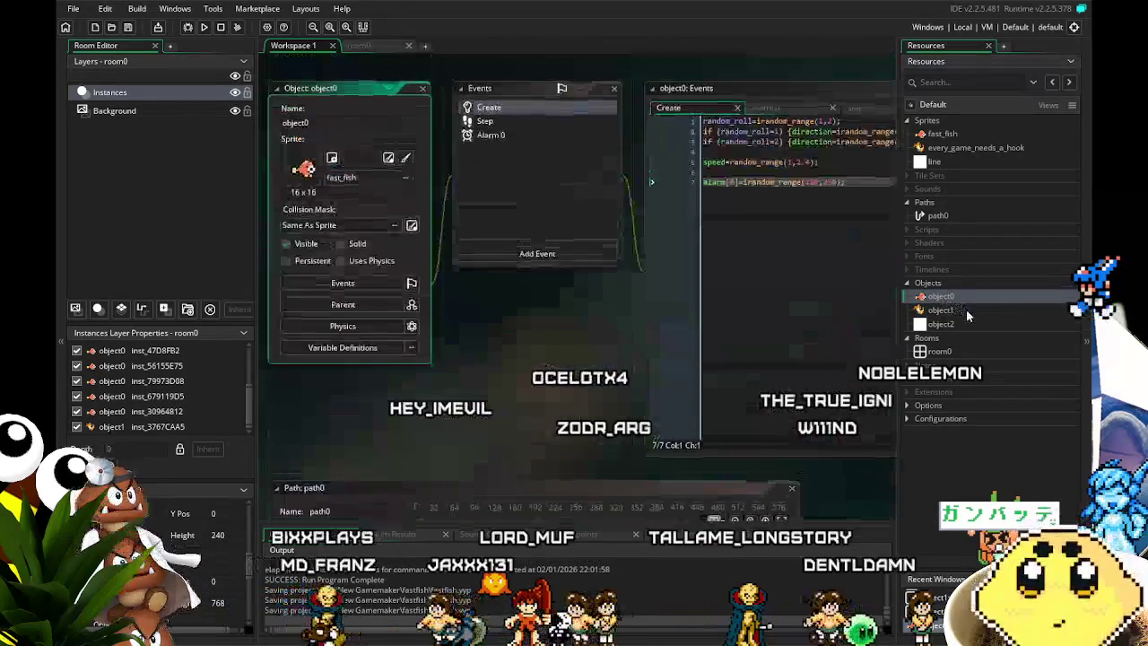
{"action": "double_click", "coordinate": [974, 321]}
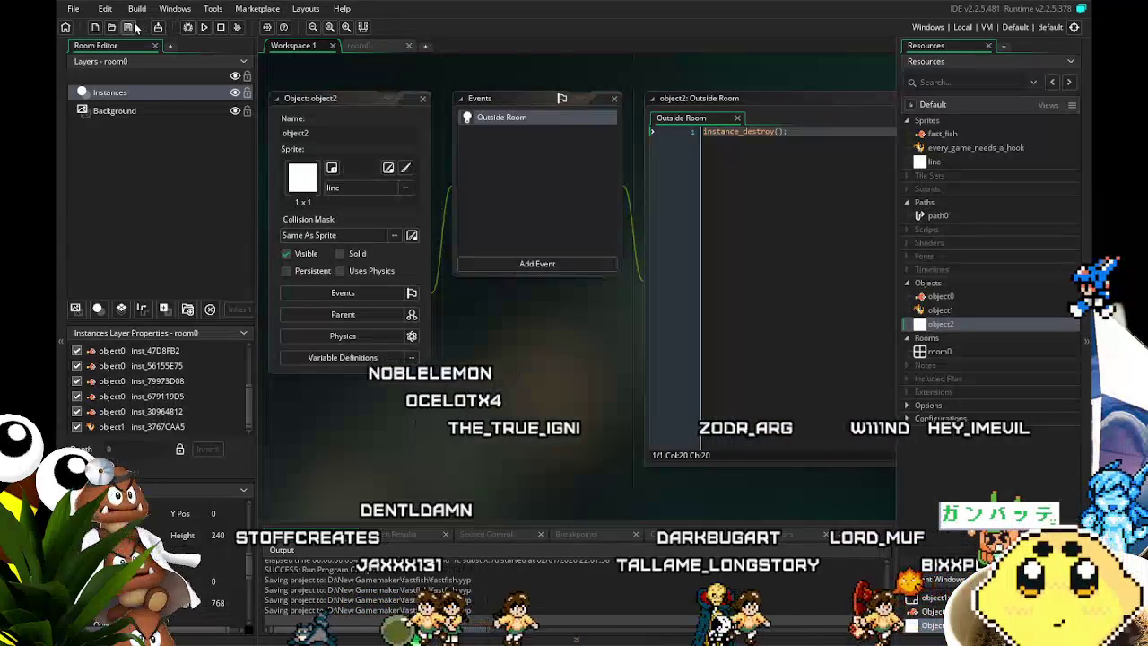
{"action": "mouse_move", "coordinate": [408, 296]}
{"action": "left_mouse_down"}
{"action": "mouse_move", "coordinate": [423, 333]}
{"action": "mouse_move", "coordinate": [457, 325]}
{"action": "mouse_move", "coordinate": [359, 309]}
{"action": "left_mouse_up"}
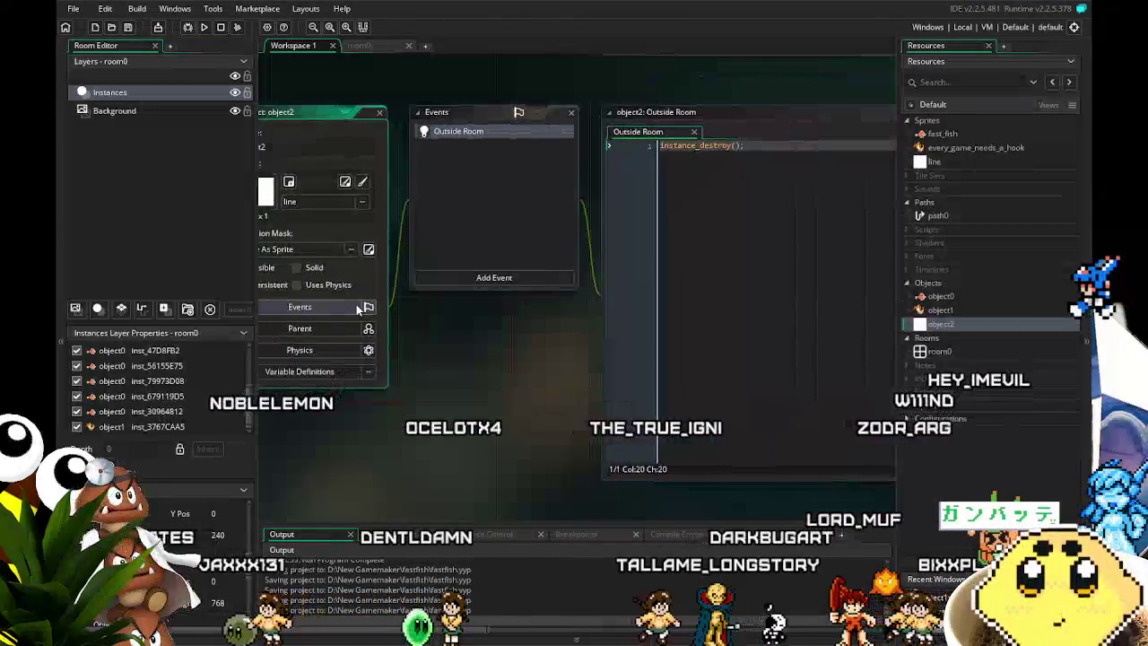
{"action": "double_click", "coordinate": [966, 296]}
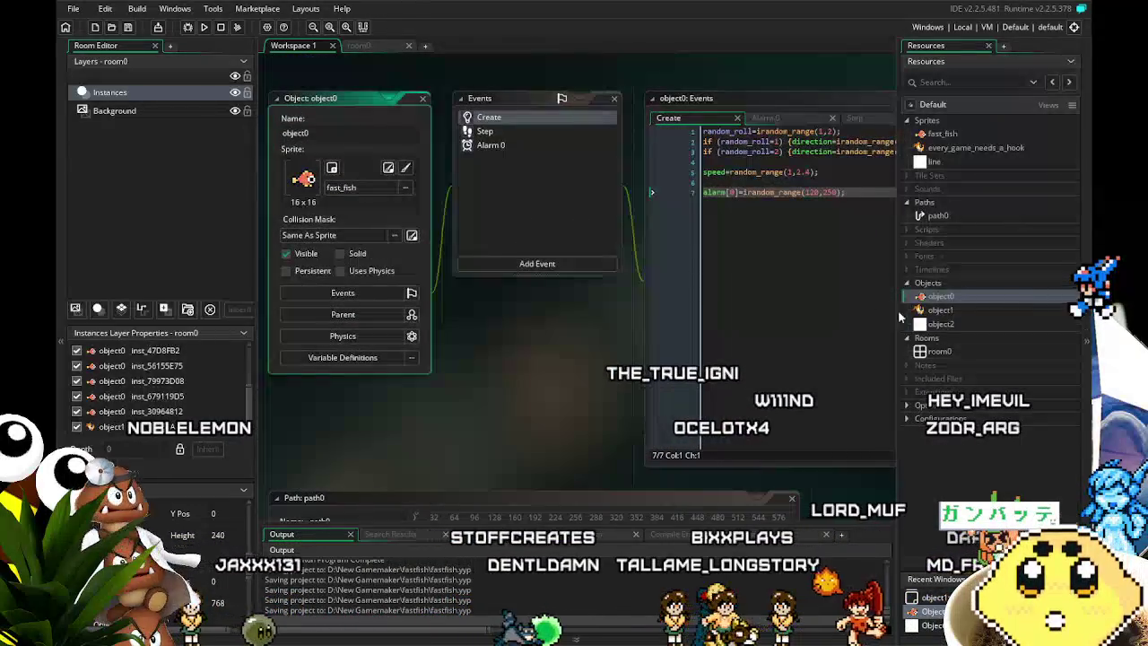
{"action": "mouse_move", "coordinate": [608, 380]}
{"action": "left_mouse_down"}
{"action": "mouse_move", "coordinate": [538, 387]}
{"action": "mouse_move", "coordinate": [602, 366]}
{"action": "mouse_move", "coordinate": [521, 375]}
{"action": "left_mouse_up"}
Switch to room0 and zoom around the blue room to inspect the fish instances and white view boundary.
{"action": "left_click", "coordinate": [370, 45]}
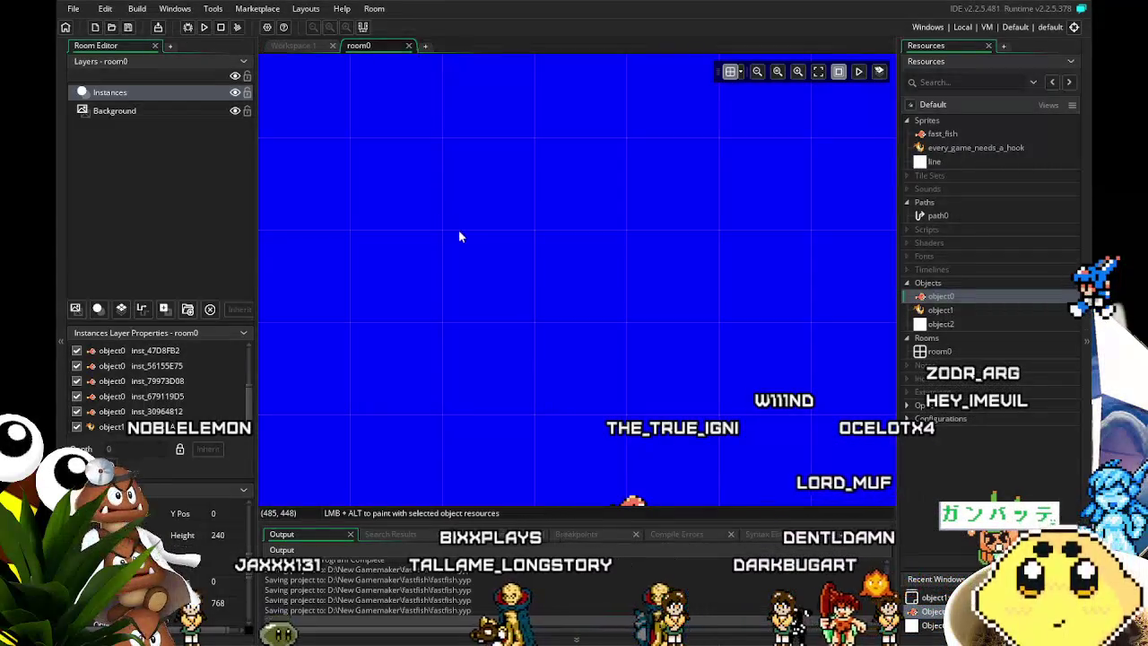
{"action": "scroll", "coordinate": [475, 405], "scroll_direction": "down", "scroll_amount": 5}
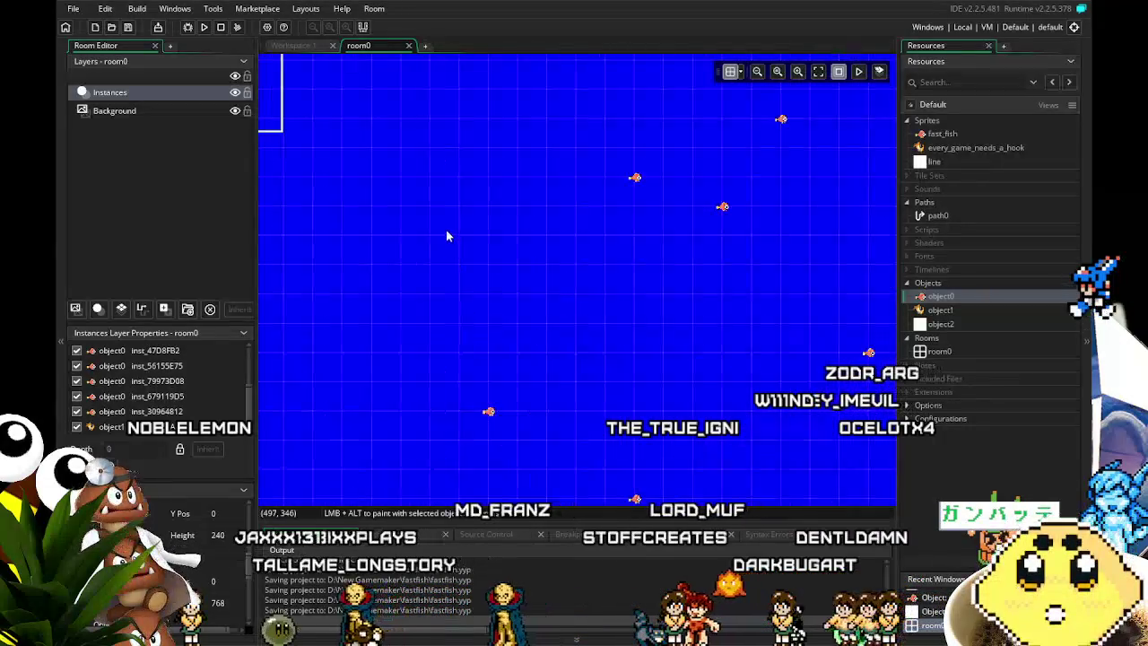
{"action": "scroll", "coordinate": [619, 238], "scroll_direction": "up", "scroll_amount": 5}
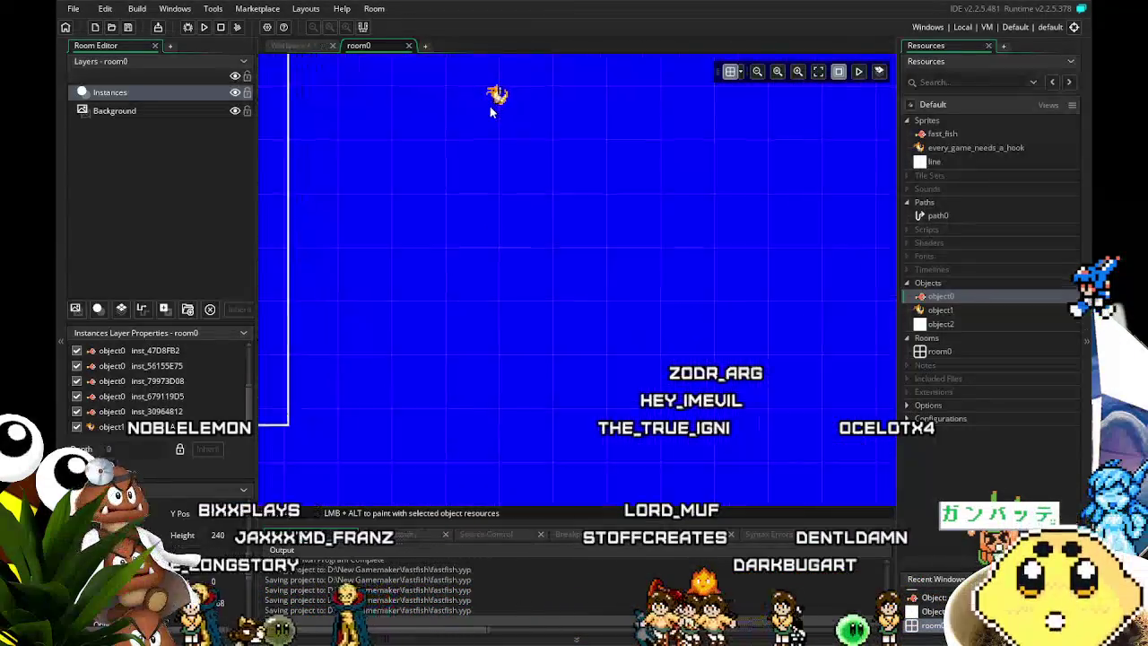
{"action": "scroll", "coordinate": [487, 236], "scroll_direction": "up", "scroll_amount": 2}
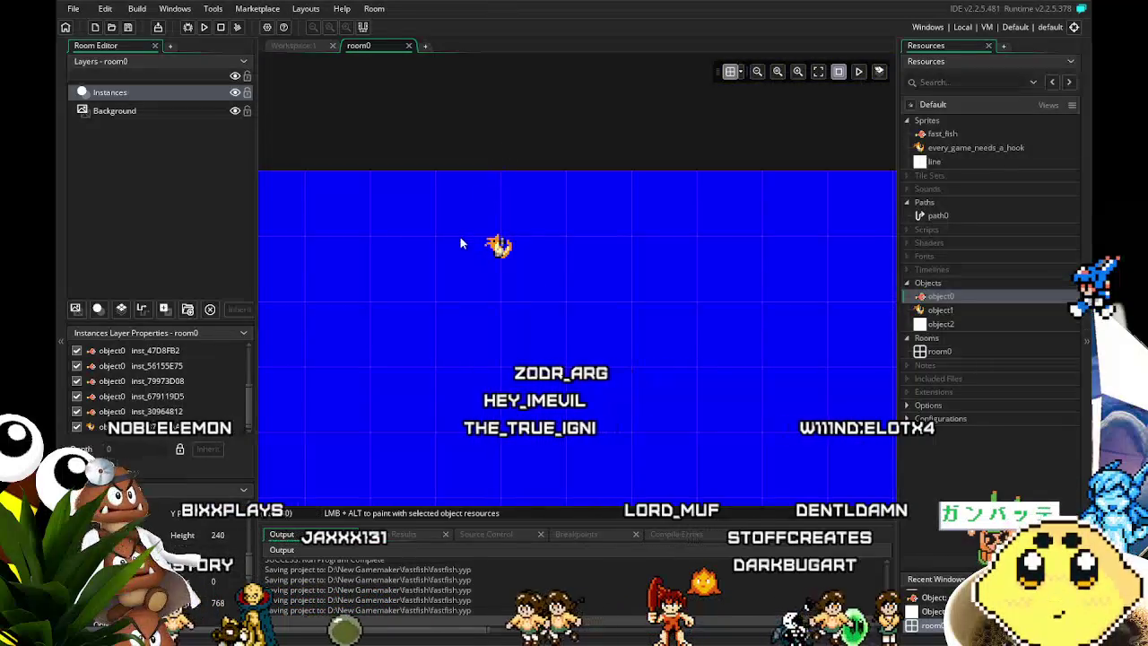
{"action": "scroll", "coordinate": [449, 213], "scroll_direction": "down", "scroll_amount": 2}
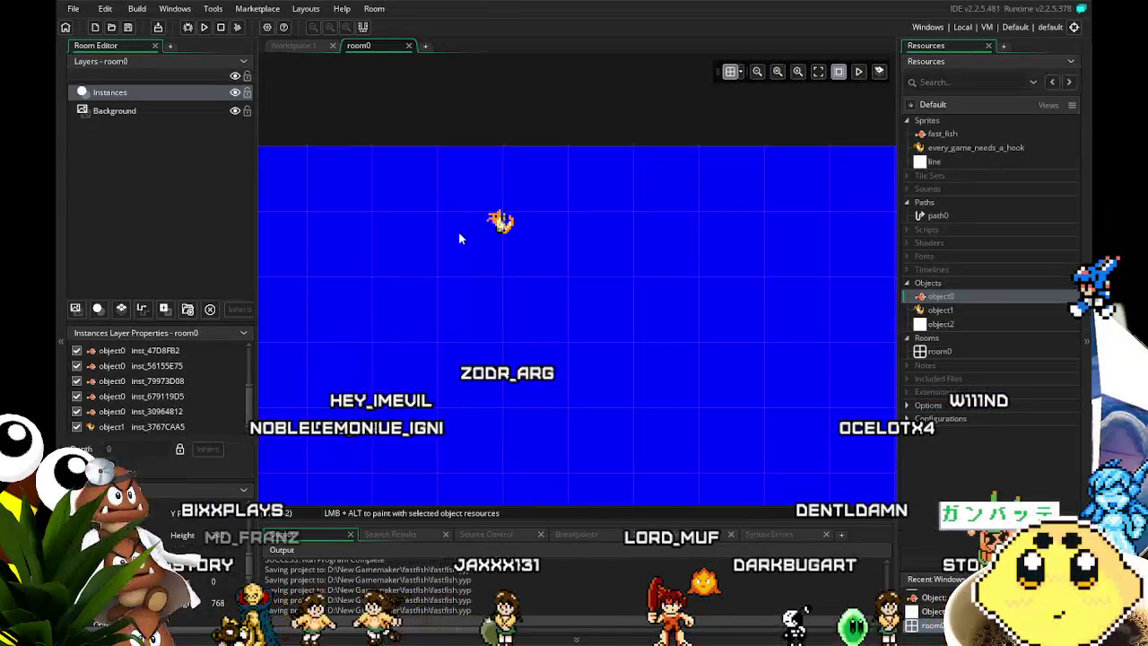
{"action": "scroll", "coordinate": [502, 321], "scroll_direction": "down", "scroll_amount": 5}
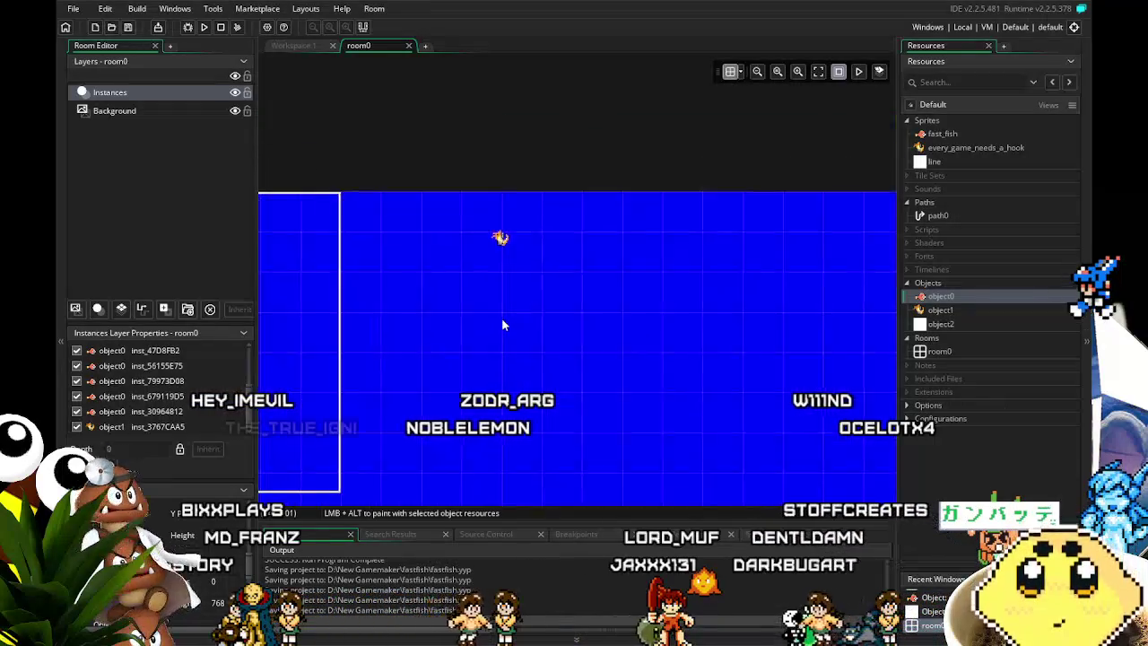
{"action": "scroll", "coordinate": [452, 359], "scroll_direction": "down", "scroll_amount": 3}
{"action": "scroll", "coordinate": [471, 350], "scroll_direction": "up", "scroll_amount": 10}
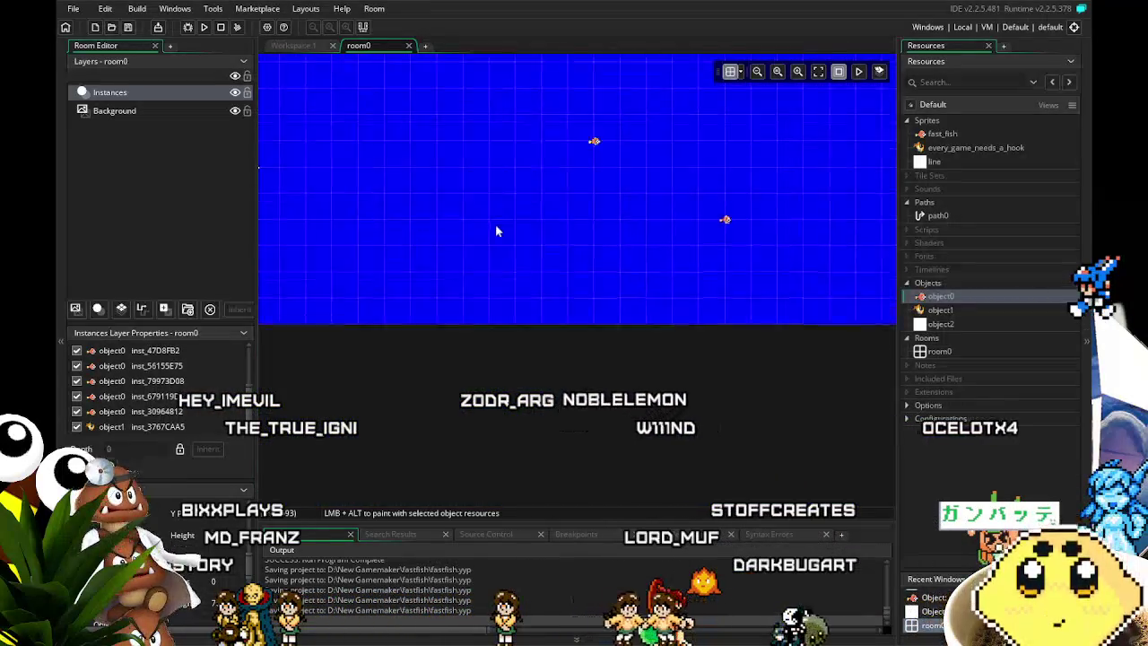
{"action": "scroll", "coordinate": [493, 252], "scroll_direction": "up", "scroll_amount": 3}
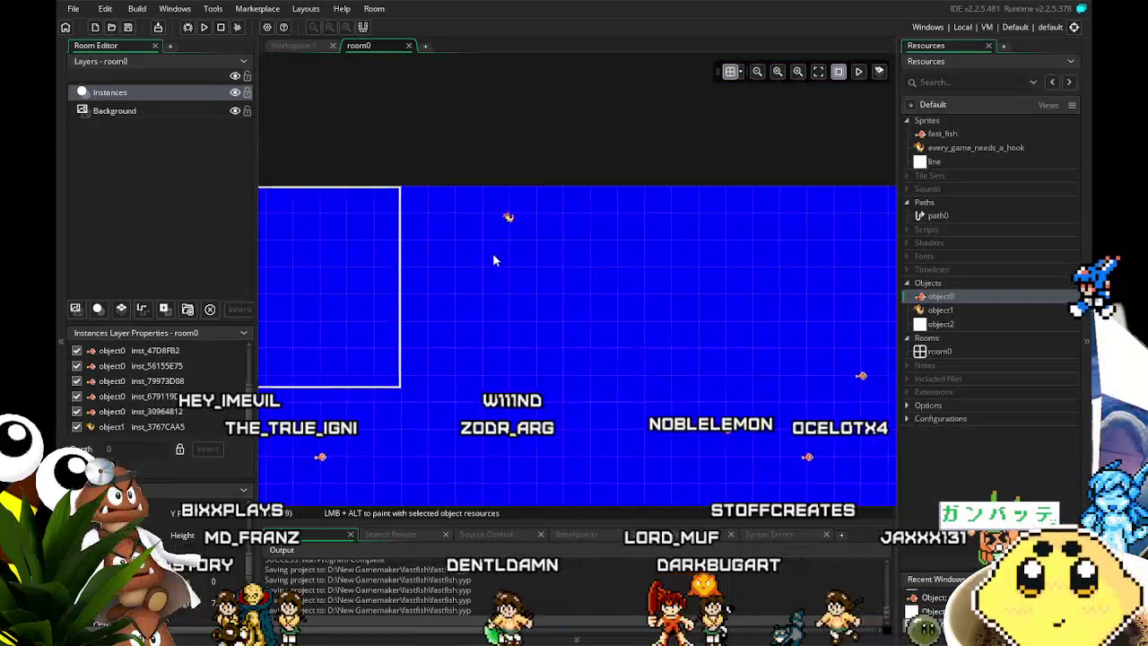
{"action": "scroll", "coordinate": [422, 296], "scroll_direction": "up", "scroll_amount": 3}
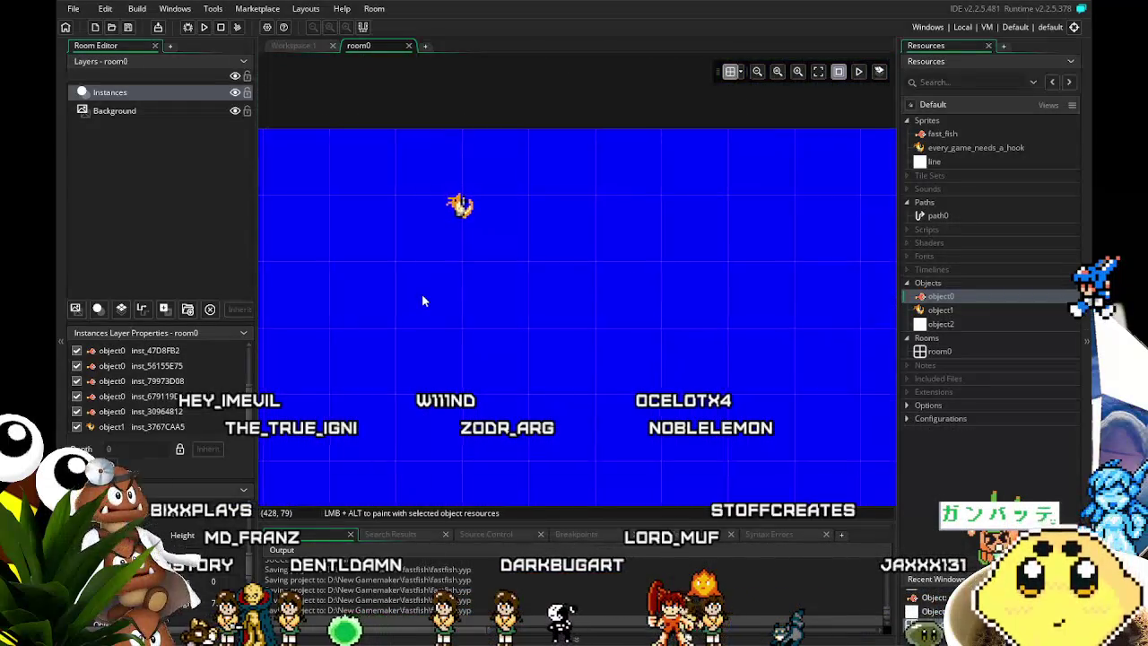
{"action": "scroll", "coordinate": [476, 311], "scroll_direction": "down", "scroll_amount": 5}
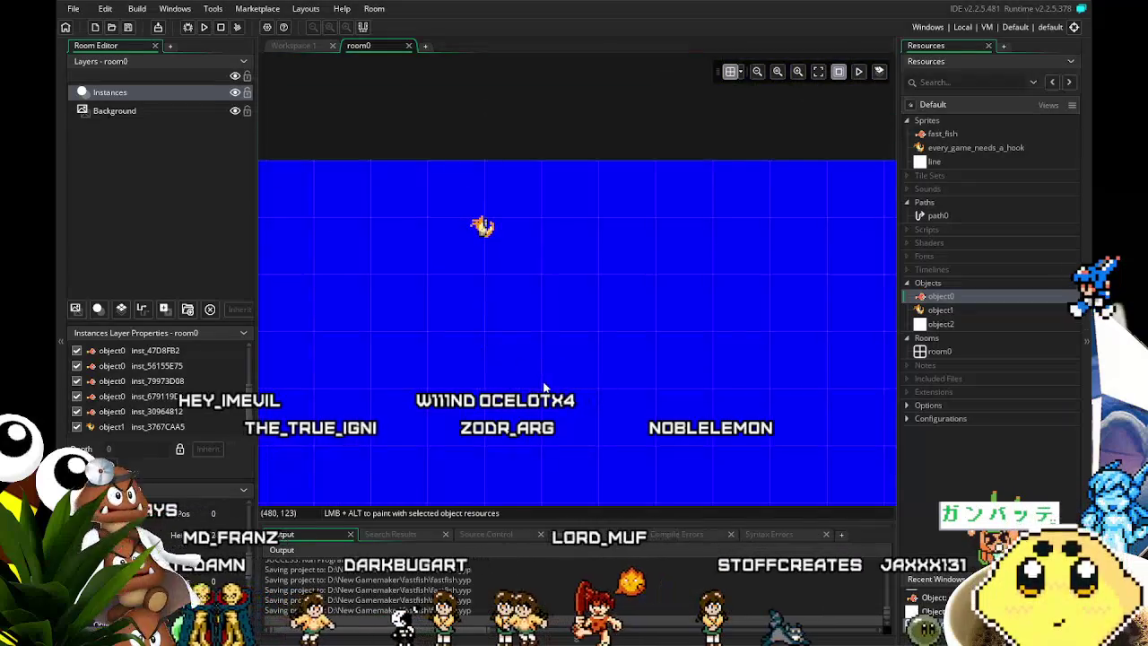
{"action": "mouse_move", "coordinate": [505, 360]}
{"action": "left_mouse_down"}
{"action": "mouse_move", "coordinate": [435, 329]}
{"action": "mouse_move", "coordinate": [456, 371]}
{"action": "mouse_move", "coordinate": [512, 311]}
{"action": "left_mouse_up"}
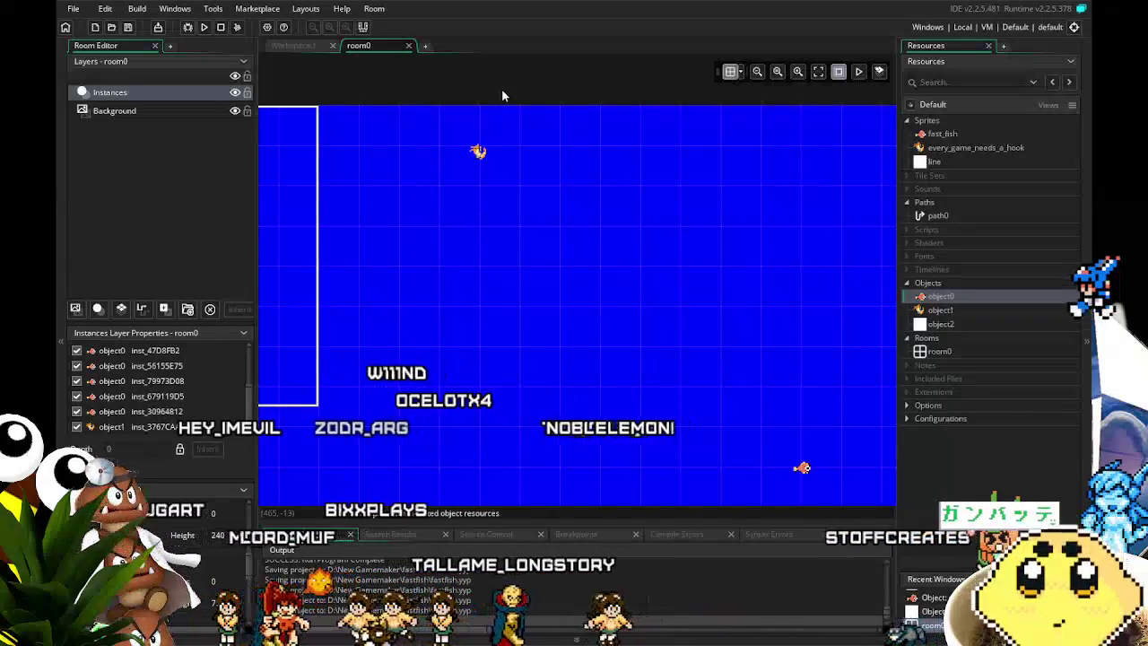
Change object2's Outside Room event to Outside View 0, keeping its instance_destroy() code.
{"action": "double_click", "coordinate": [940, 324]}
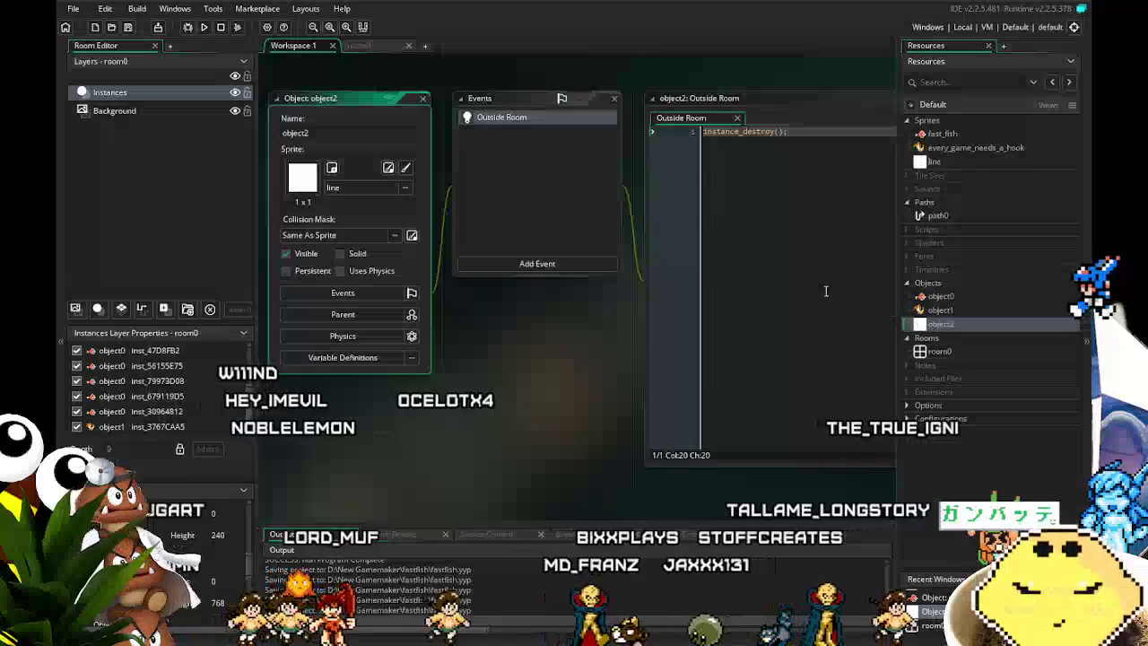
{"action": "right_click", "coordinate": [492, 118]}
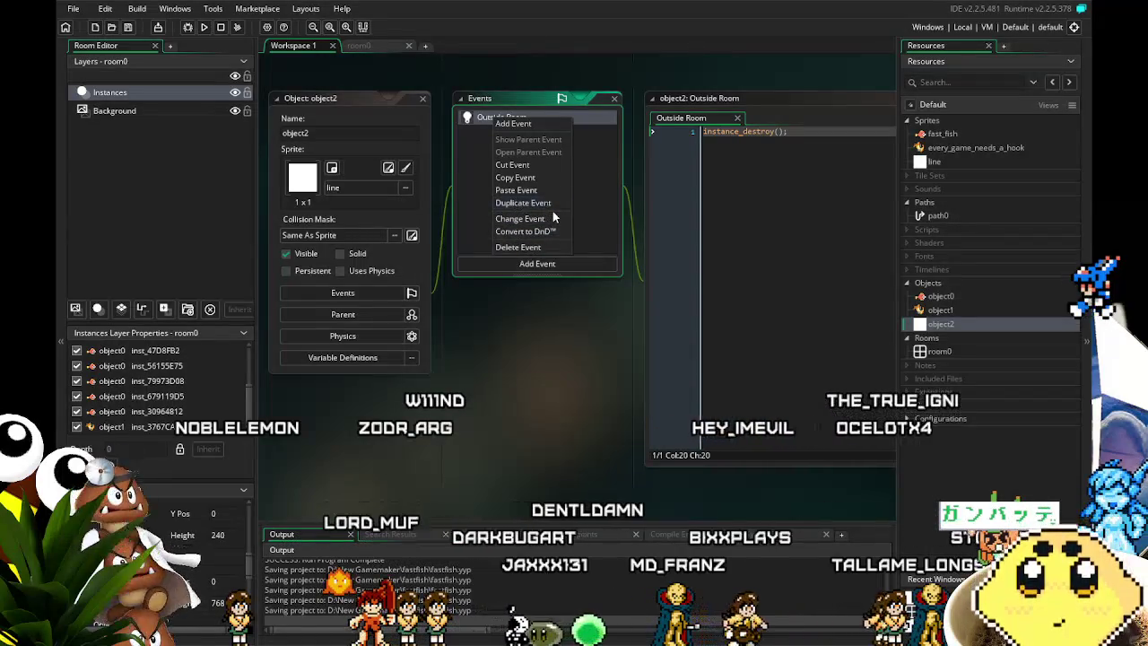
{"action": "left_click", "coordinate": [554, 218]}
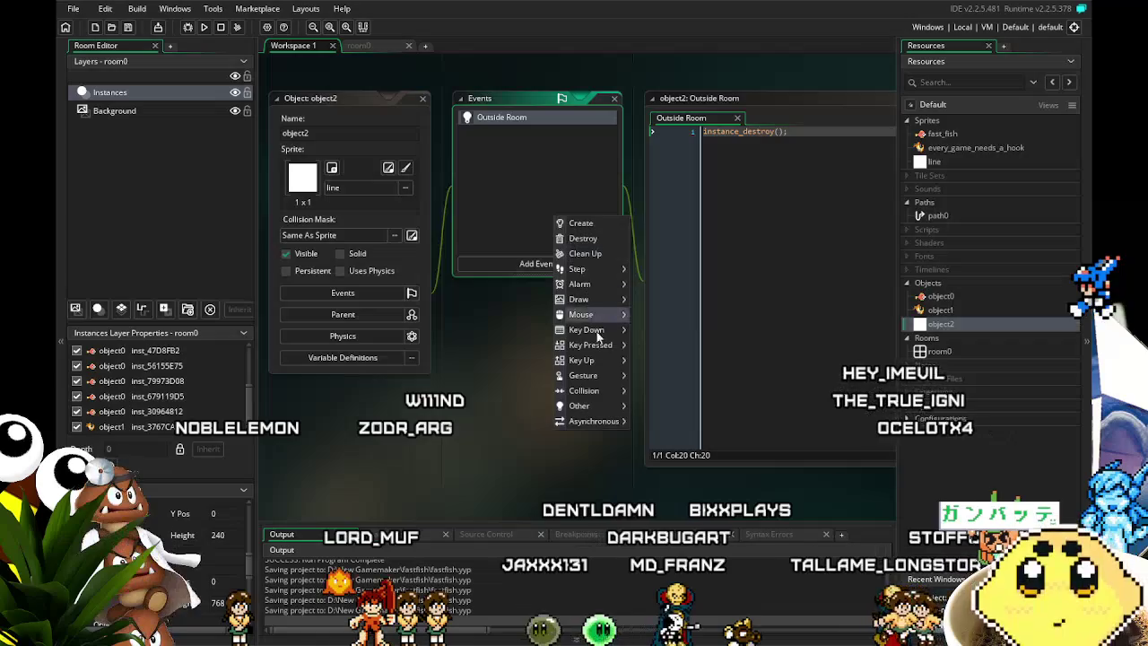
{"action": "mouse_move", "coordinate": [593, 406]}
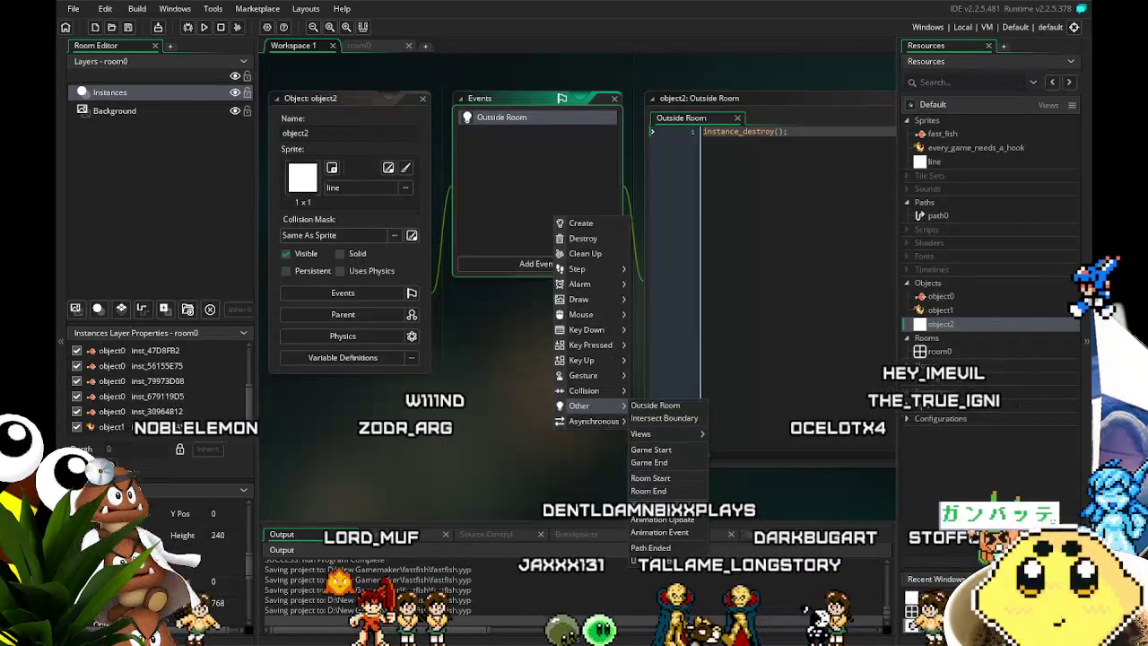
{"action": "mouse_move", "coordinate": [664, 434]}
{"action": "left_click", "coordinate": [736, 434]}
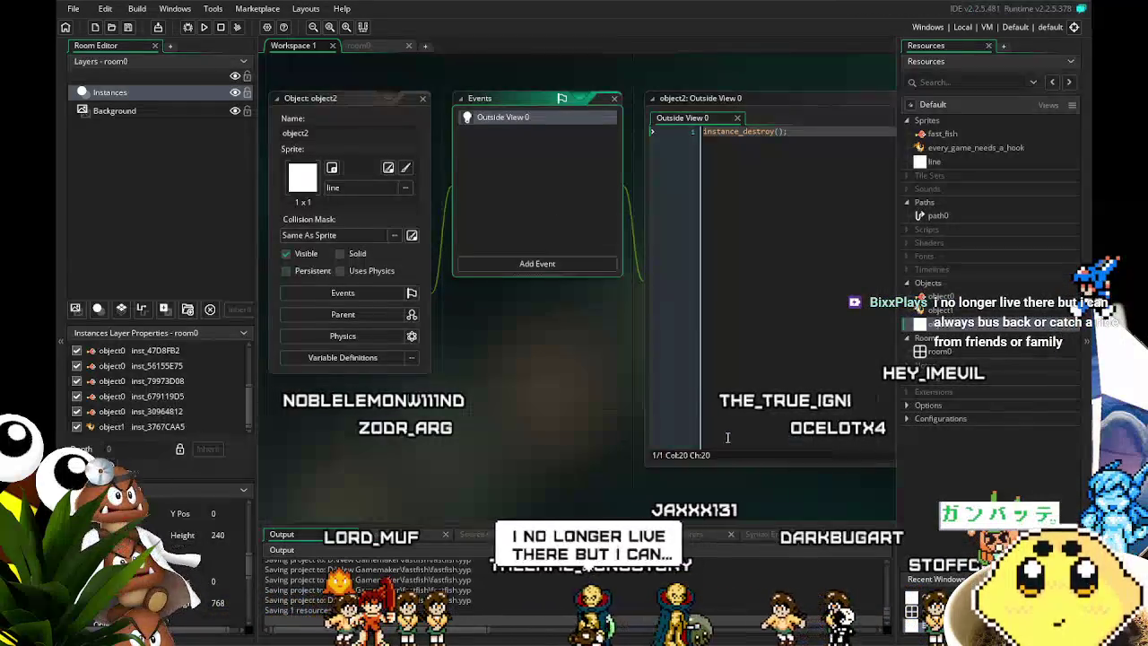
Bring up object1's editor showing its Create, Step and Left/Right Key Down and Key Up events.
{"action": "mouse_move", "coordinate": [571, 434]}
{"action": "left_mouse_down"}
{"action": "mouse_move", "coordinate": [492, 427]}
{"action": "mouse_move", "coordinate": [653, 471]}
{"action": "left_mouse_up"}
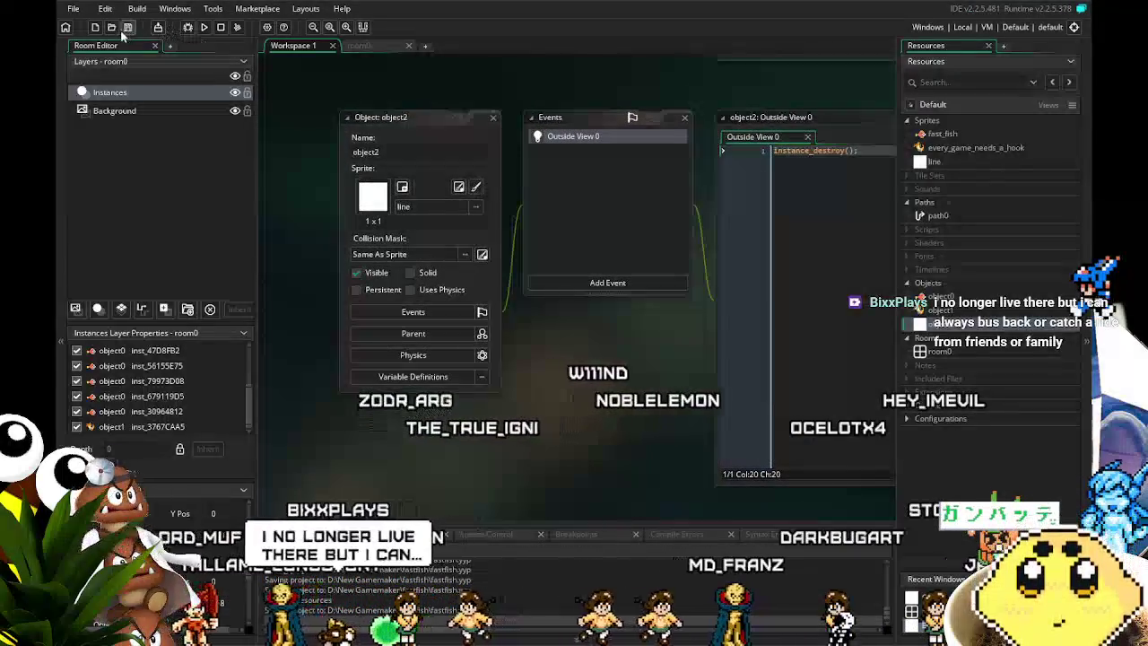
{"action": "left_click_drag", "start_coordinate": [554, 461], "coordinate": [499, 446]}
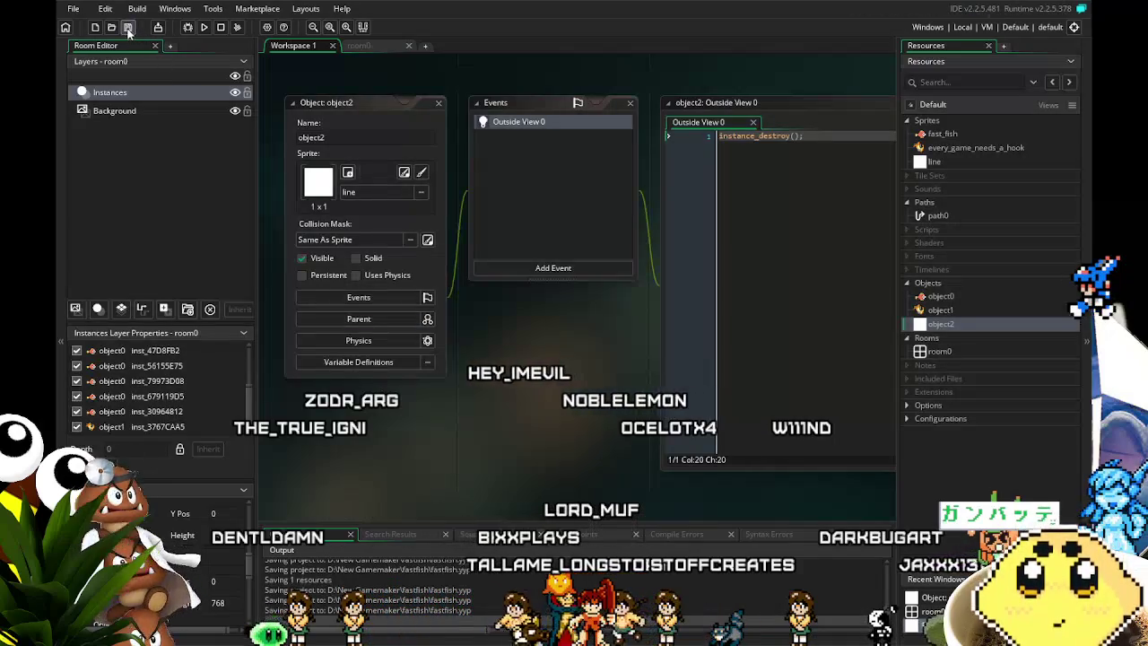
{"action": "double_click", "coordinate": [961, 310]}
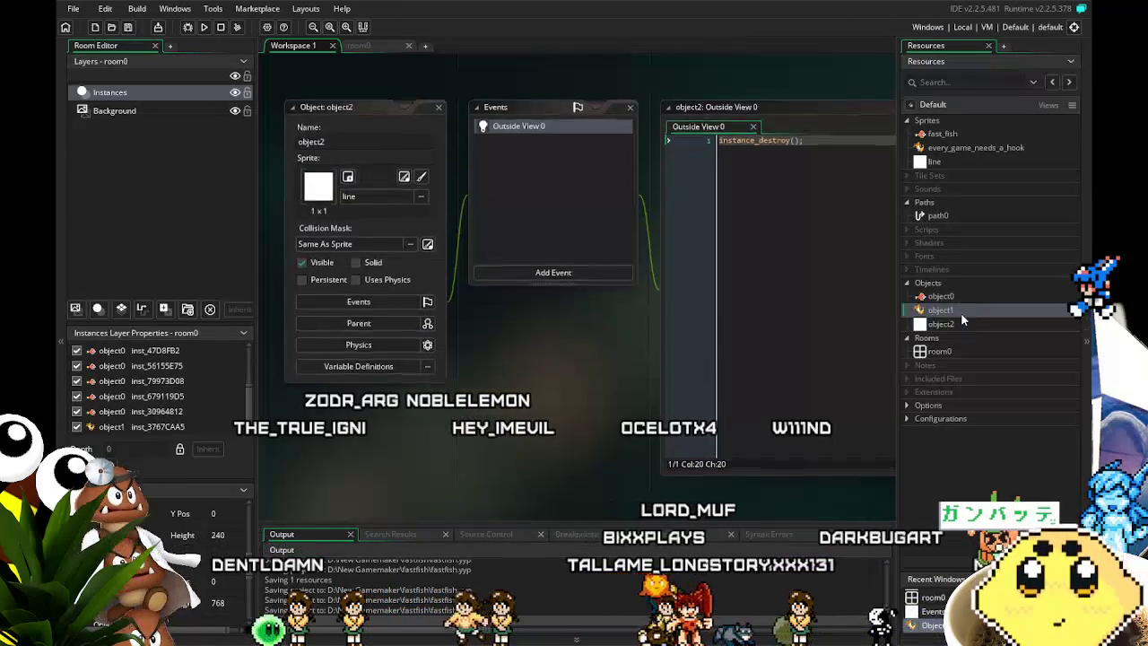
{"action": "left_click_drag", "start_coordinate": [557, 401], "coordinate": [491, 404]}
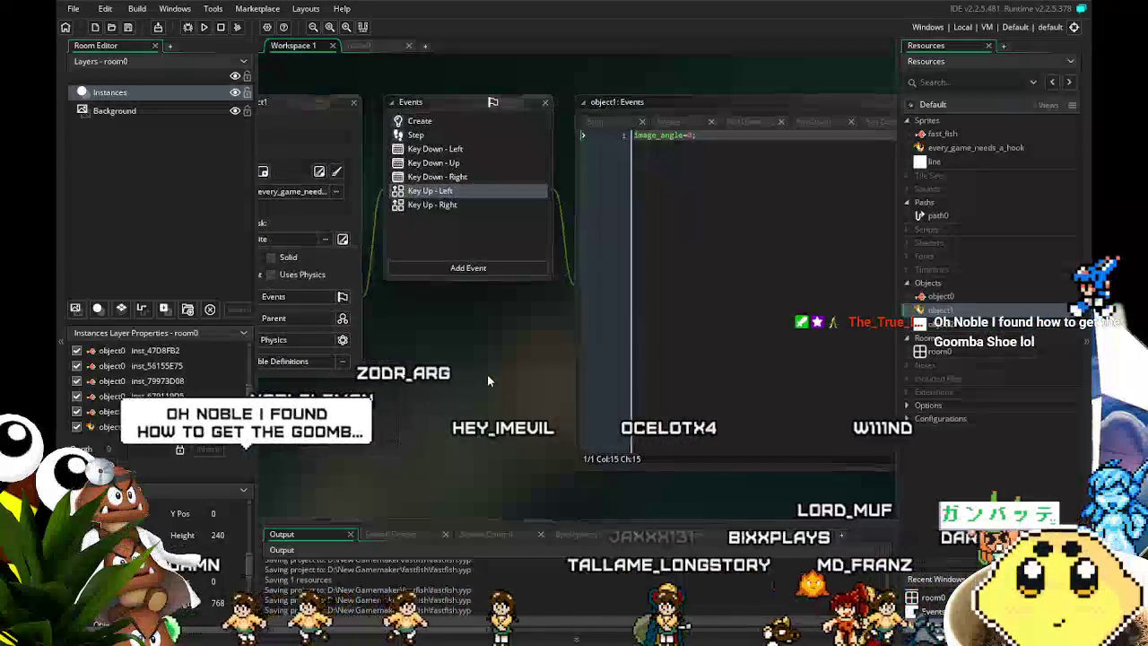